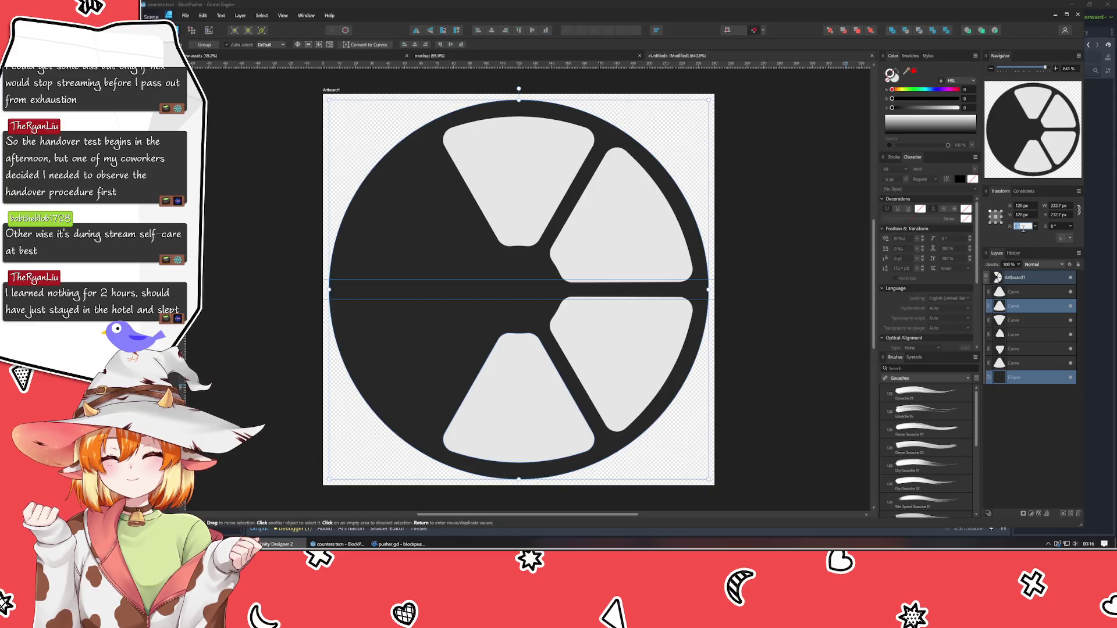
Step: Rotate the first window cutout to -120° in the Transform panel
key(Return)
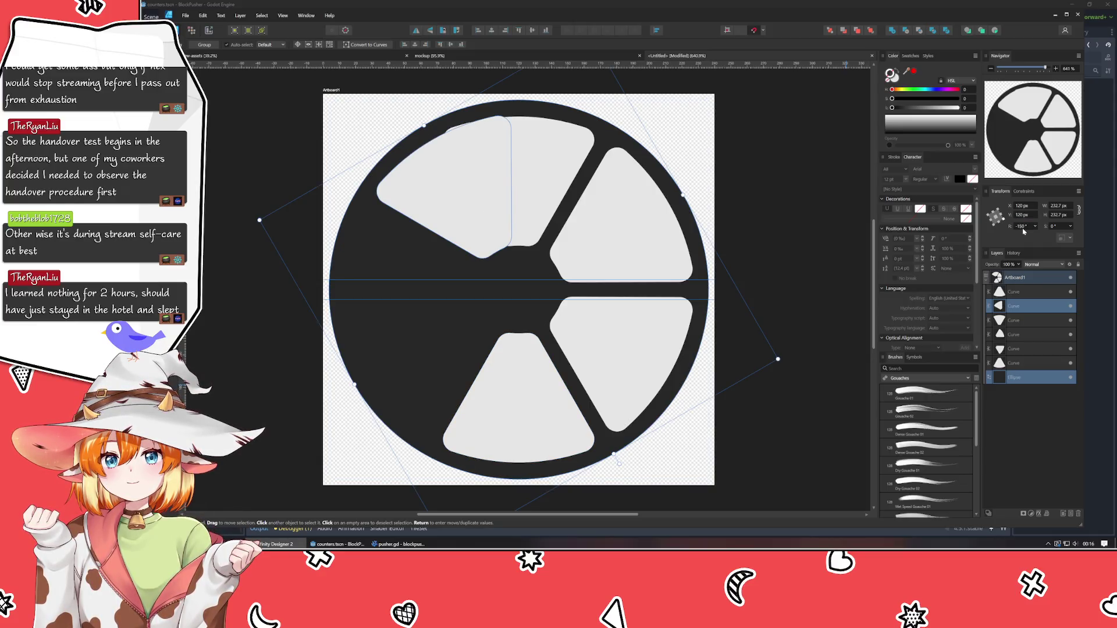
click(1024, 229)
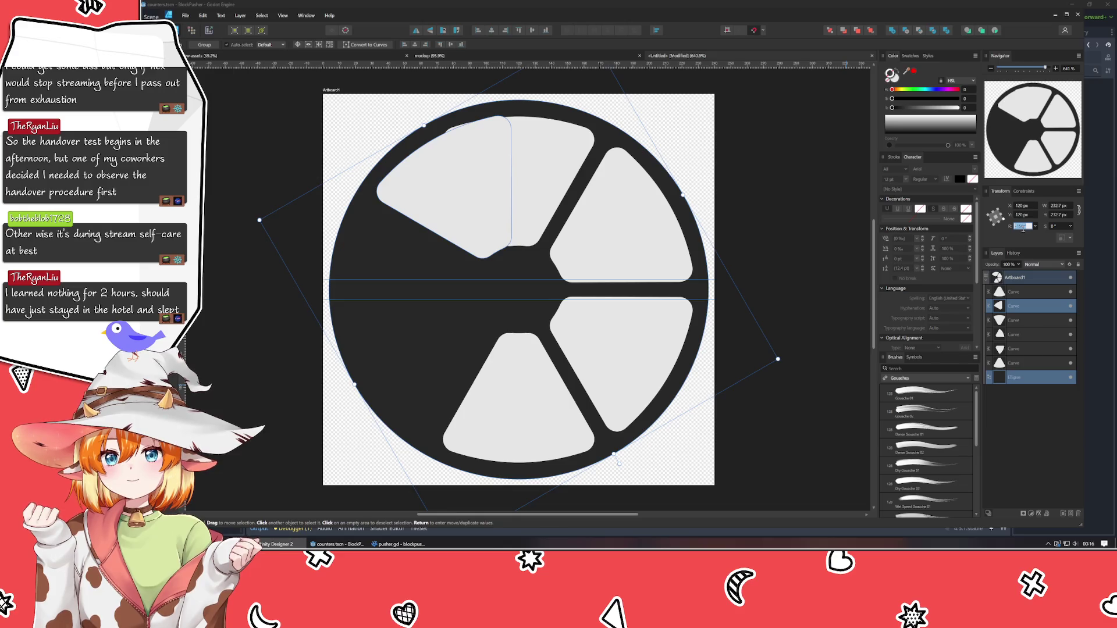
text(-120)
key(Return)
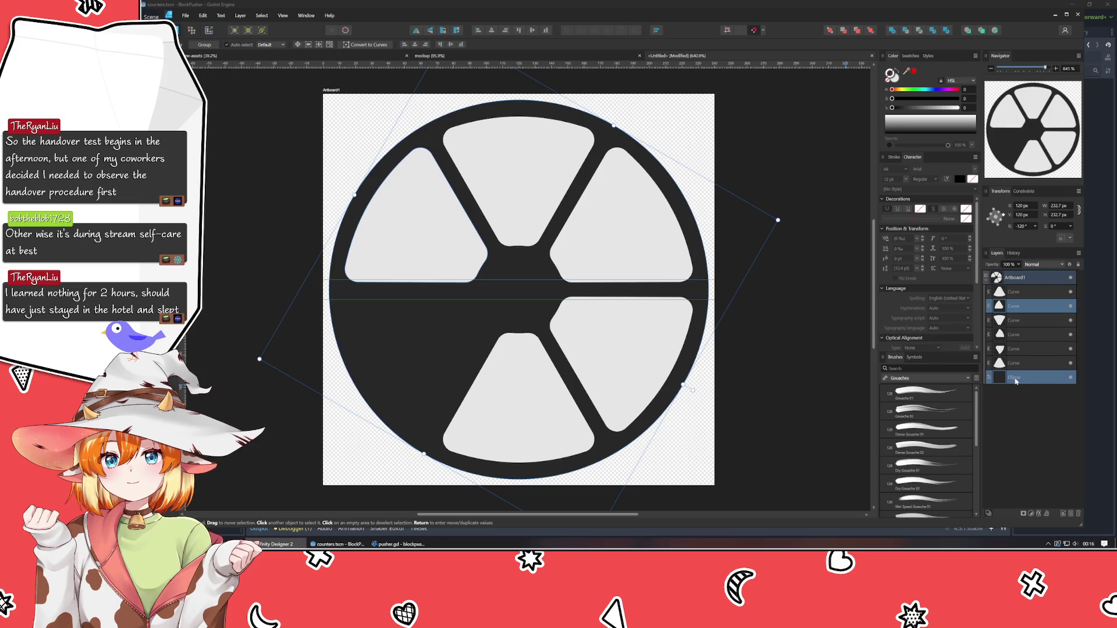
Step: Set the top window cutout's rotation to 0° and deselect everything
ctrl+click(1015, 306)
ctrl+click(1015, 291)
click(1023, 227)
text(0)
key(Return)
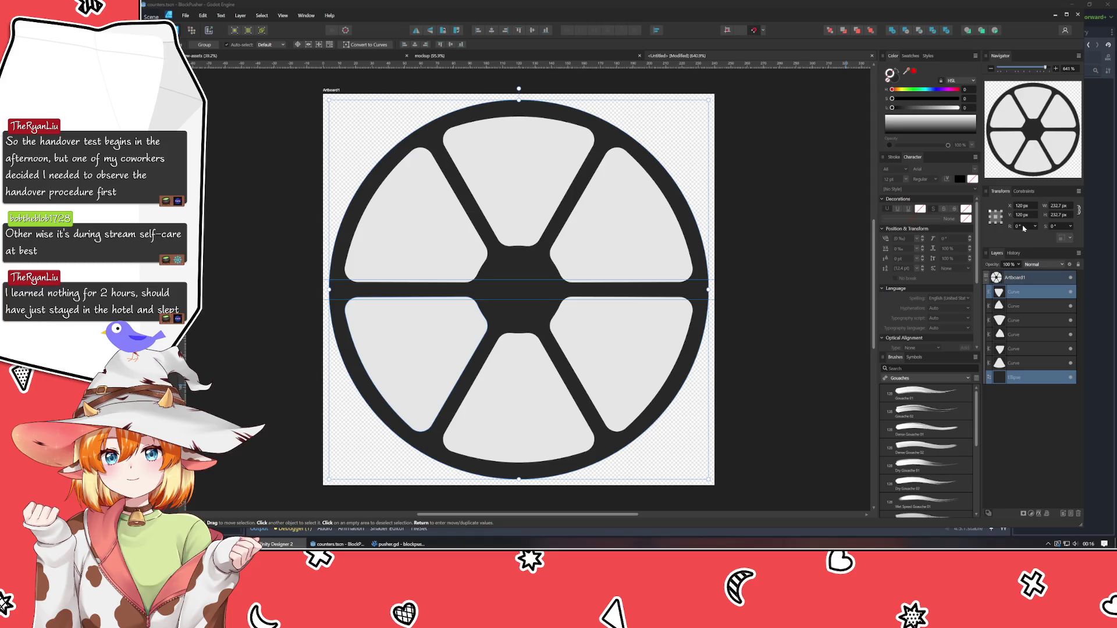
click(253, 183)
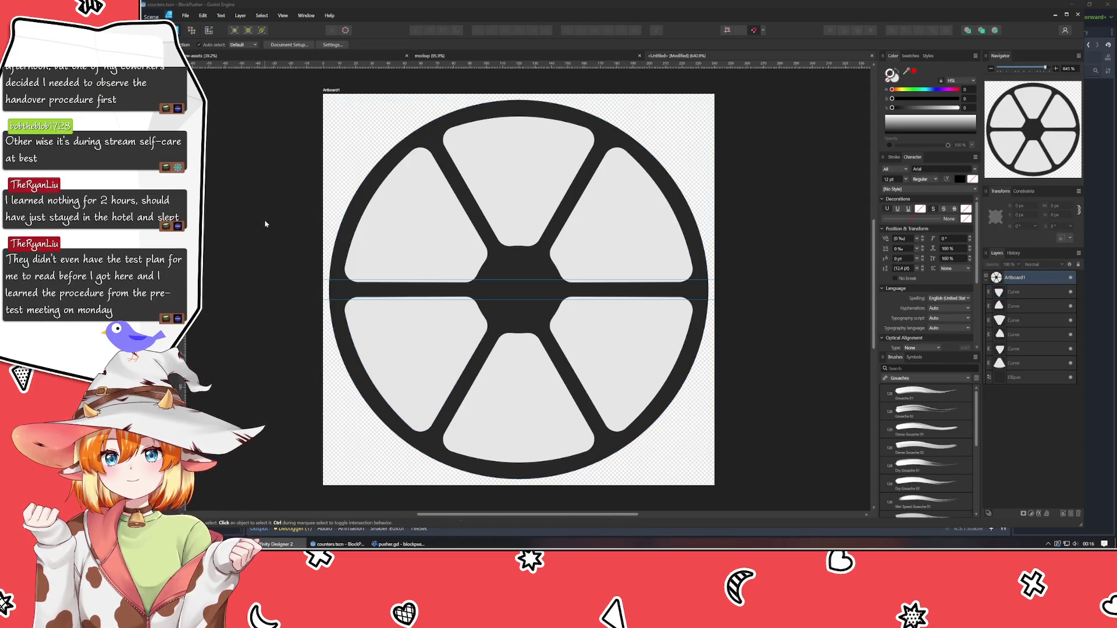
scroll(265, 223, down, 4)
scroll(266, 224, up, 3)
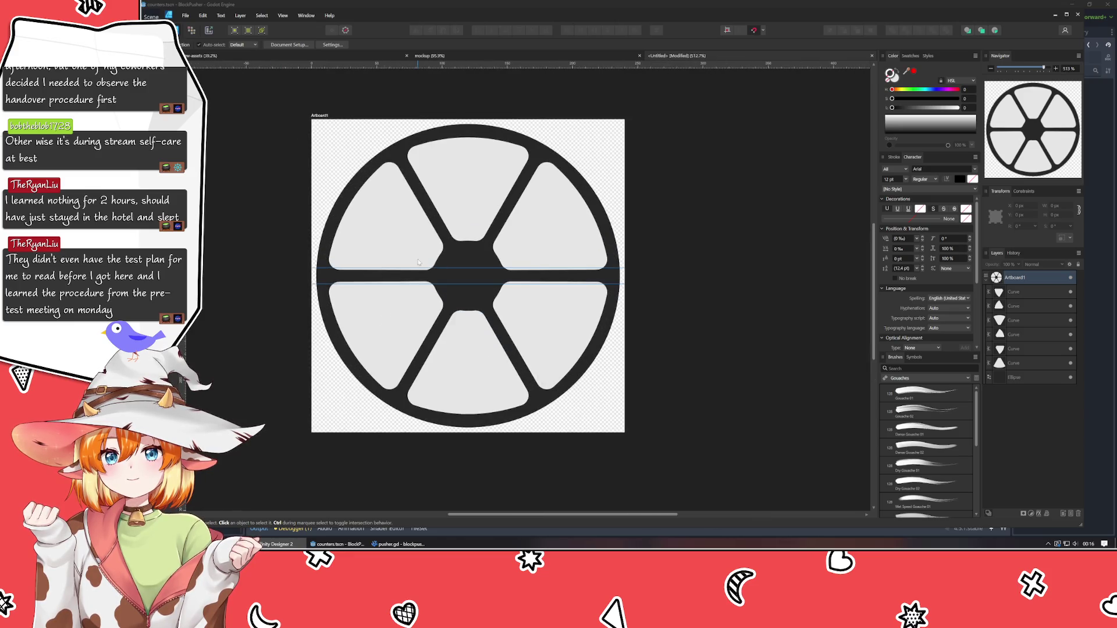
Step: Group the six window shapes and rotate the group a quarter turn
click(1027, 361)
shift+click(1019, 297)
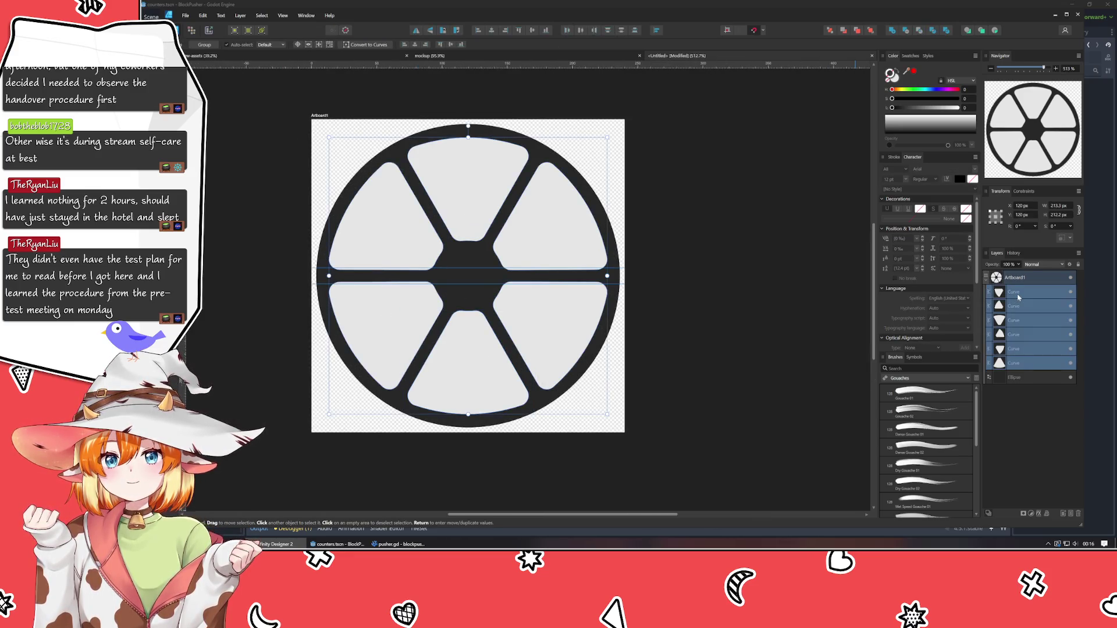
key(ctrl+g)
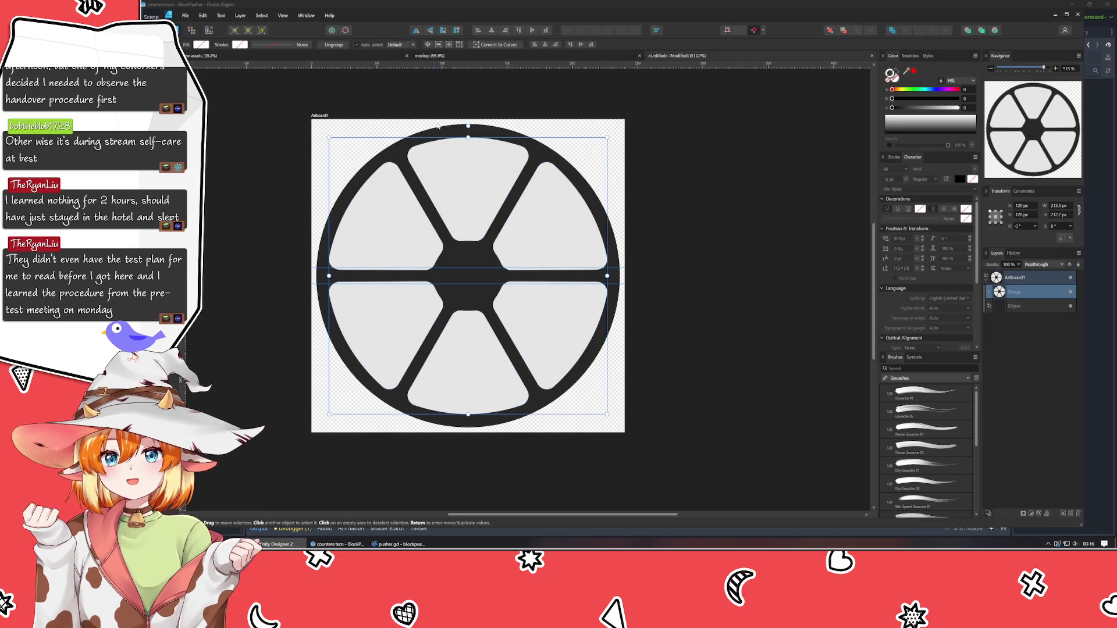
mouse_move(468, 126)
mouse_down()
mouse_move(555, 153)
mouse_move(619, 274)
mouse_up()
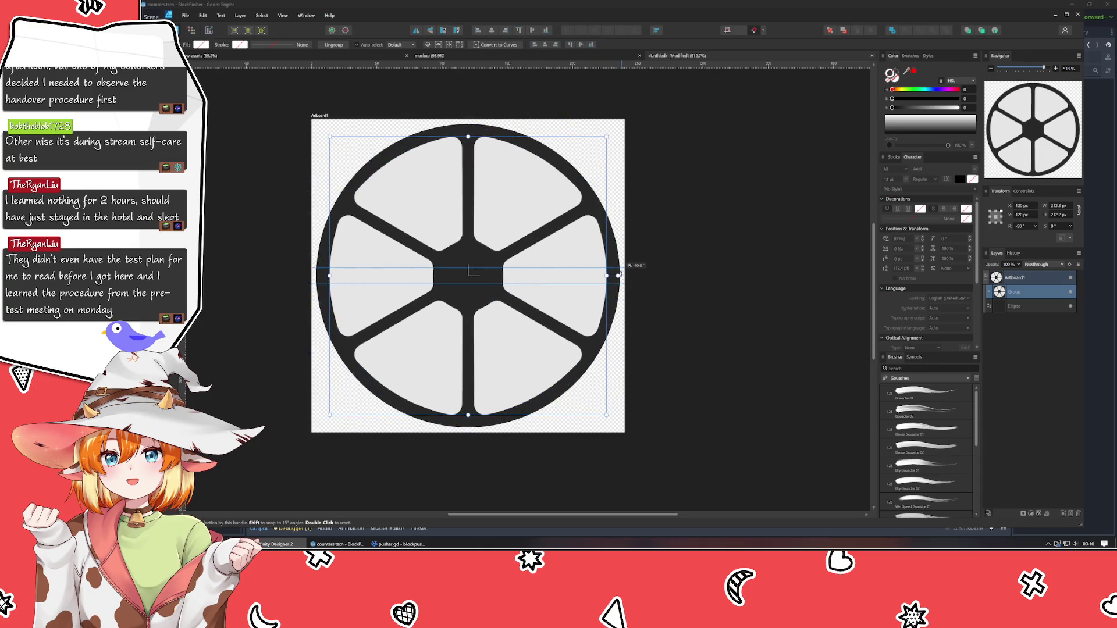
click(683, 285)
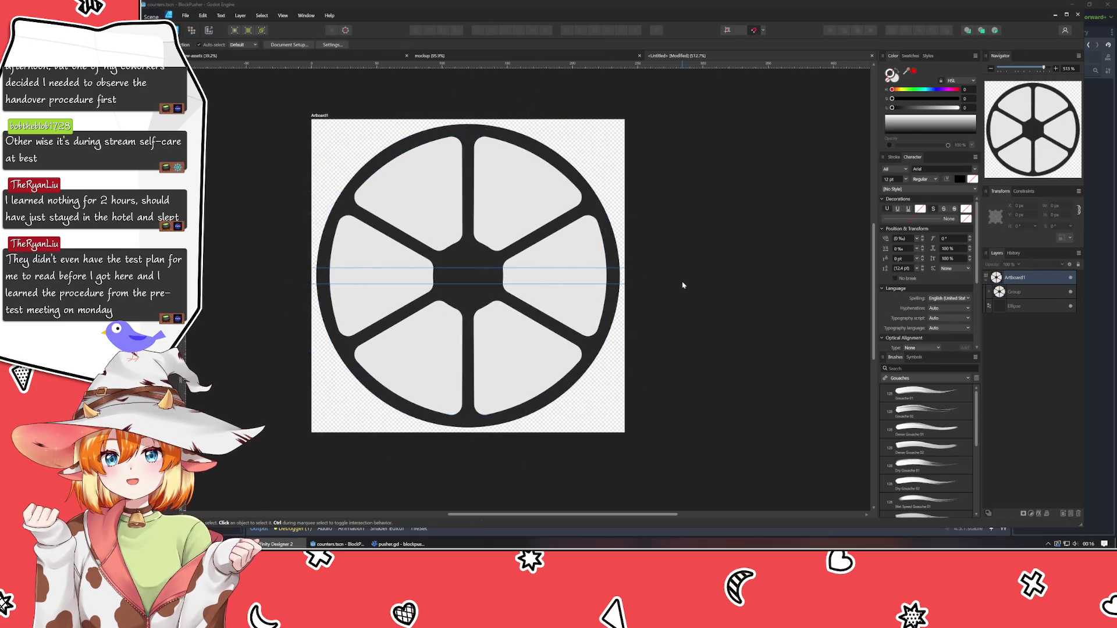
Step: Delete both horizontal guides in the guide settings
double_click(446, 269)
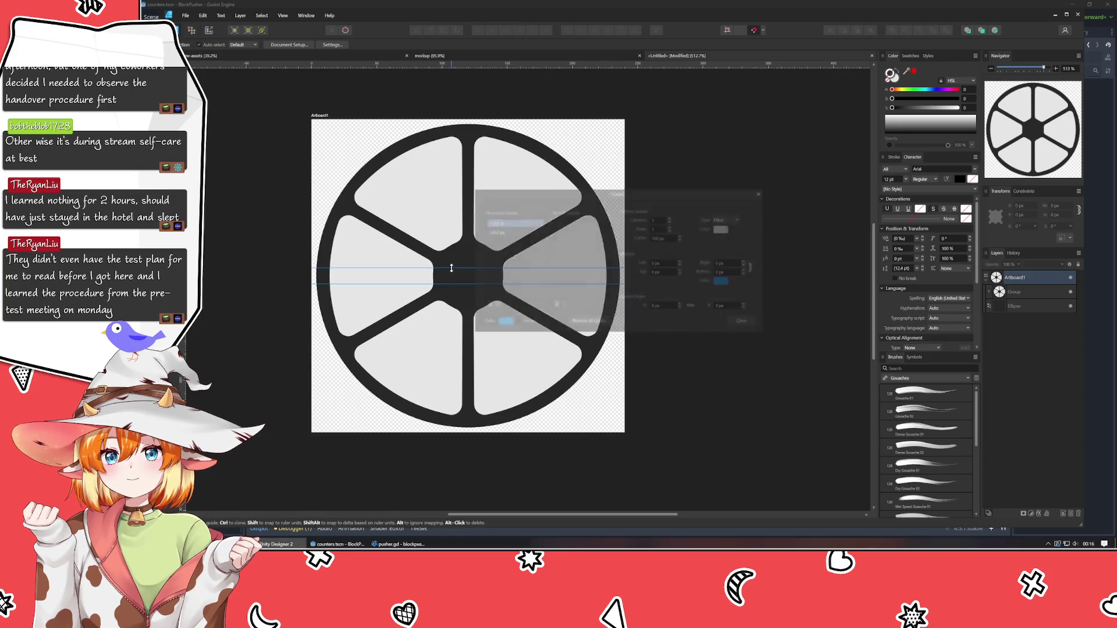
click(494, 307)
click(495, 306)
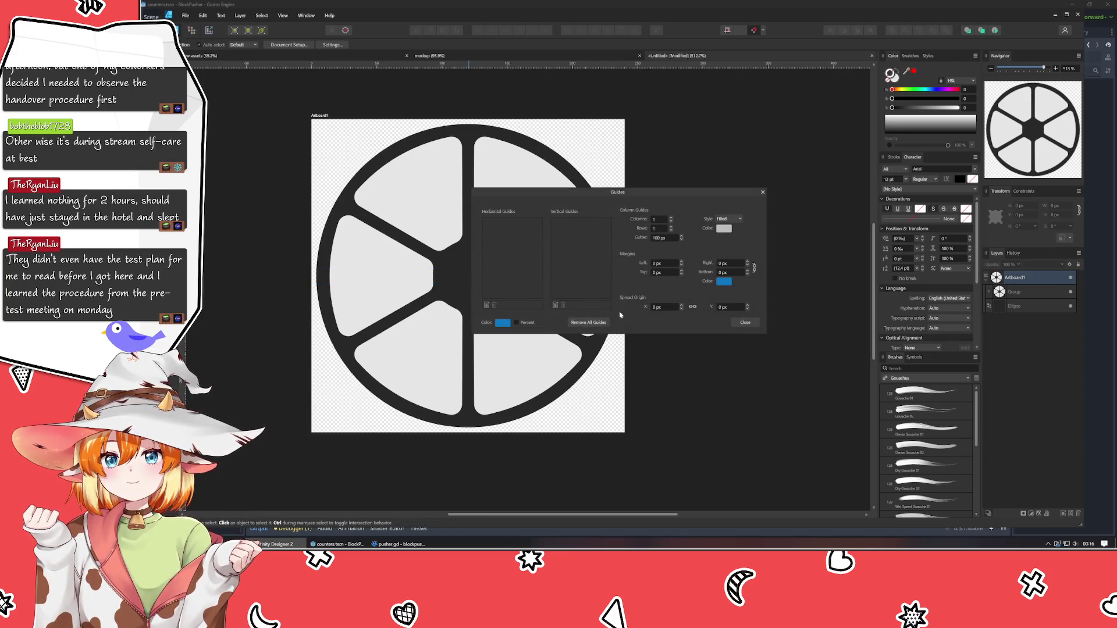
click(740, 324)
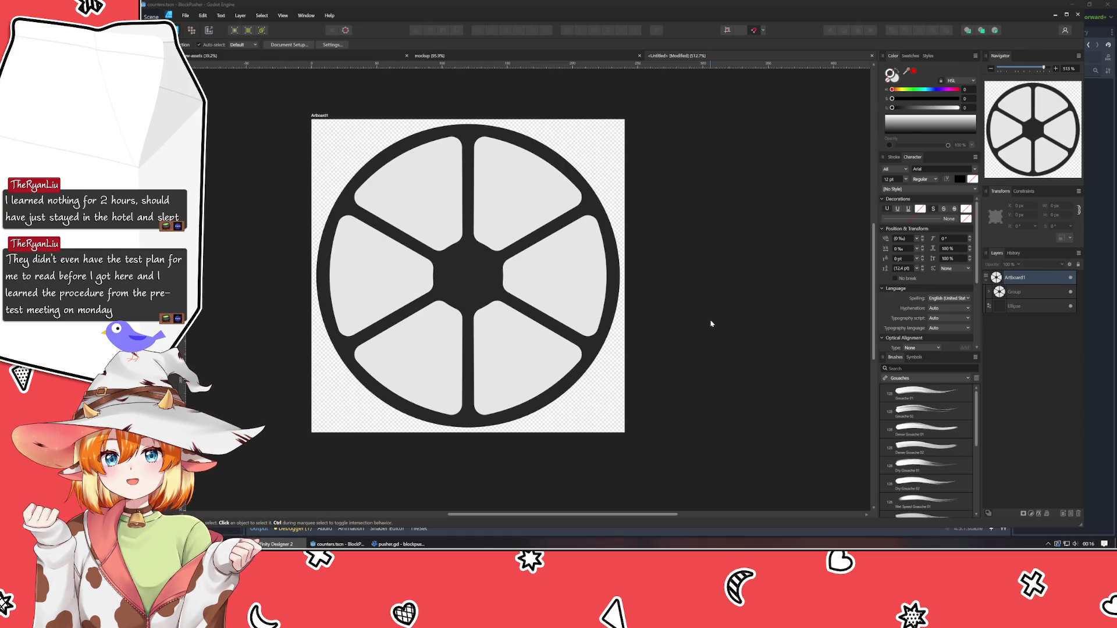
Step: Set the window Group layer's blend mode to Erase to punch holes in the wheel
click(1042, 292)
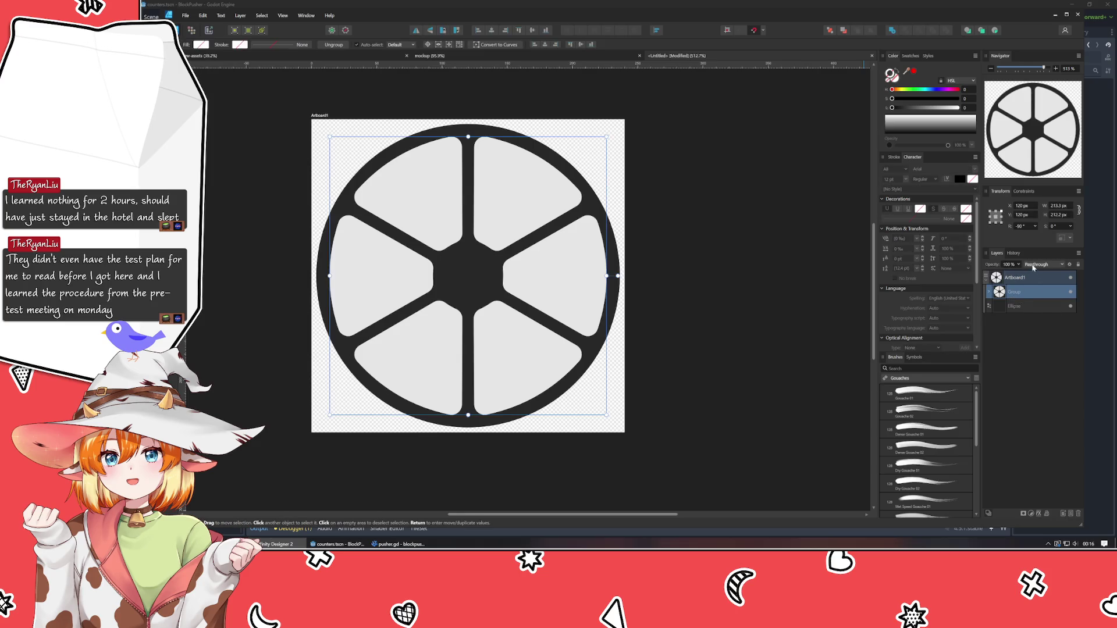
click(1041, 265)
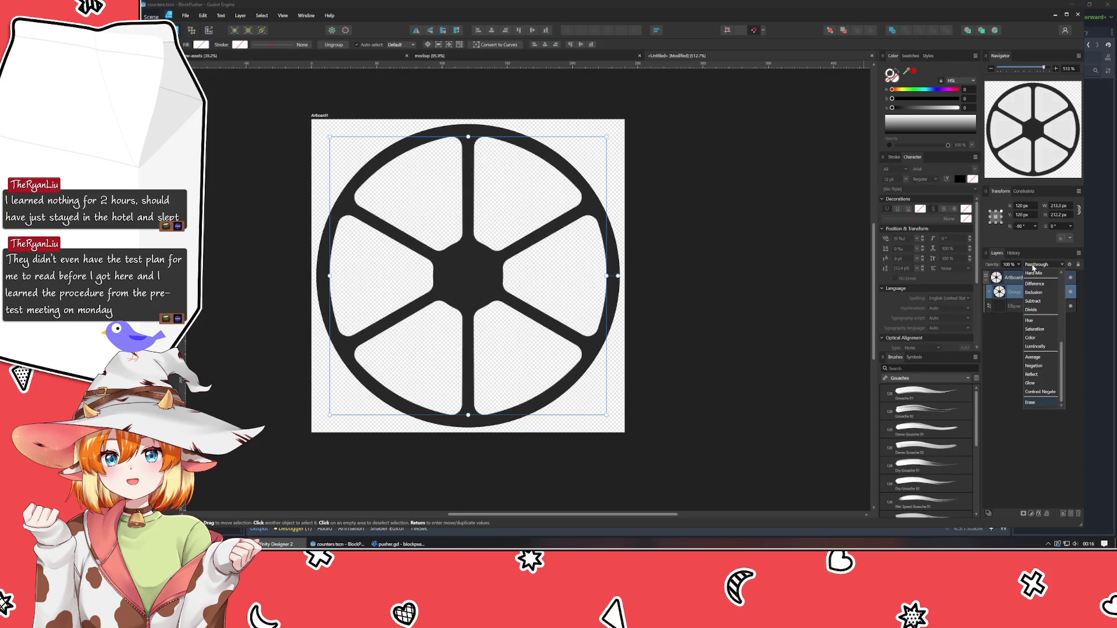
click(1029, 402)
click(1030, 411)
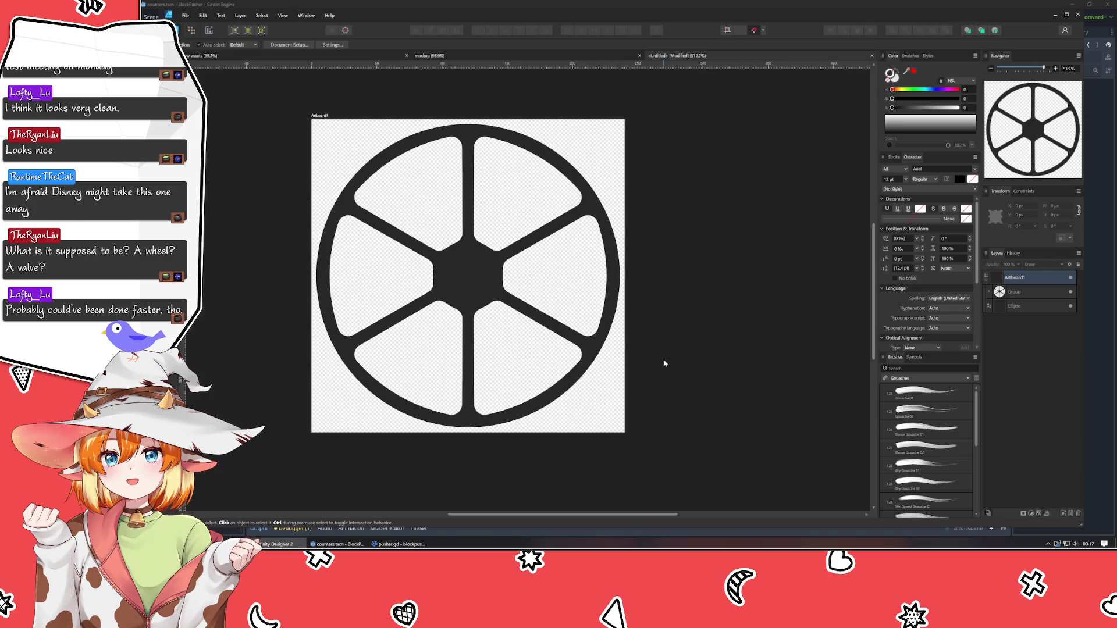
click(1020, 306)
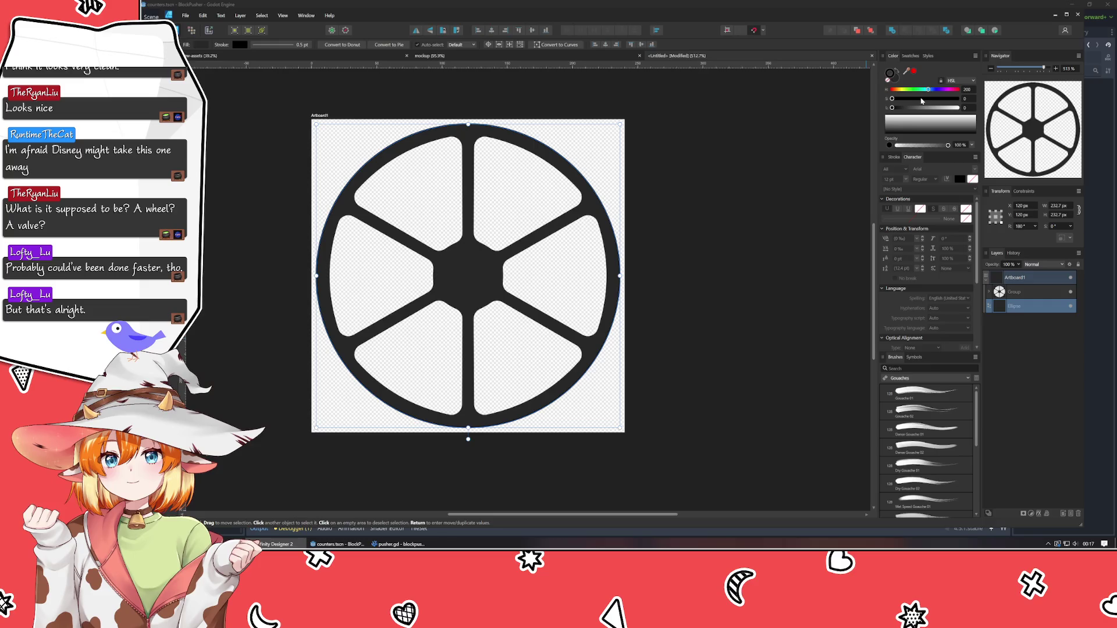
Step: Change the wheel's fill to a dark slate blue with the colour sliders
click(891, 74)
mouse_move(930, 89)
mouse_down()
mouse_move(920, 108)
mouse_move(949, 110)
mouse_up()
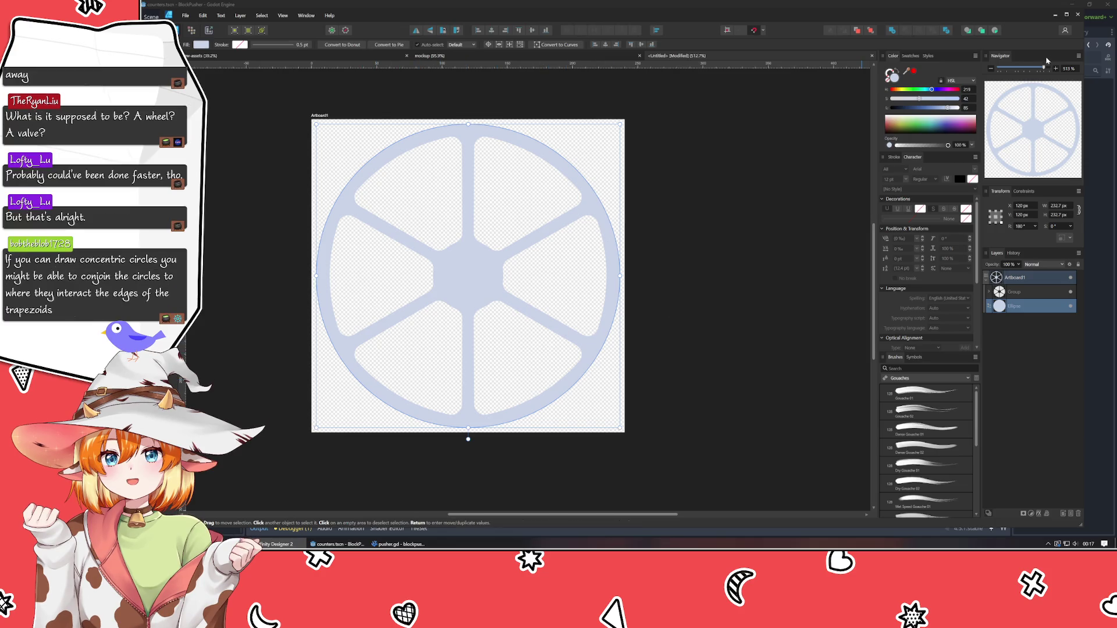
drag(921, 109, 905, 106)
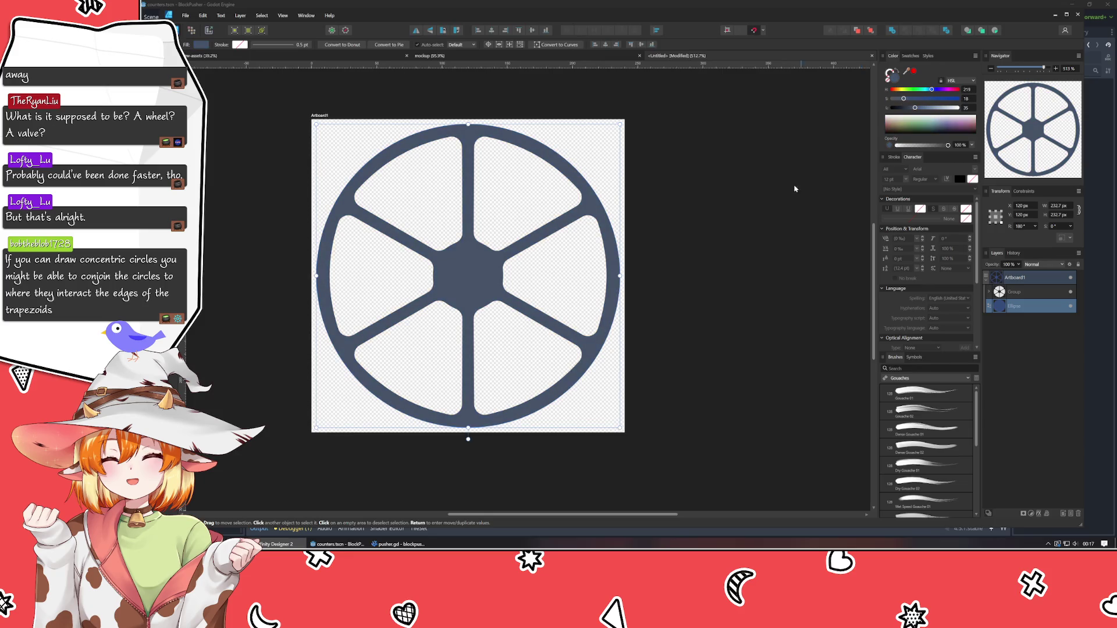
click(722, 243)
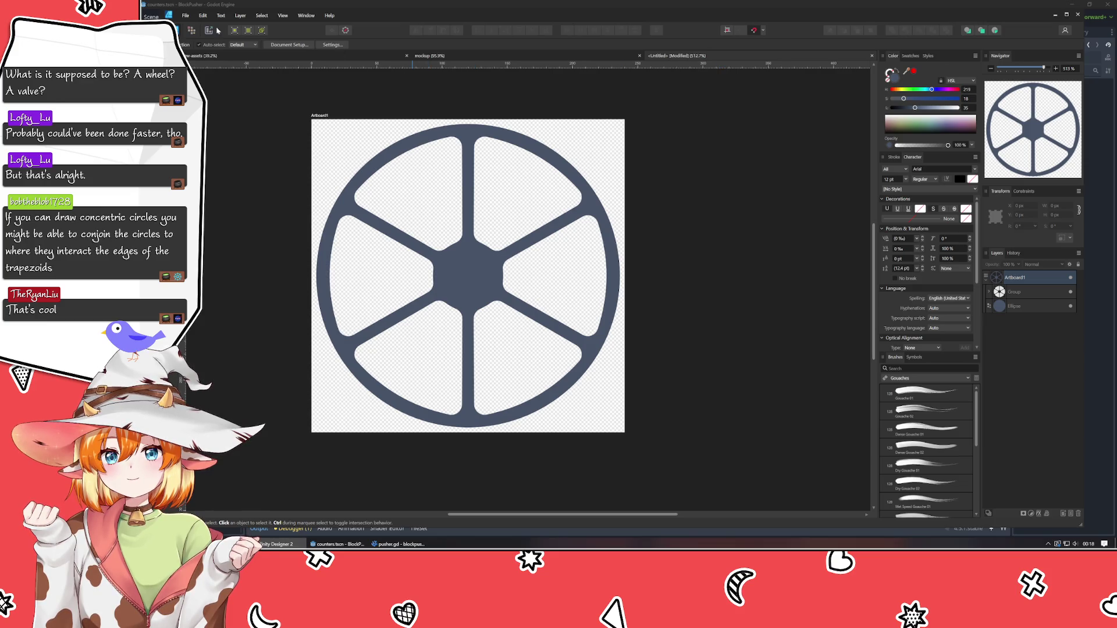
Step: Export the wheel as a PNG named gauge into the assets folder
click(187, 19)
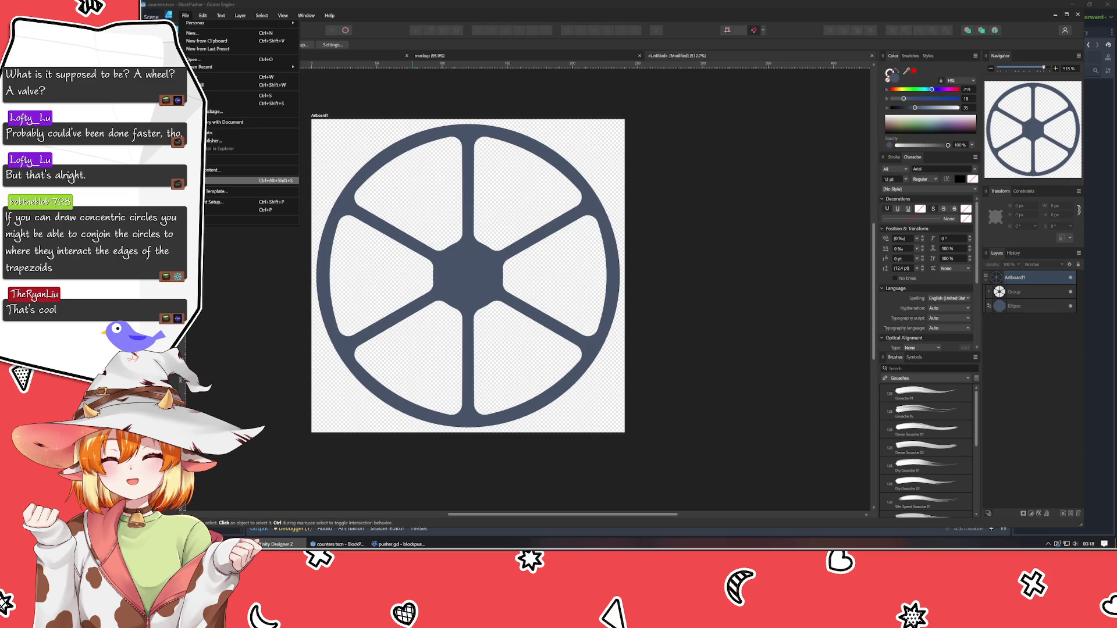
click(192, 181)
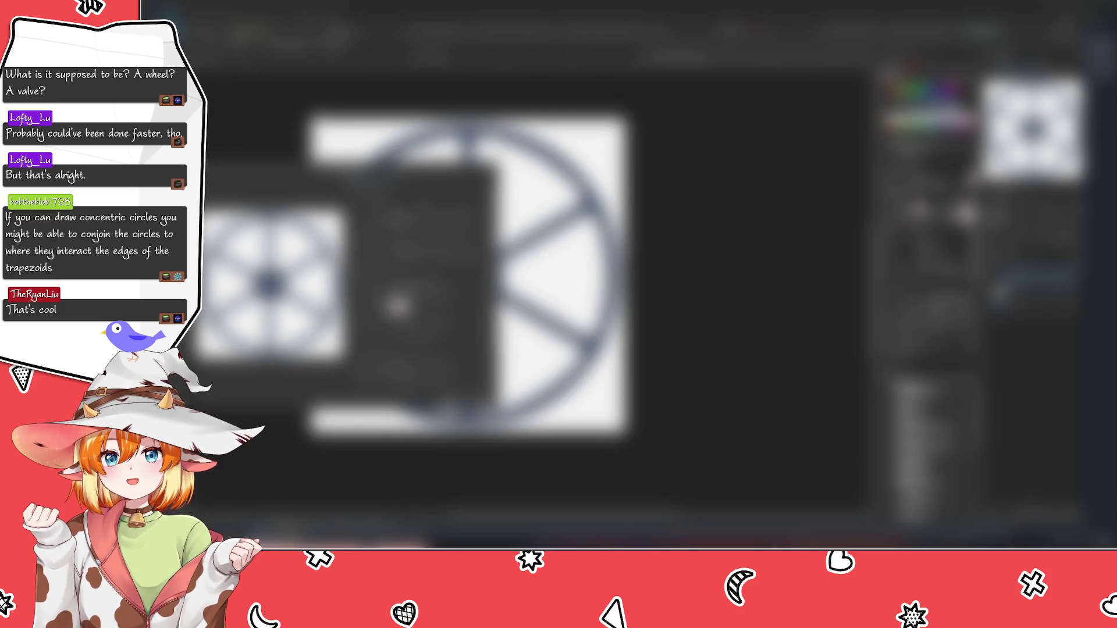
key(Return)
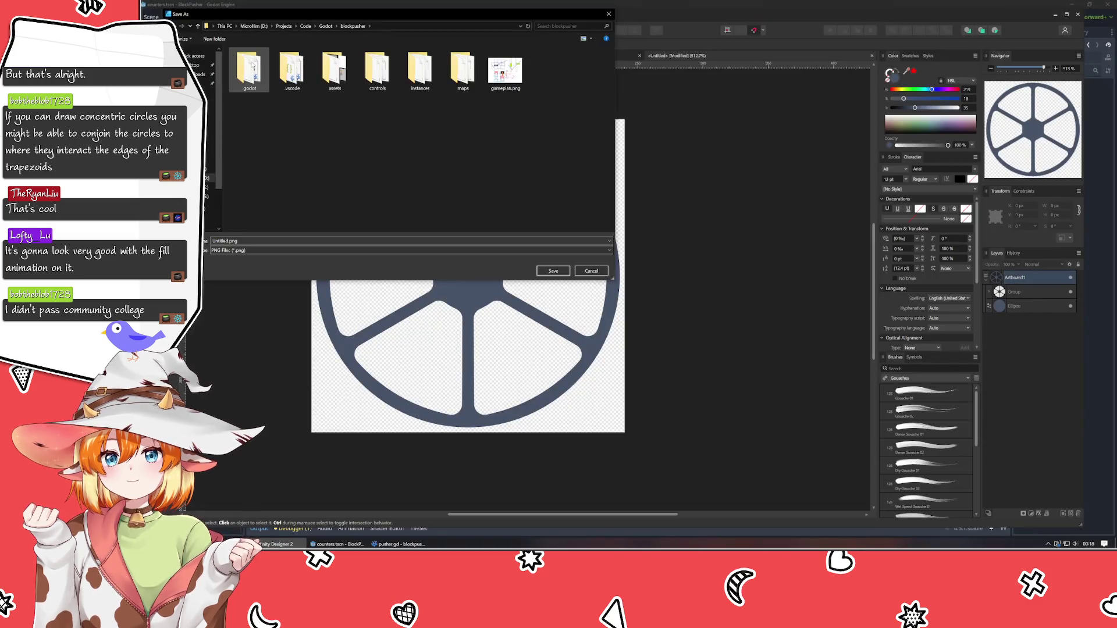
double_click(334, 67)
click(416, 241)
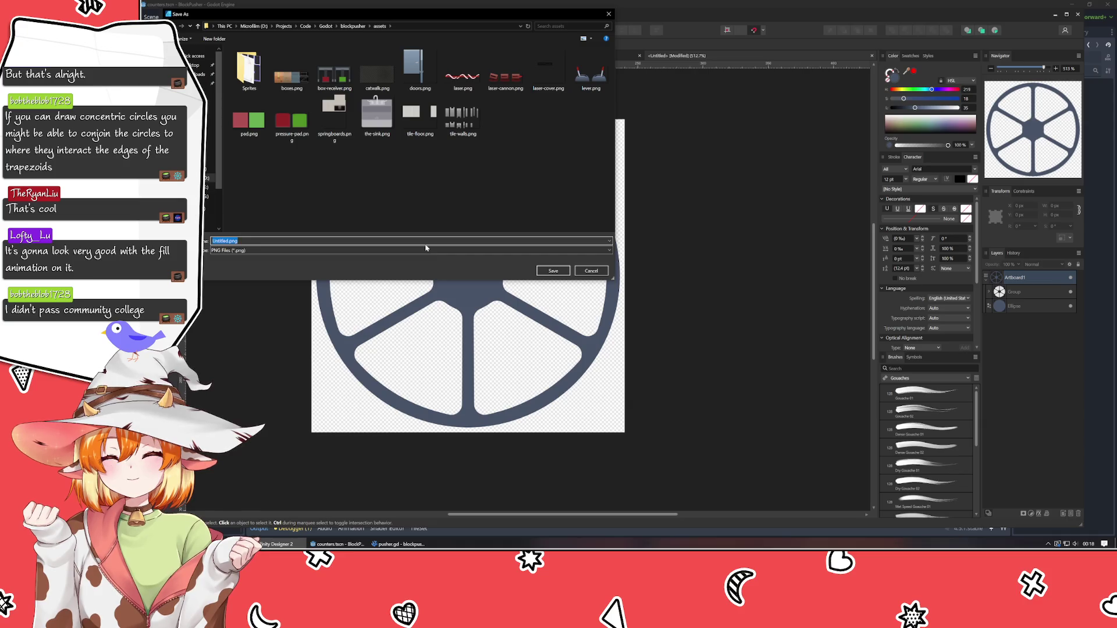
text(u)
text(gauge)
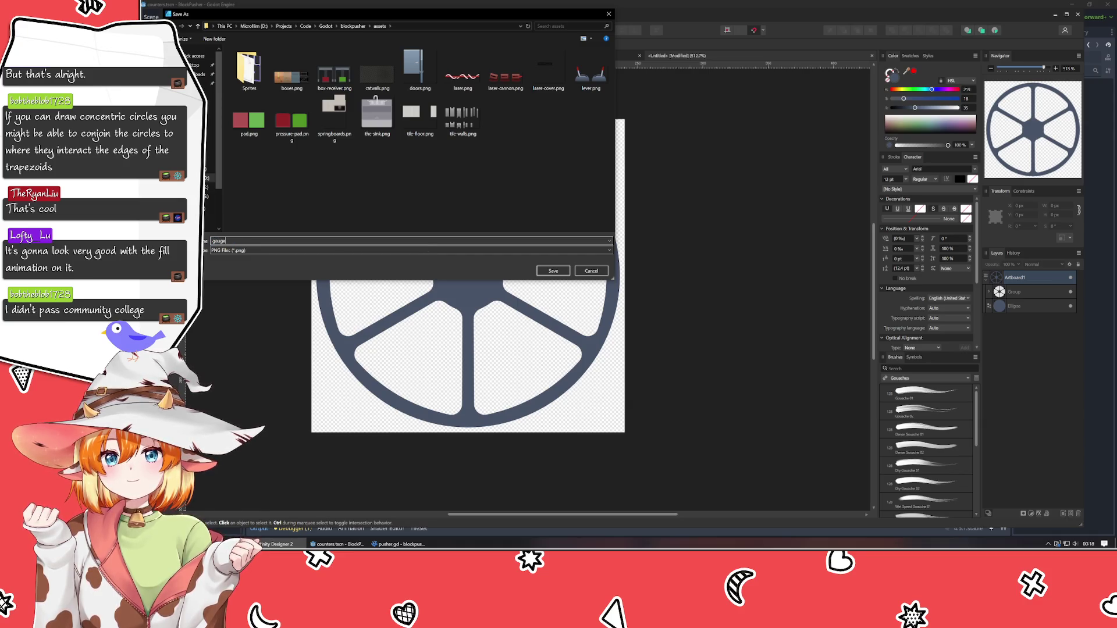
key(Return)
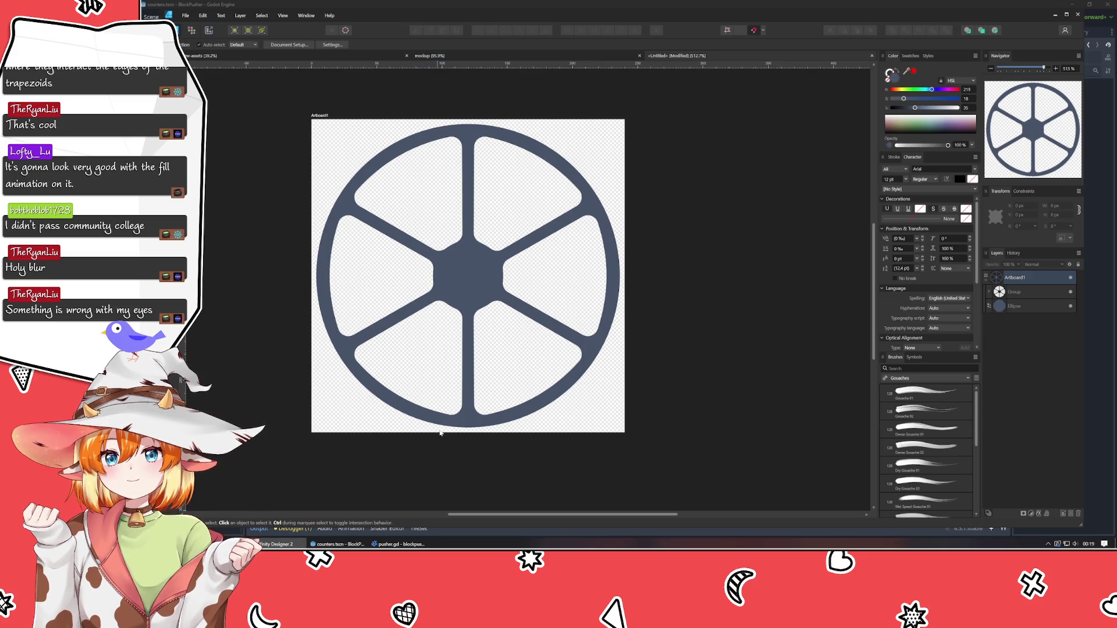
click(402, 544)
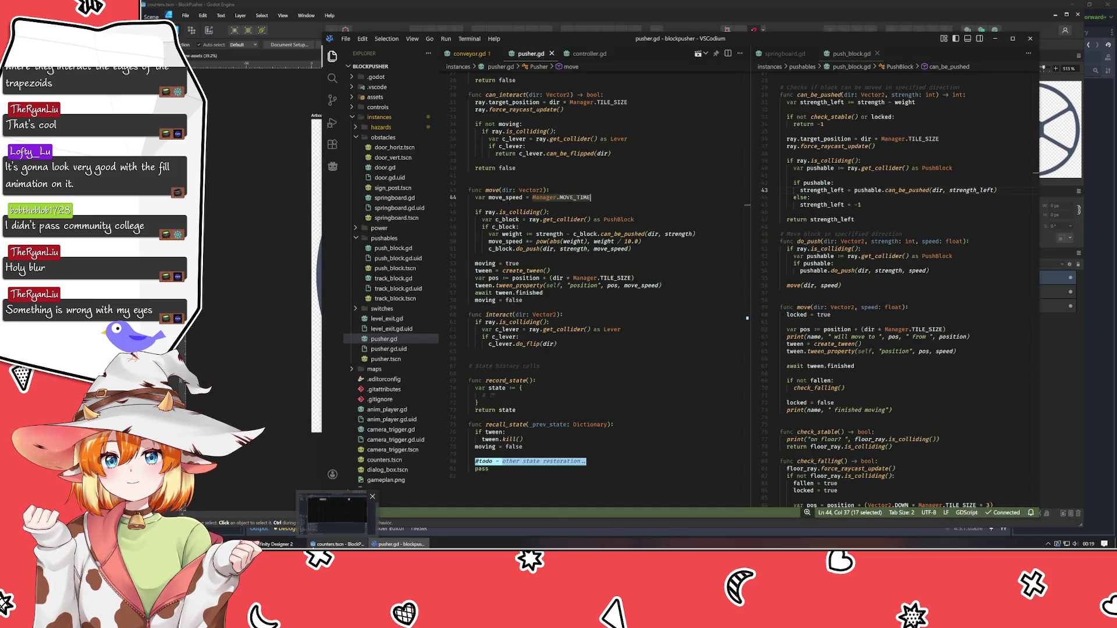
Step: Quick Load the wheel image as the corner TextureRect's texture, replacing the lightning icon
click(337, 544)
scroll(516, 160, down, 1)
scroll(533, 160, up, 1)
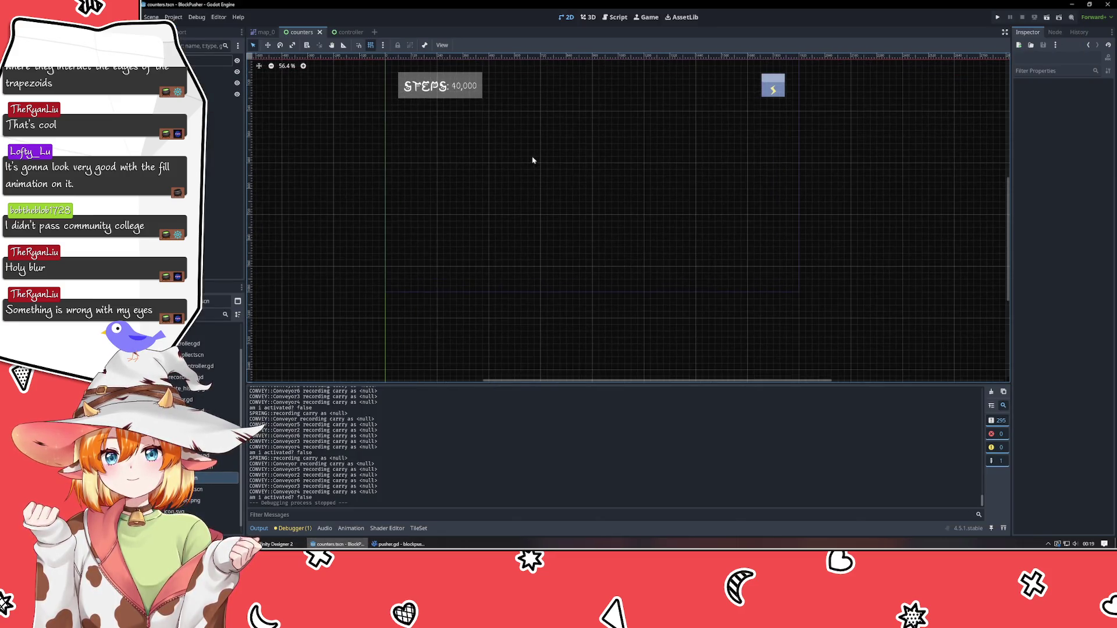
click(773, 86)
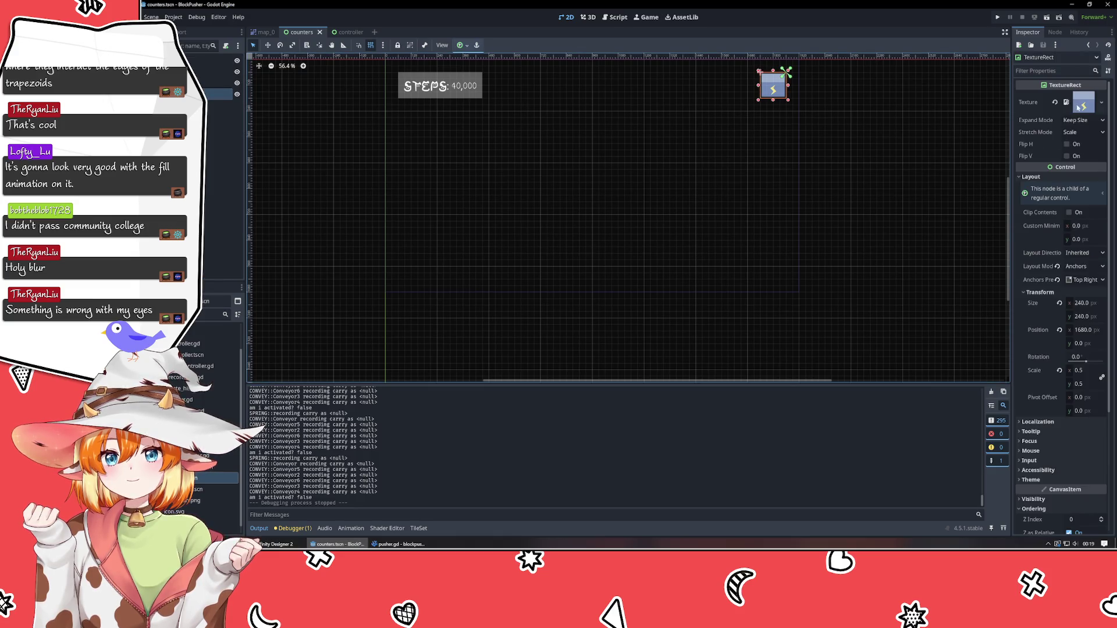
click(1082, 110)
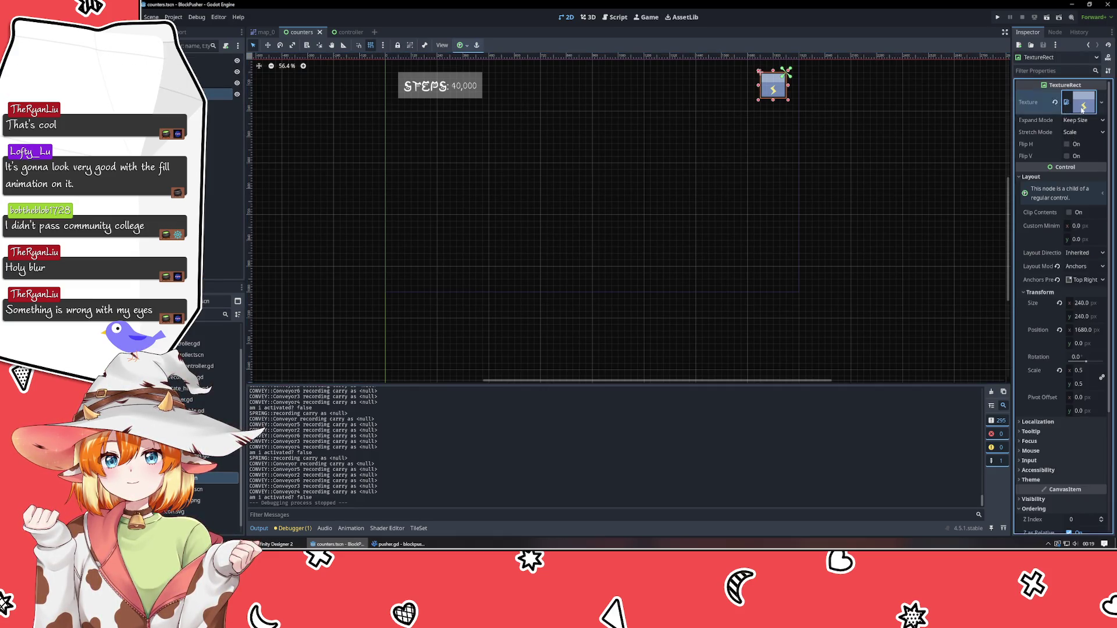
click(1102, 102)
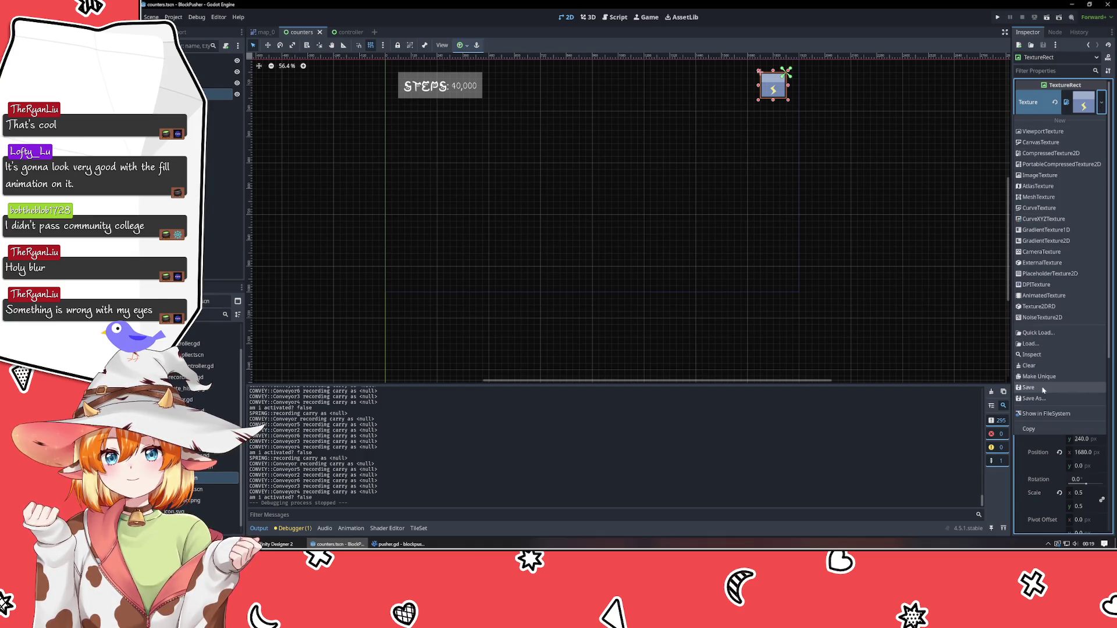
click(1041, 333)
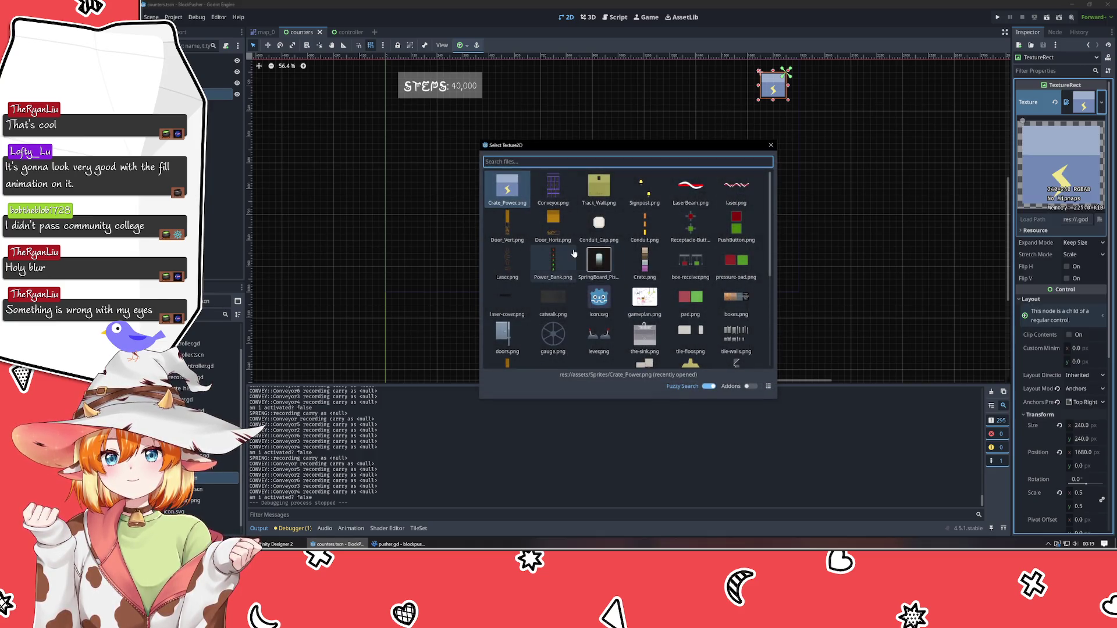
double_click(567, 334)
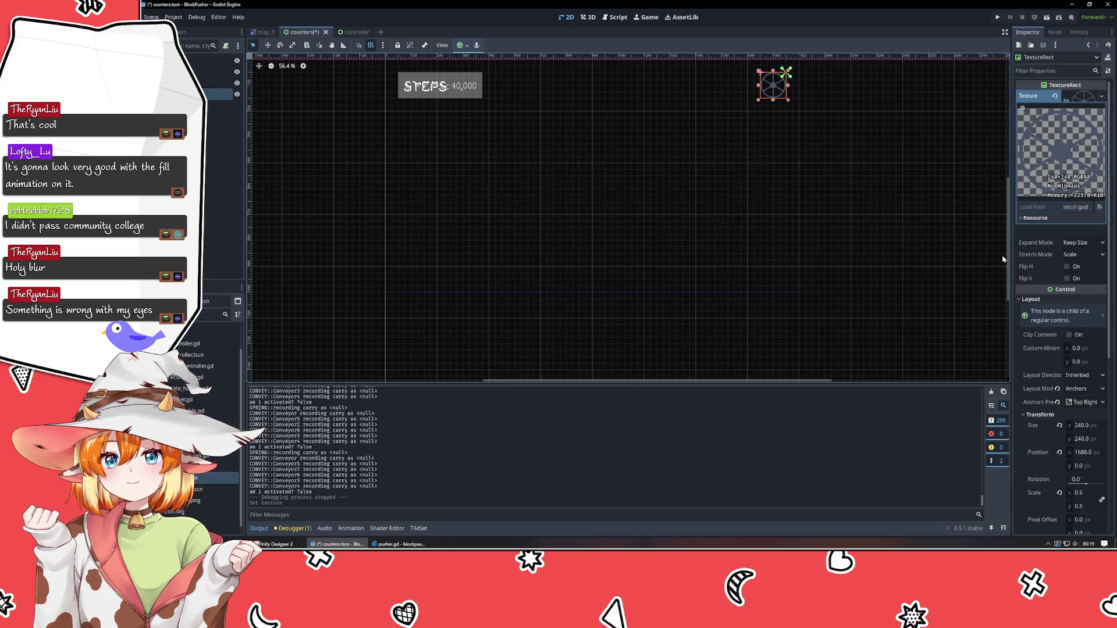
click(1076, 101)
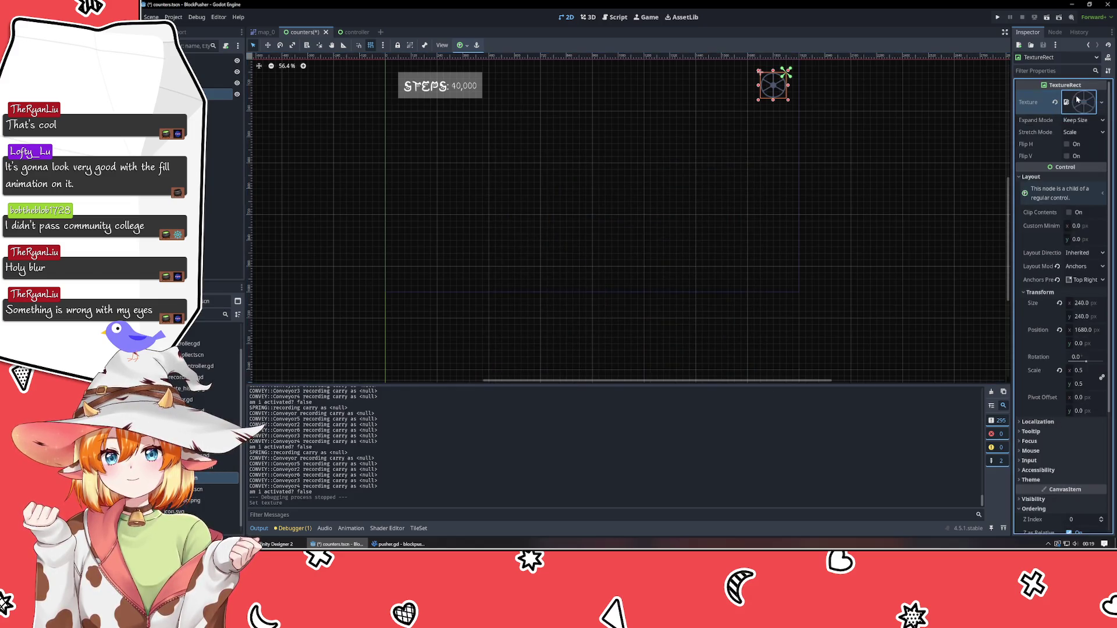
Step: Scale the wheel to 0.75 and move it left to x 1620
click(1085, 371)
text(0.75)
key(Return)
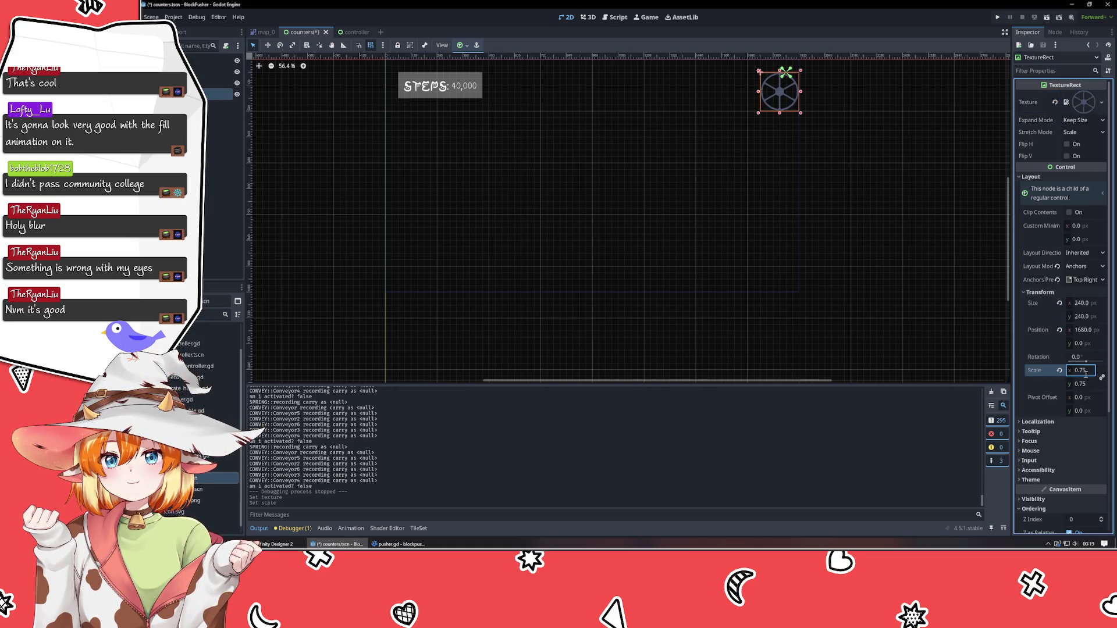
mouse_move(779, 91)
mouse_down()
mouse_move(766, 89)
mouse_move(817, 219)
mouse_up()
scroll(829, 97, up, 3)
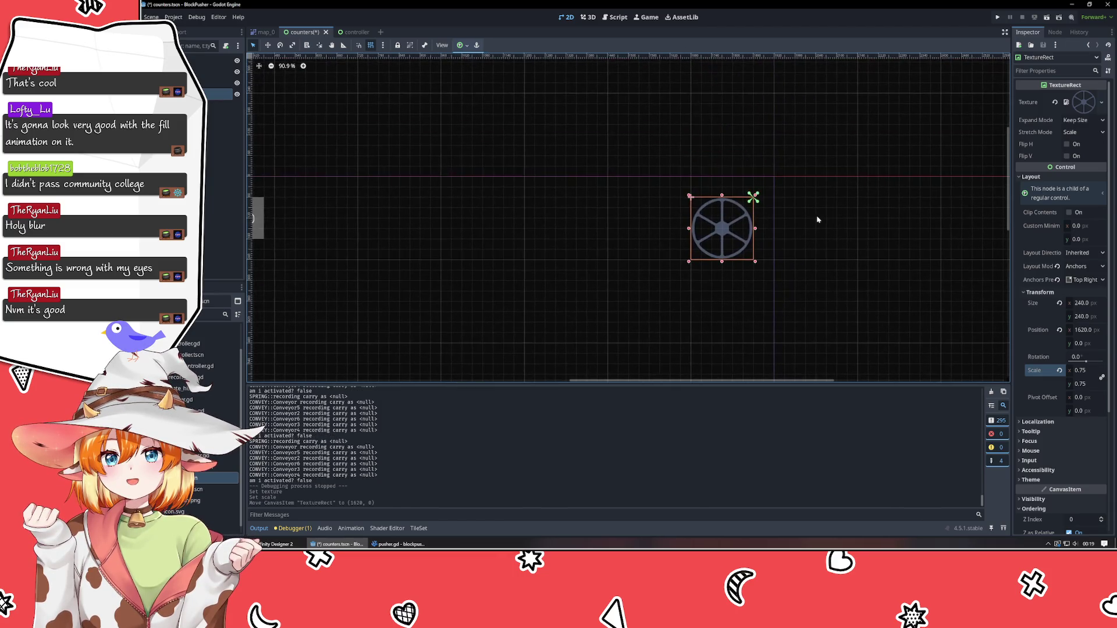
click(818, 220)
scroll(818, 219, down, 5)
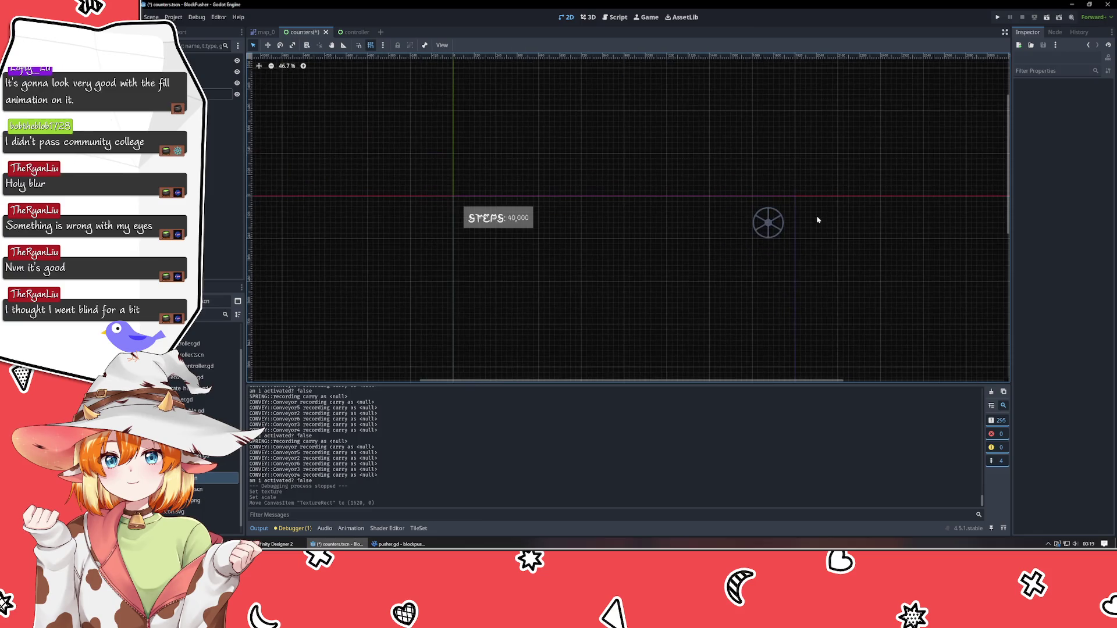
click(998, 18)
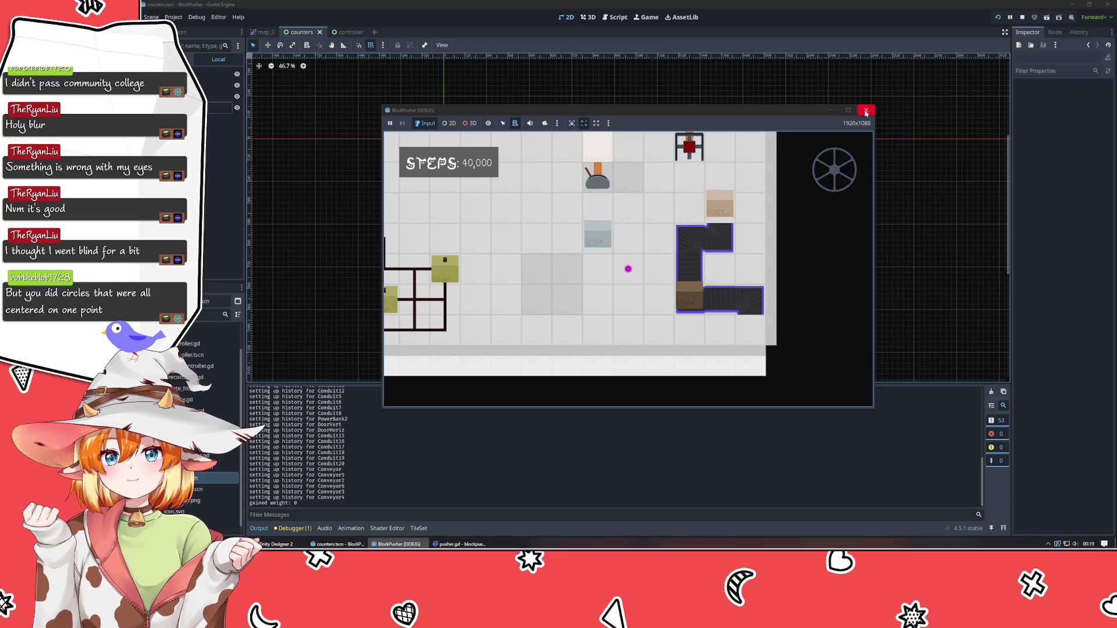
Step: Close the running BlockPusher debug game window
click(866, 113)
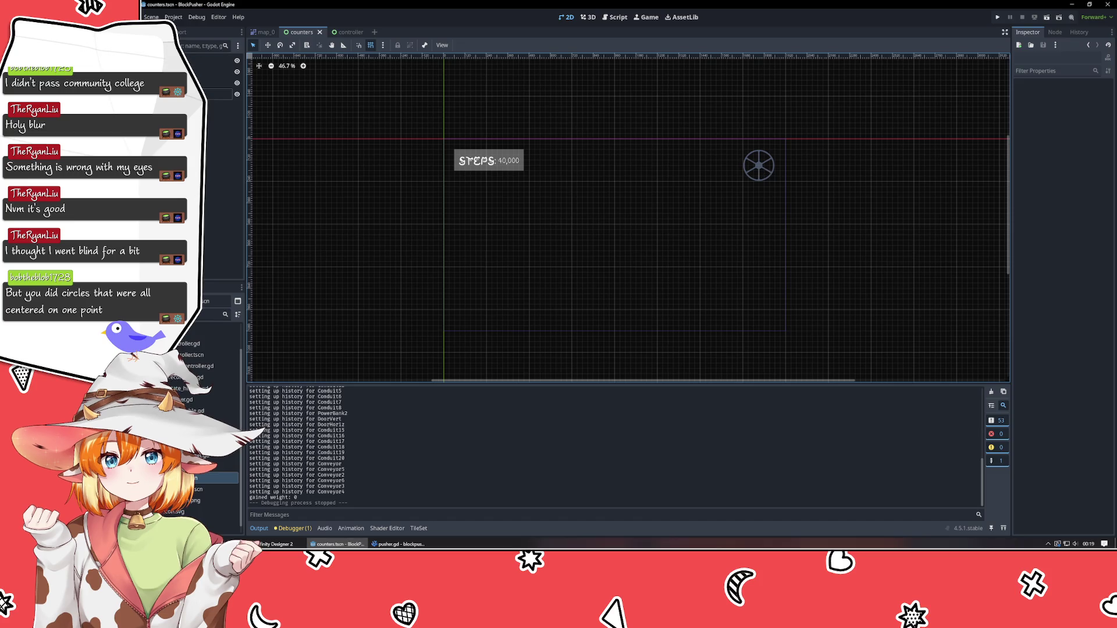
Step: Create a ColorRect node from the Control types, leaving its colour default white
key(ctrl+a)
click(421, 254)
scroll(486, 260, down, 5)
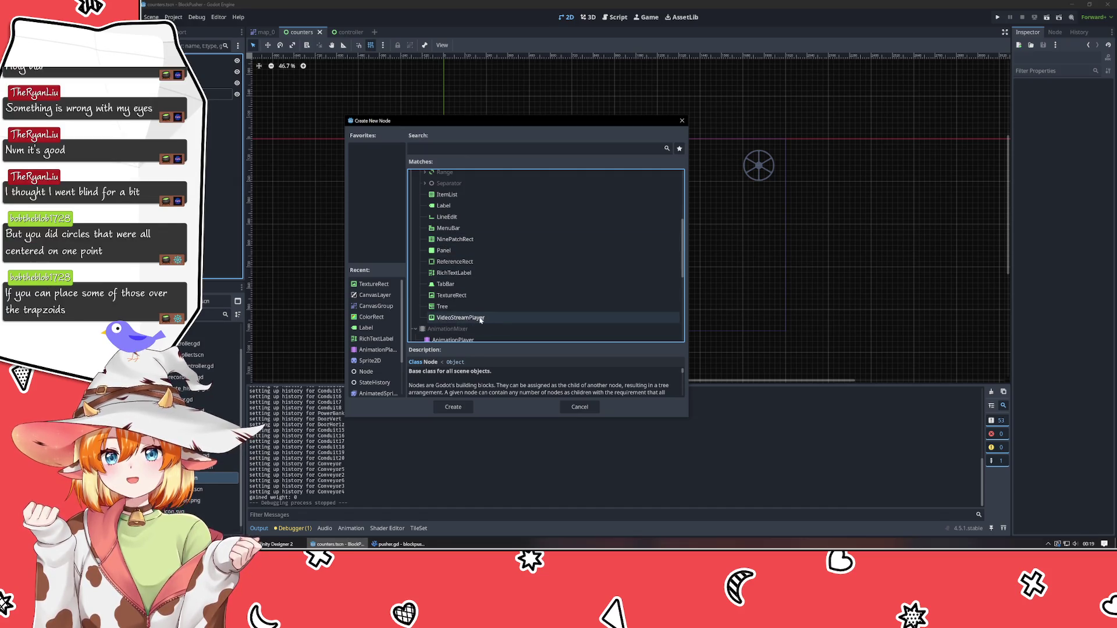
scroll(480, 260, up, 2)
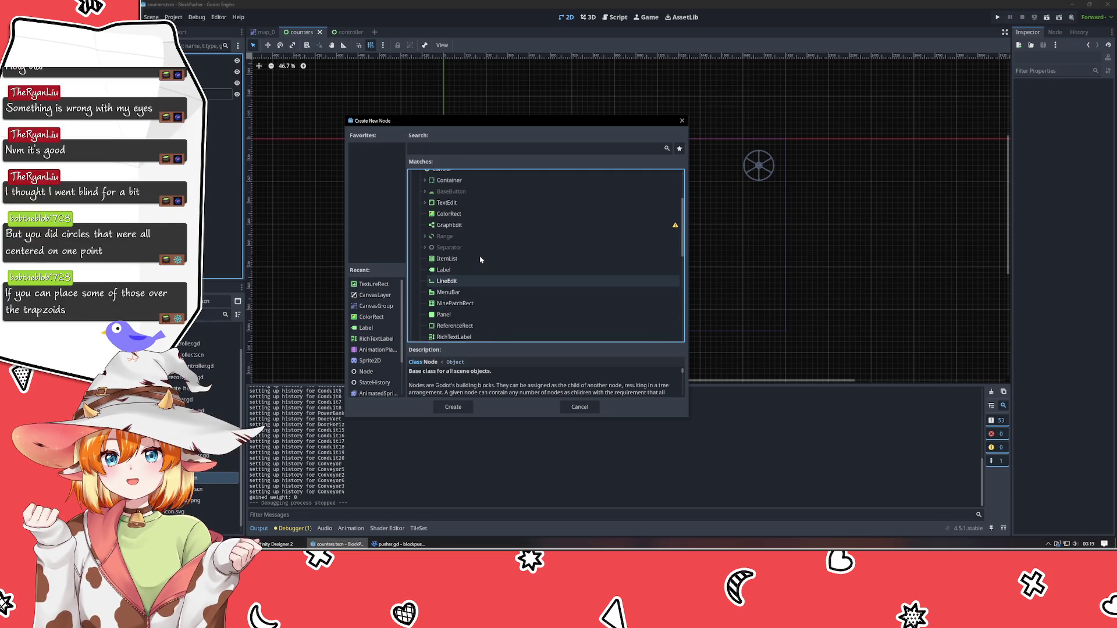
scroll(481, 260, up, 3)
click(477, 259)
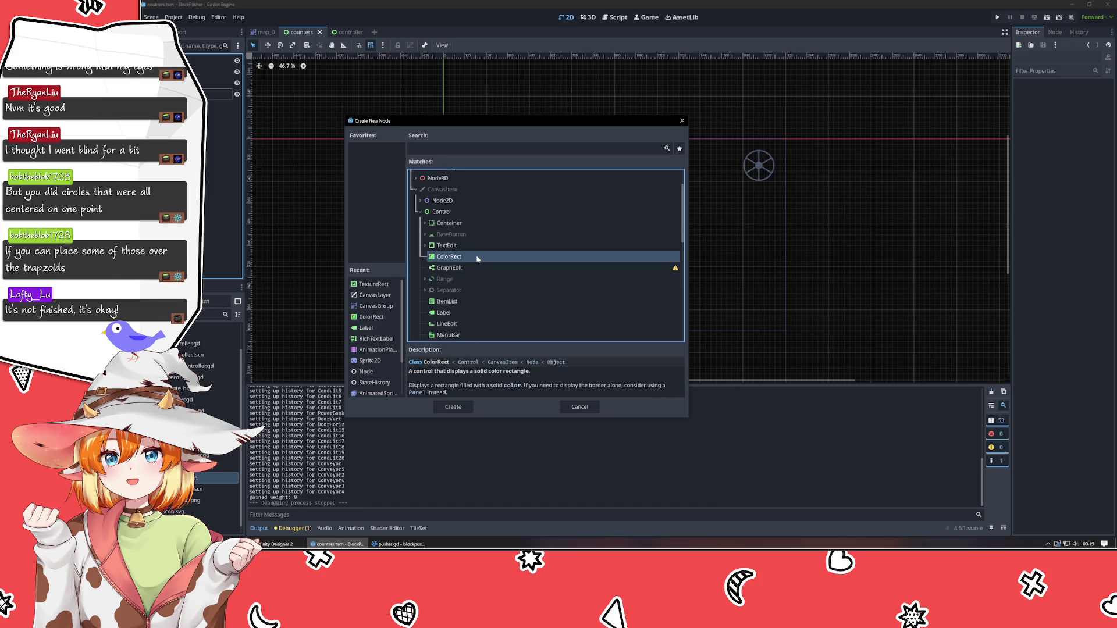
double_click(478, 259)
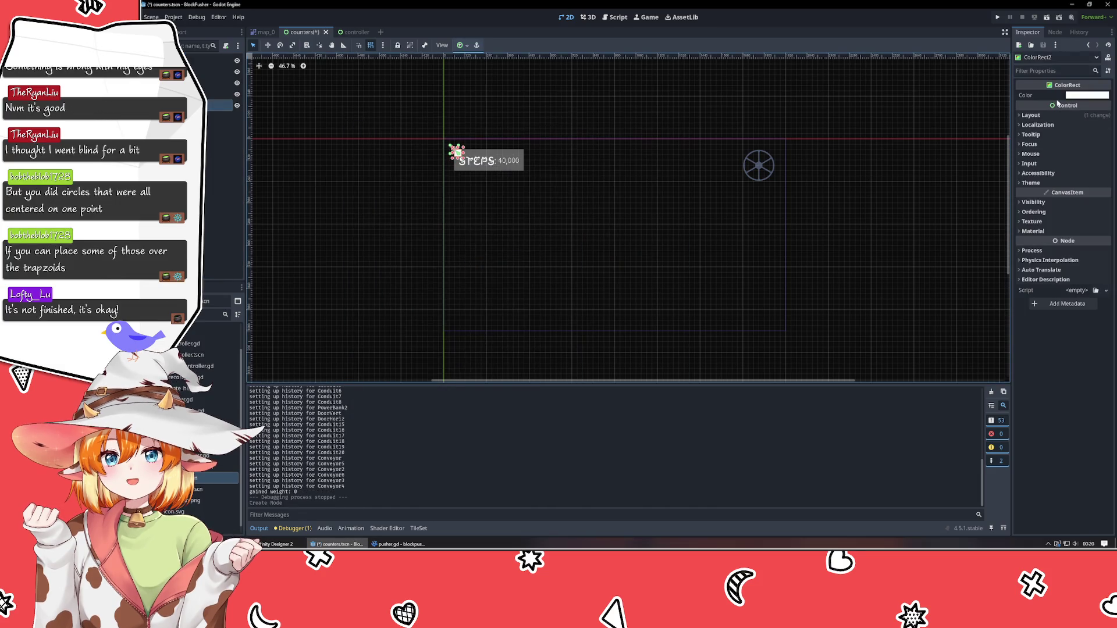
click(1077, 96)
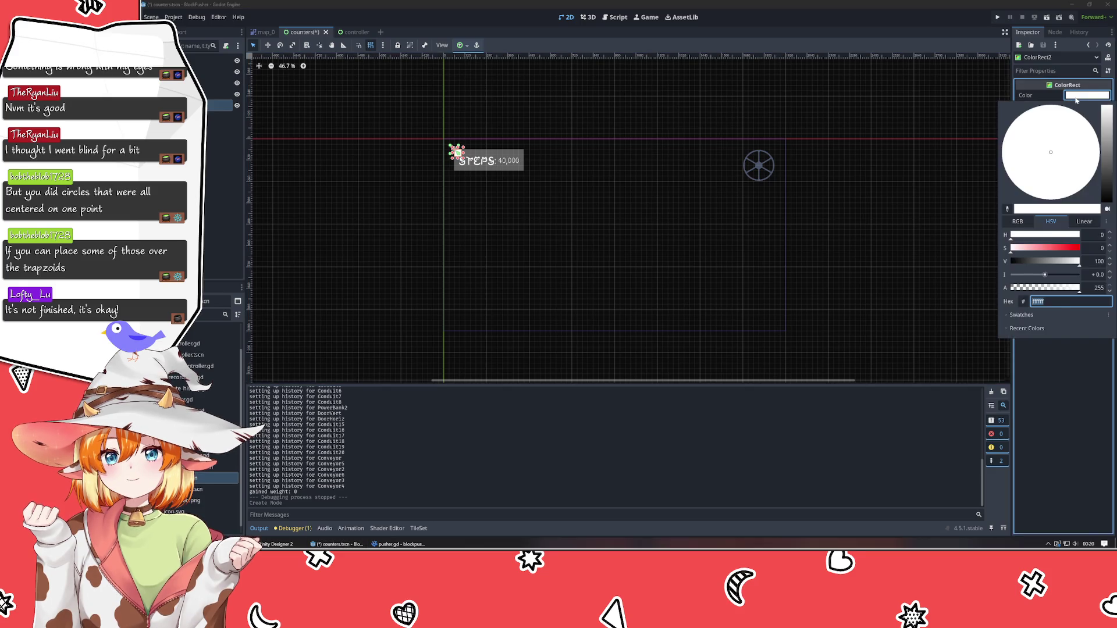
click(1077, 99)
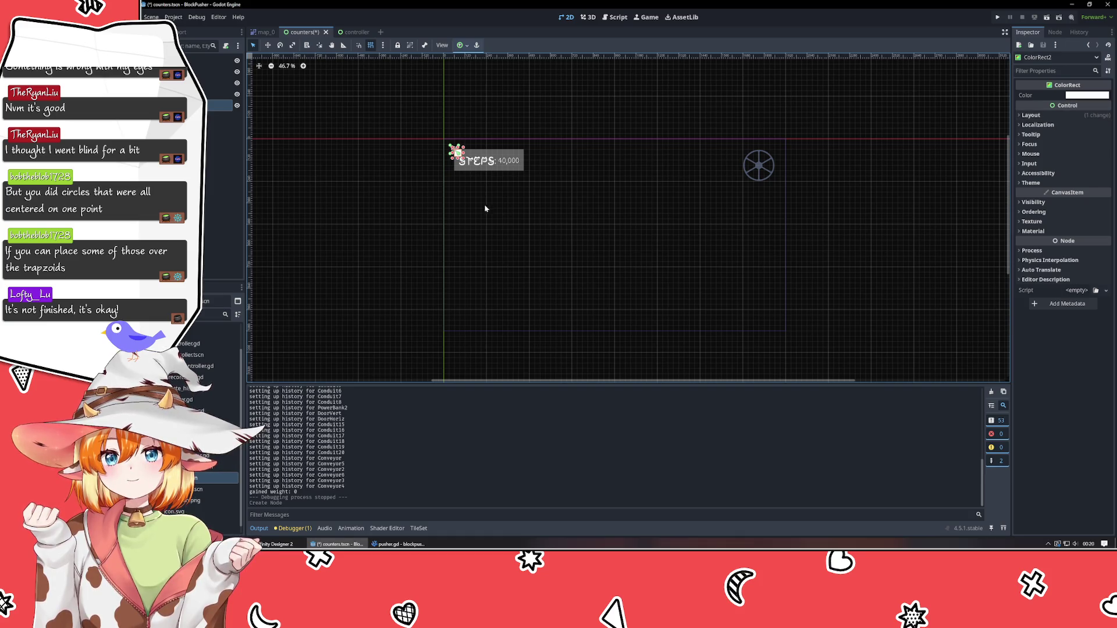
Step: Delete the ColorRect2 node from the scene
scroll(424, 231, up, 3)
click(218, 95)
click(218, 105)
key(Delete)
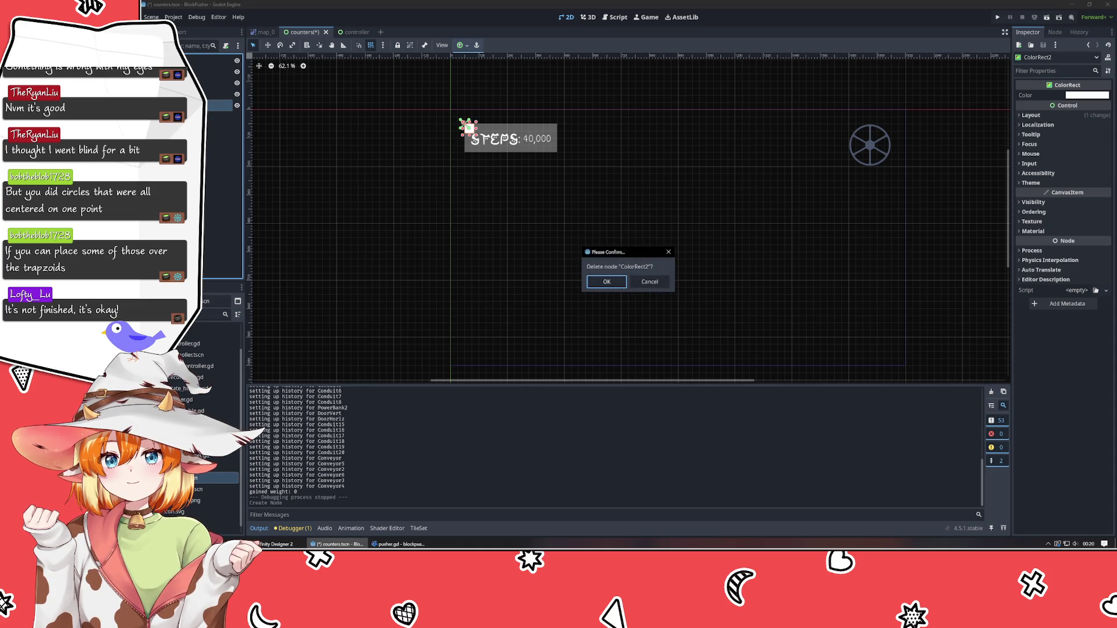
key(Return)
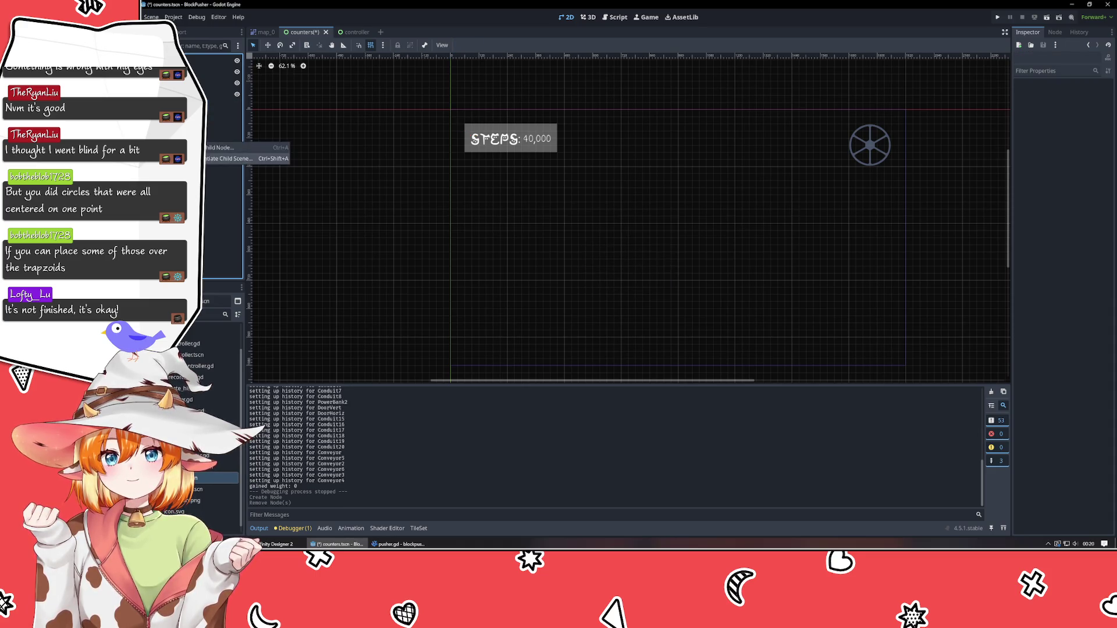
Step: Browse the Node2D, Control and Container types in the Create New Node list
key(ctrl+a)
click(421, 243)
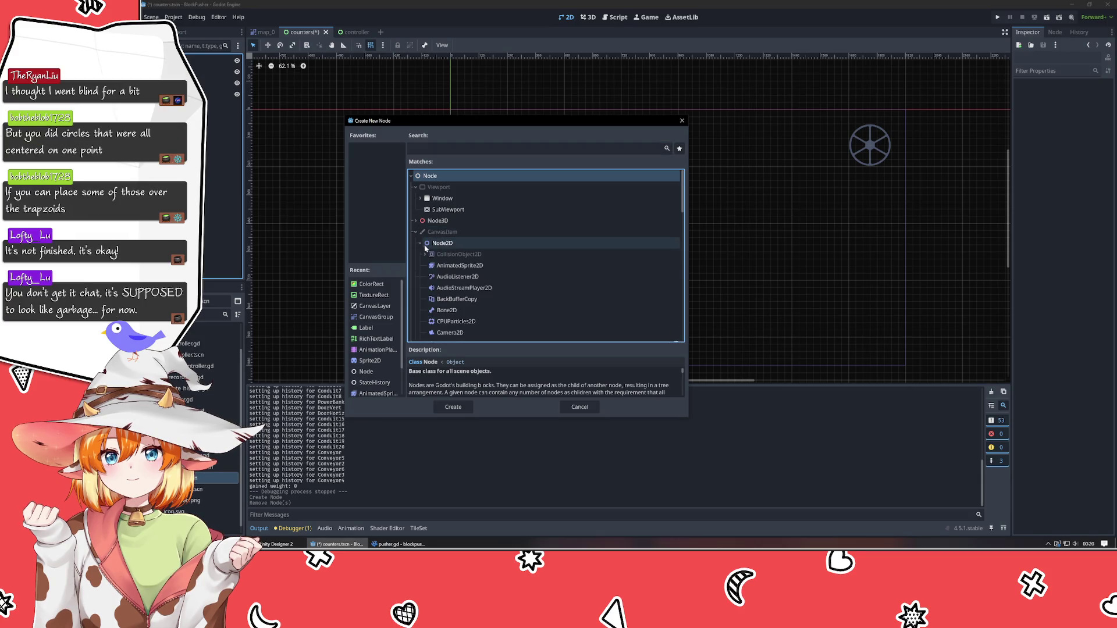
scroll(432, 267, down, 2)
scroll(432, 267, down, 6)
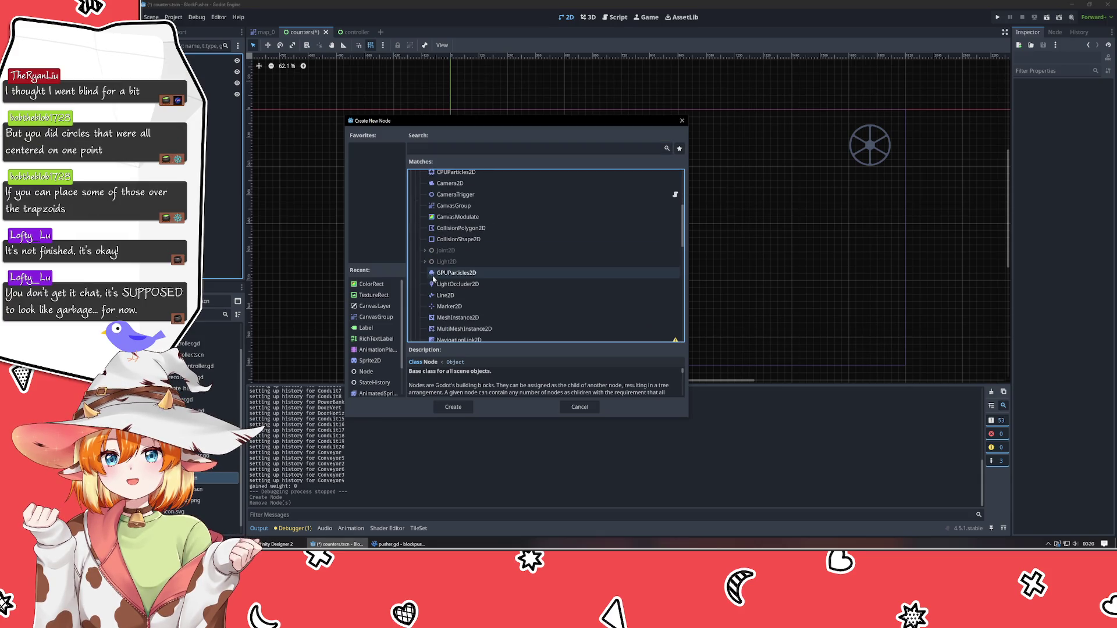
scroll(418, 276, down, 5)
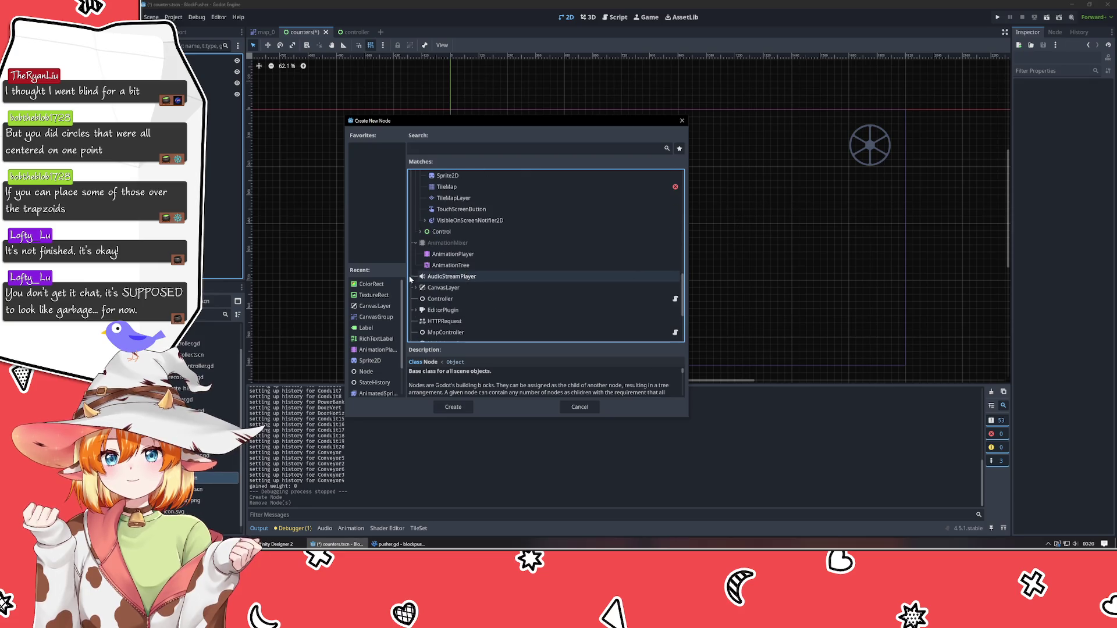
click(420, 231)
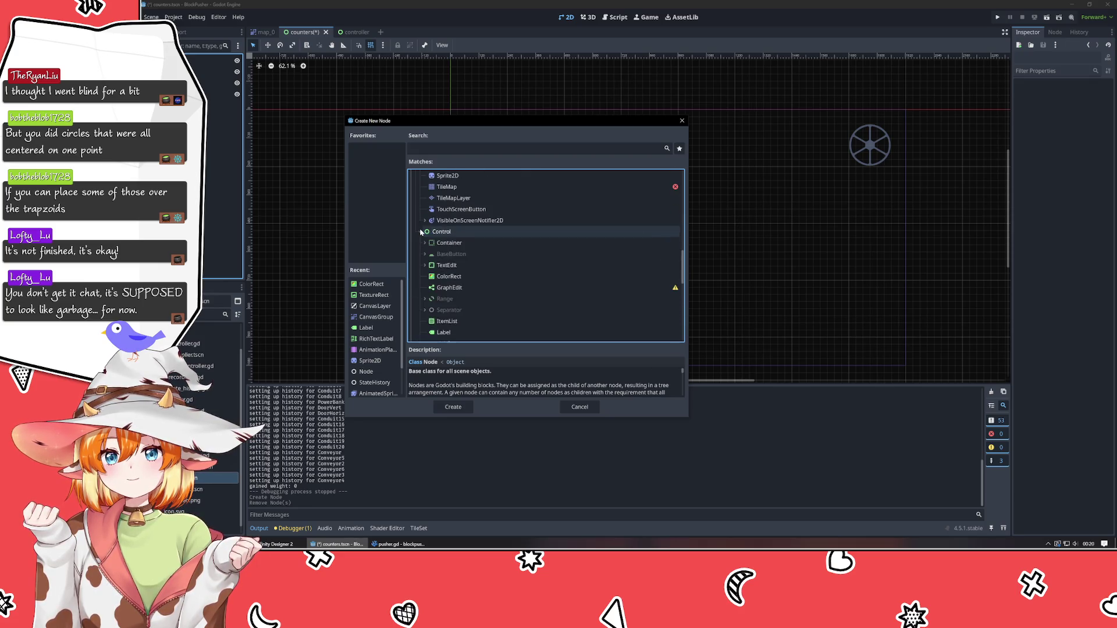
scroll(441, 233, down, 2)
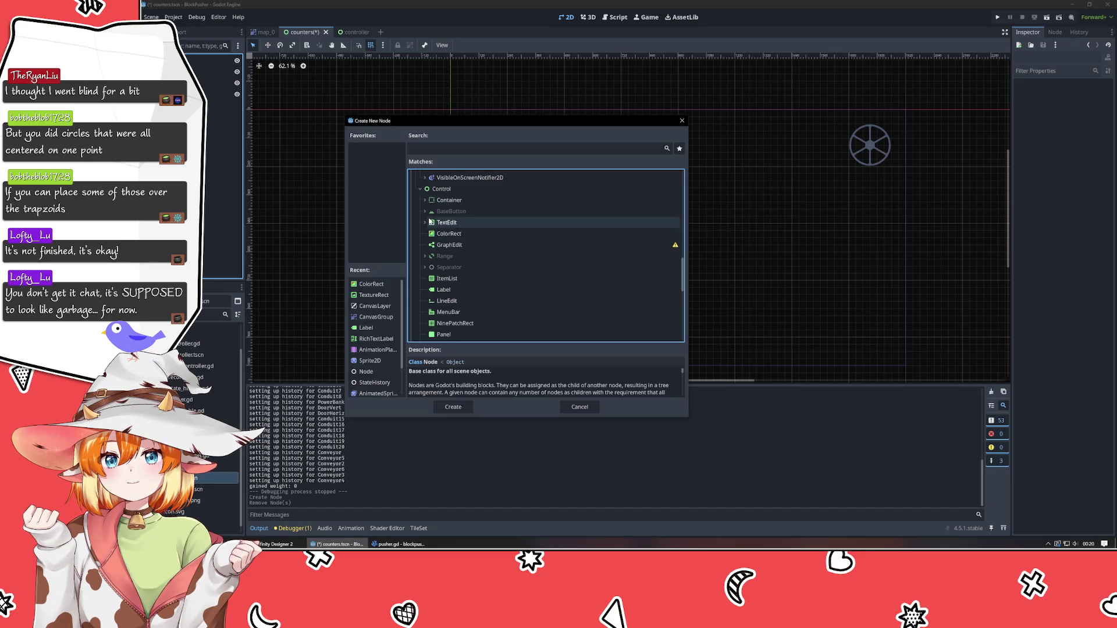
click(425, 200)
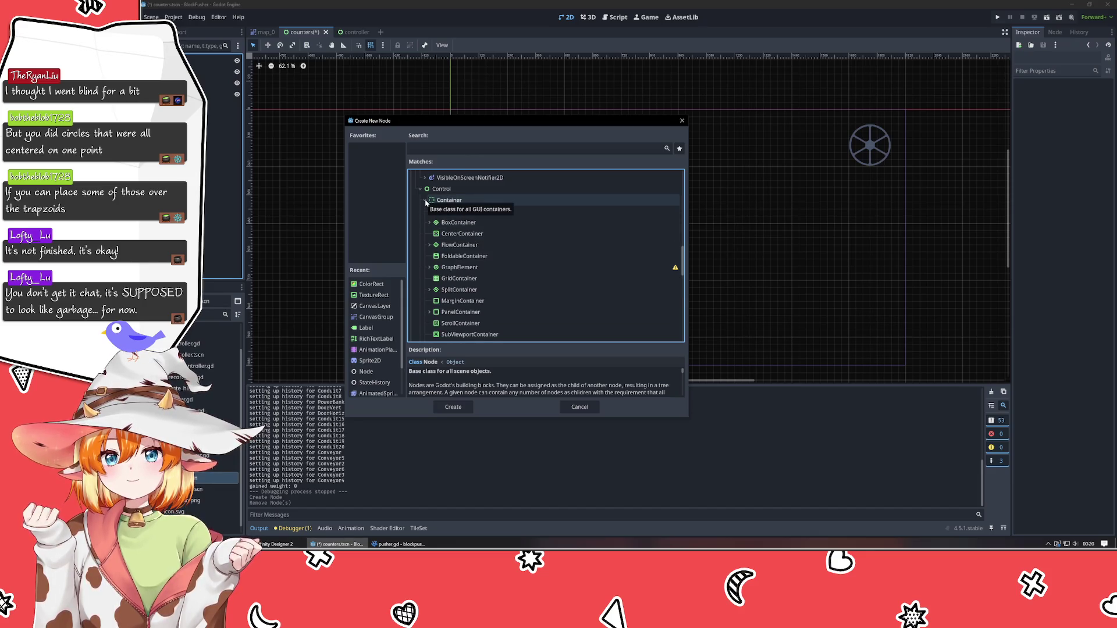
scroll(443, 245, down, 3)
scroll(460, 285, up, 5)
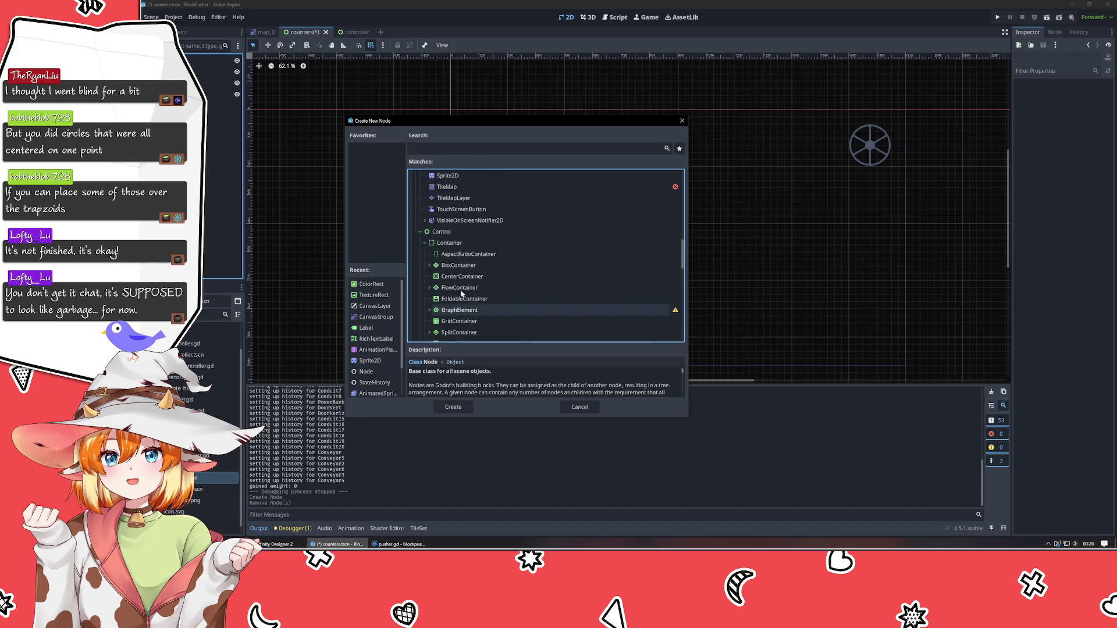
scroll(459, 286, down, 3)
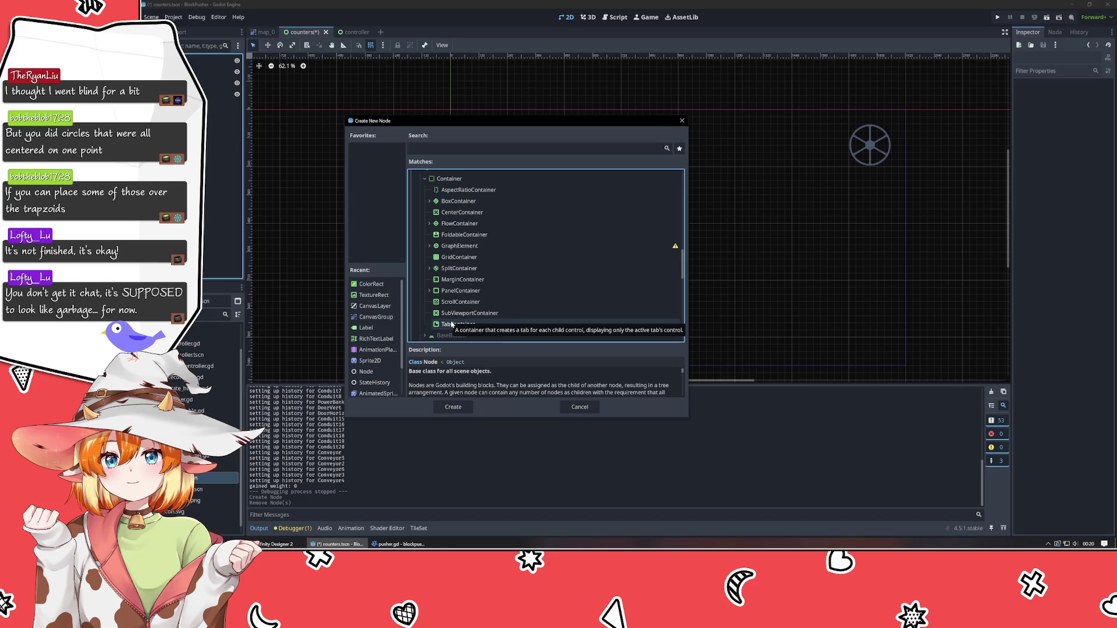
scroll(451, 324, up, 1)
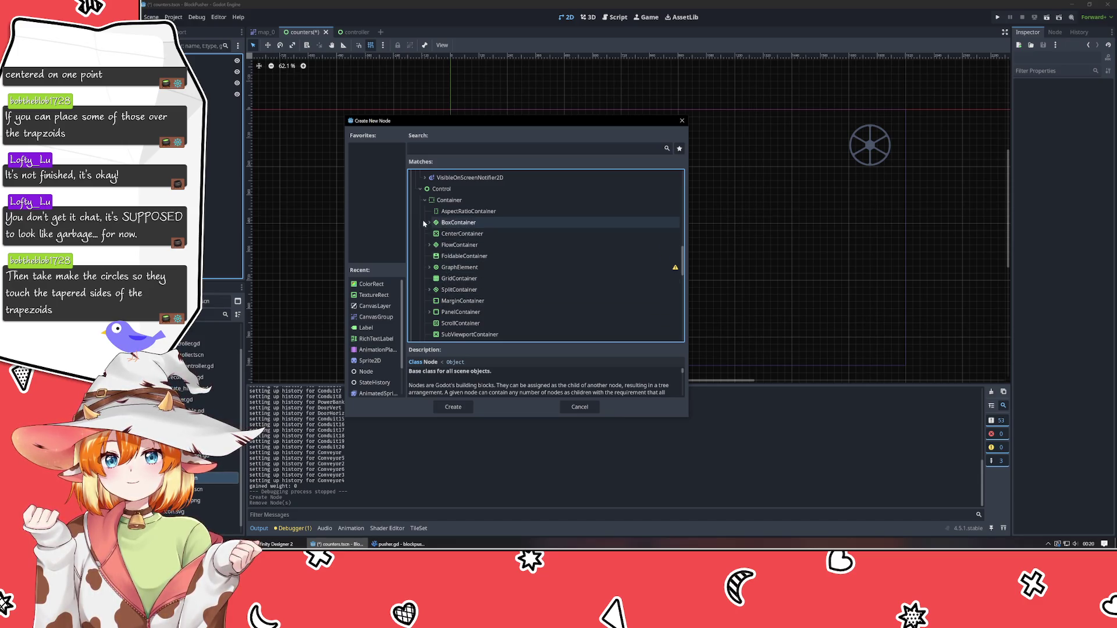
click(424, 201)
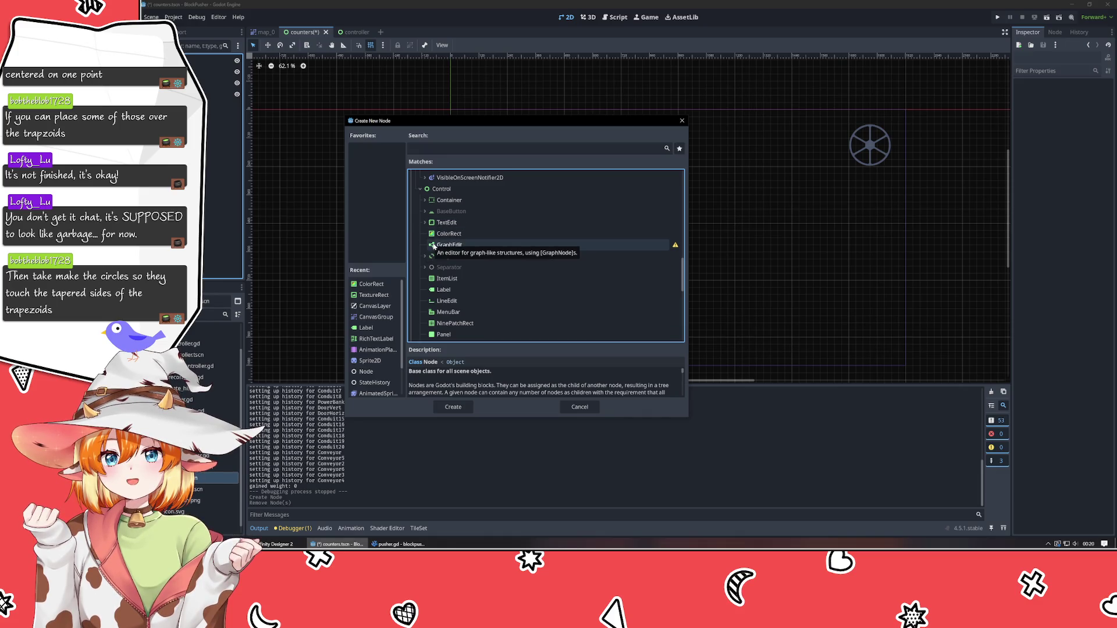
Step: Expand Range, compare TextureProgressBar, and select ProgressBar
click(425, 256)
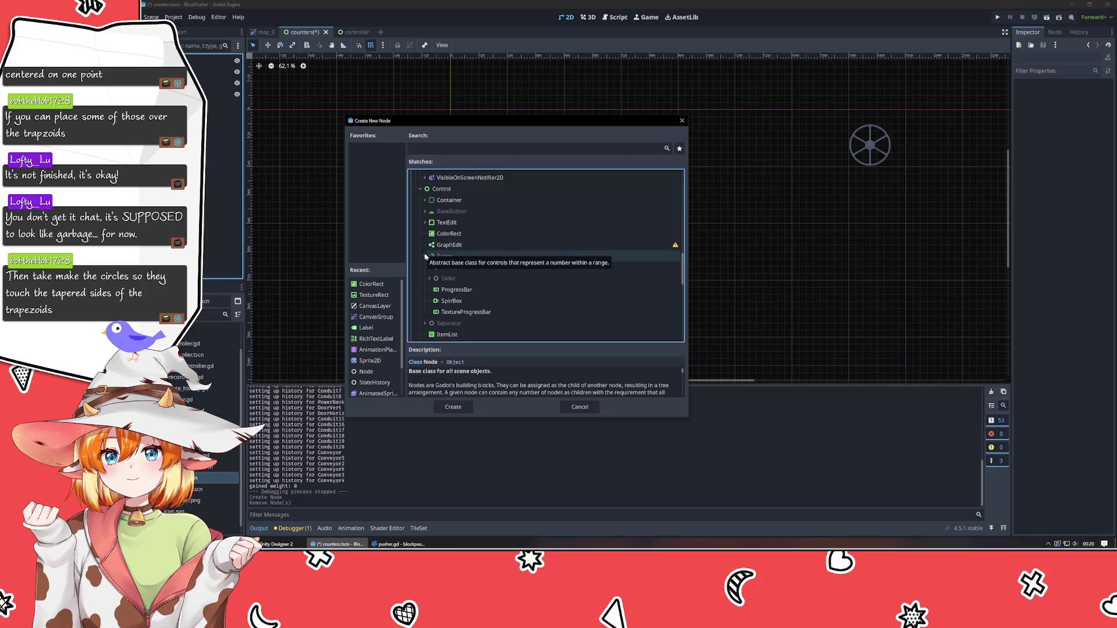
click(460, 313)
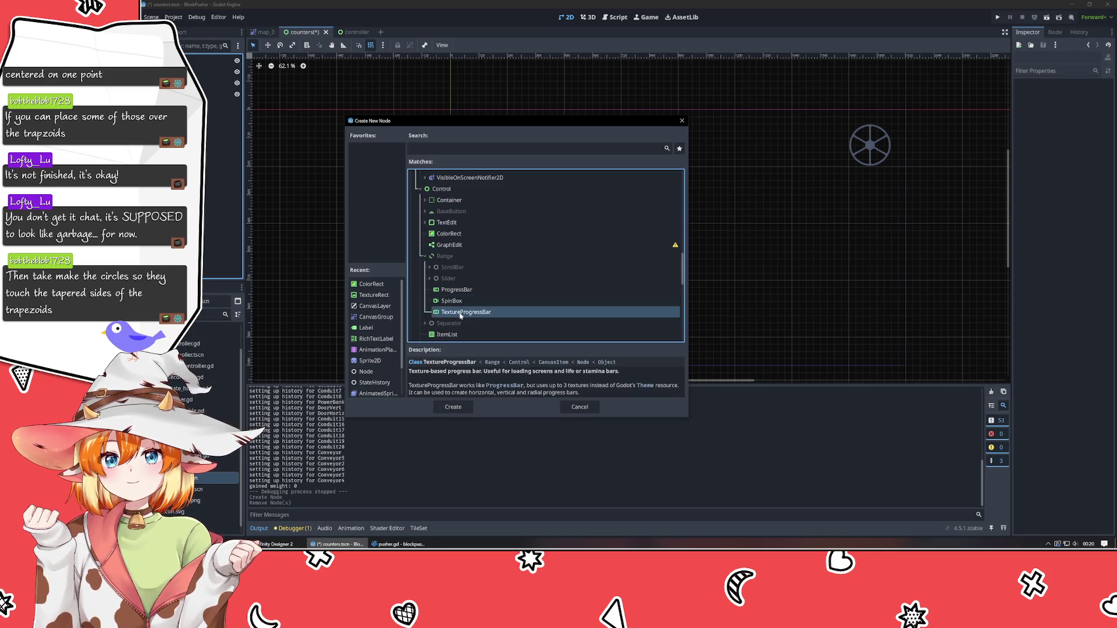
scroll(482, 261, down, 1)
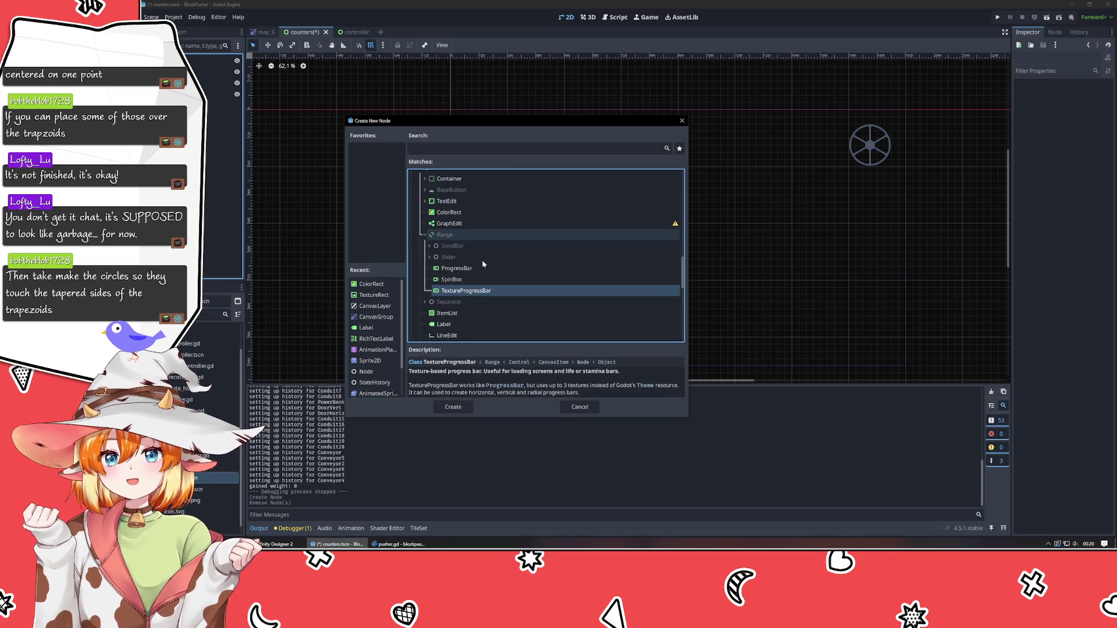
click(472, 270)
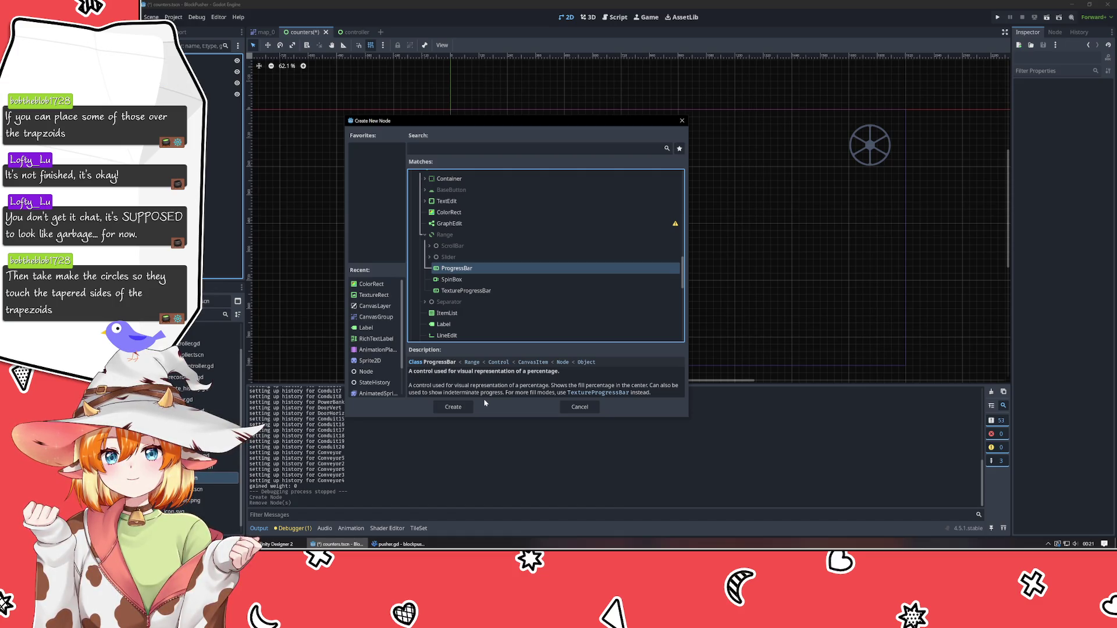
Step: Create the ProgressBar with Fill Mode left at Begin to End, then select it in the tree
click(454, 407)
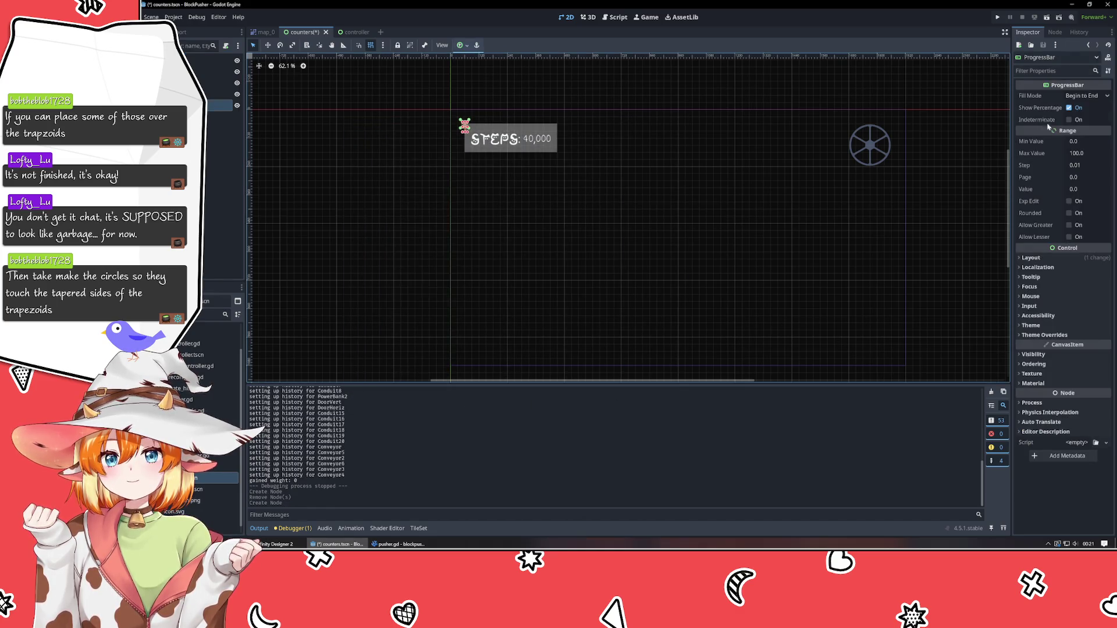
click(1099, 96)
click(1100, 97)
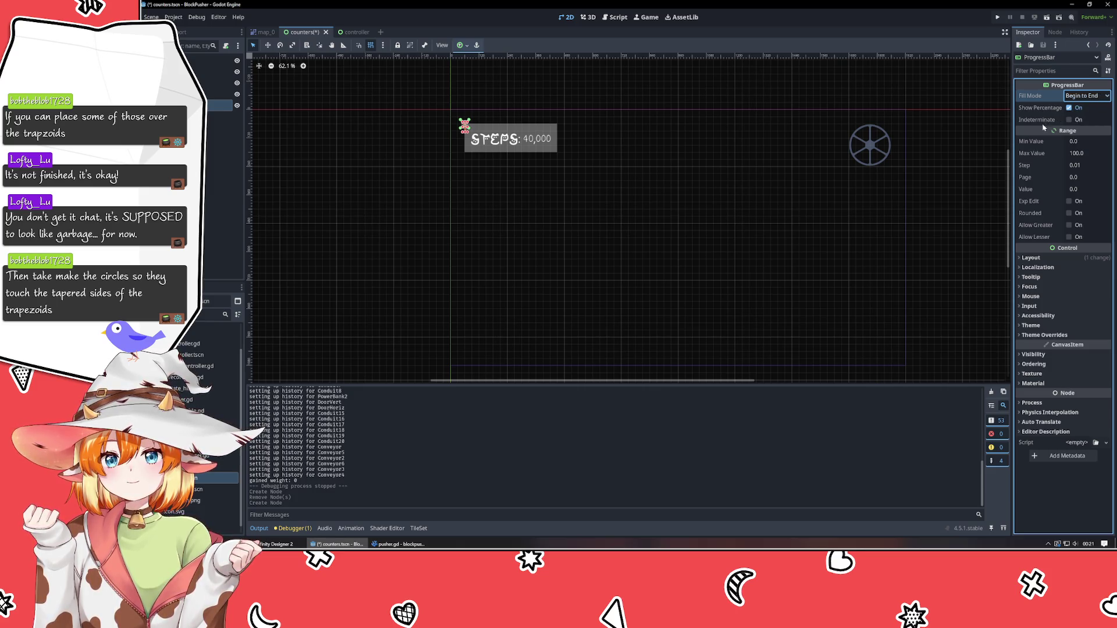
scroll(511, 125, up, 5)
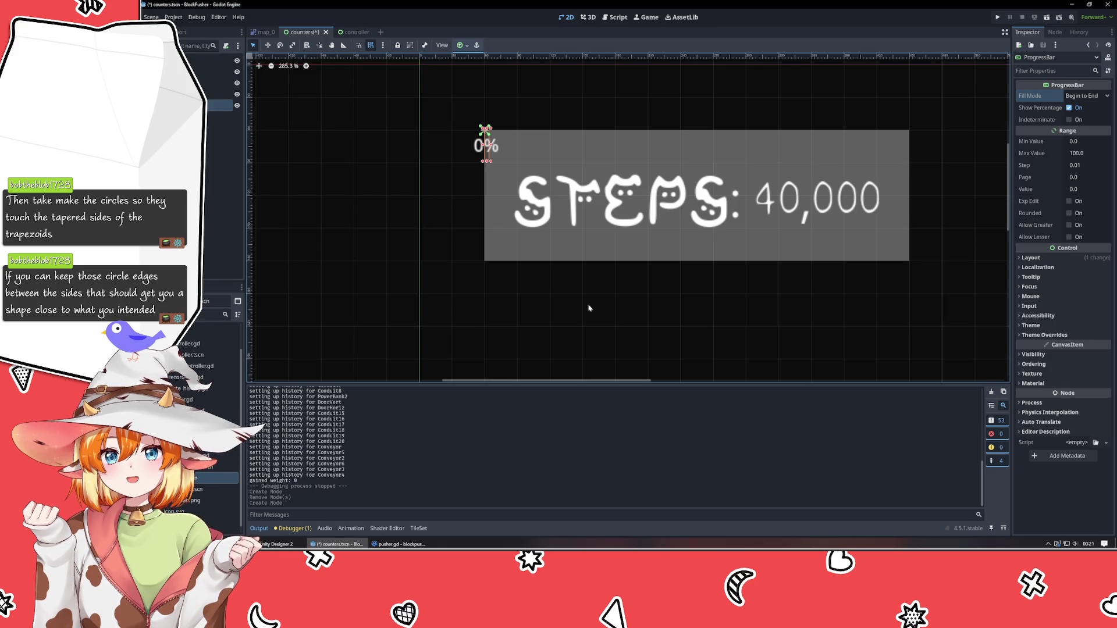
click(215, 133)
Step: Delete the ProgressBar node from the counters scene
click(218, 106)
key(Delete)
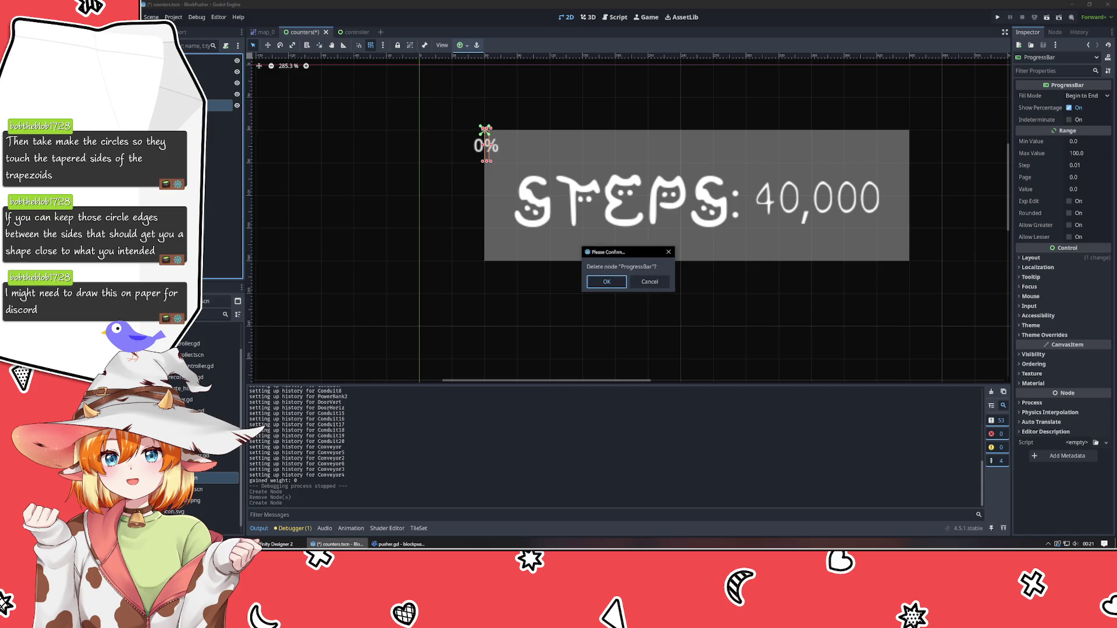
key(Return)
Step: Add a TextureProgressBar node, found under the Range node types
key(ctrl+a)
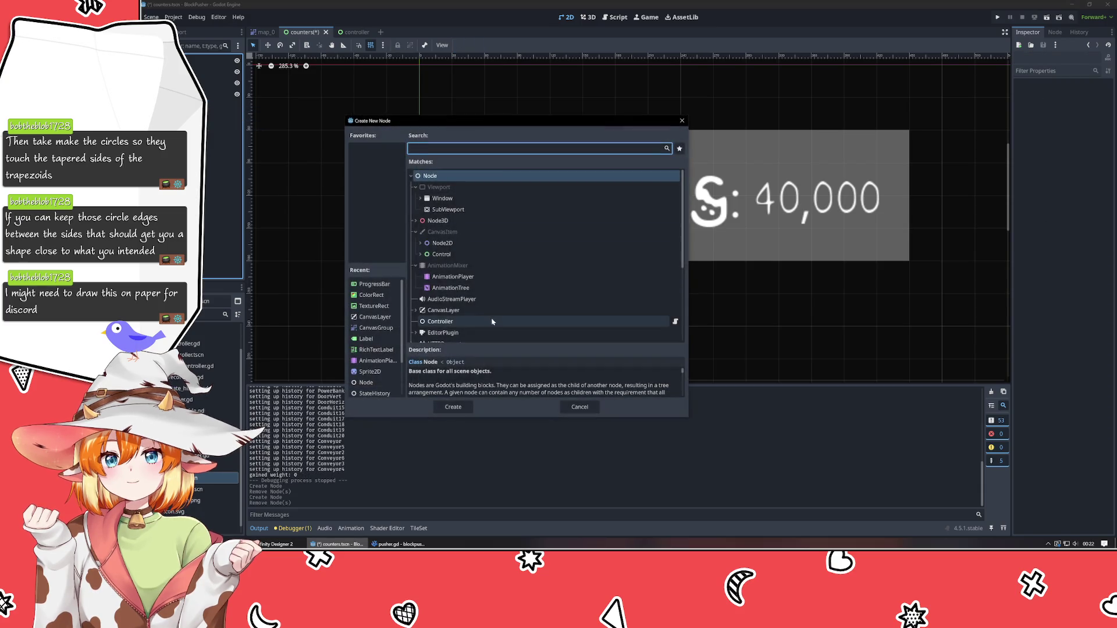
click(420, 255)
scroll(436, 260, down, 5)
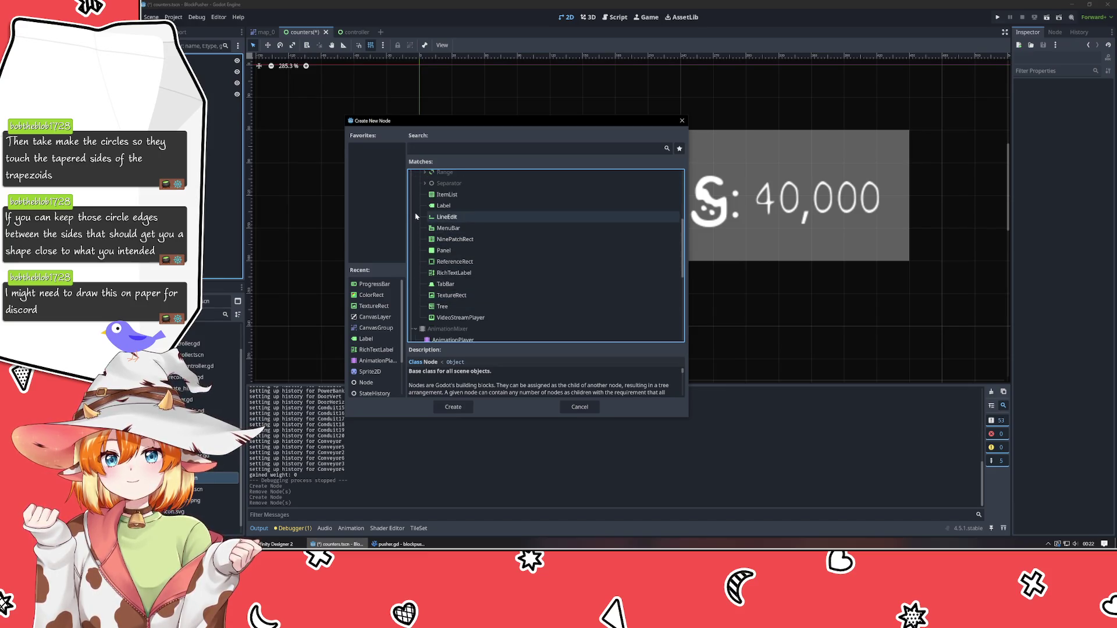
scroll(424, 218, up, 1)
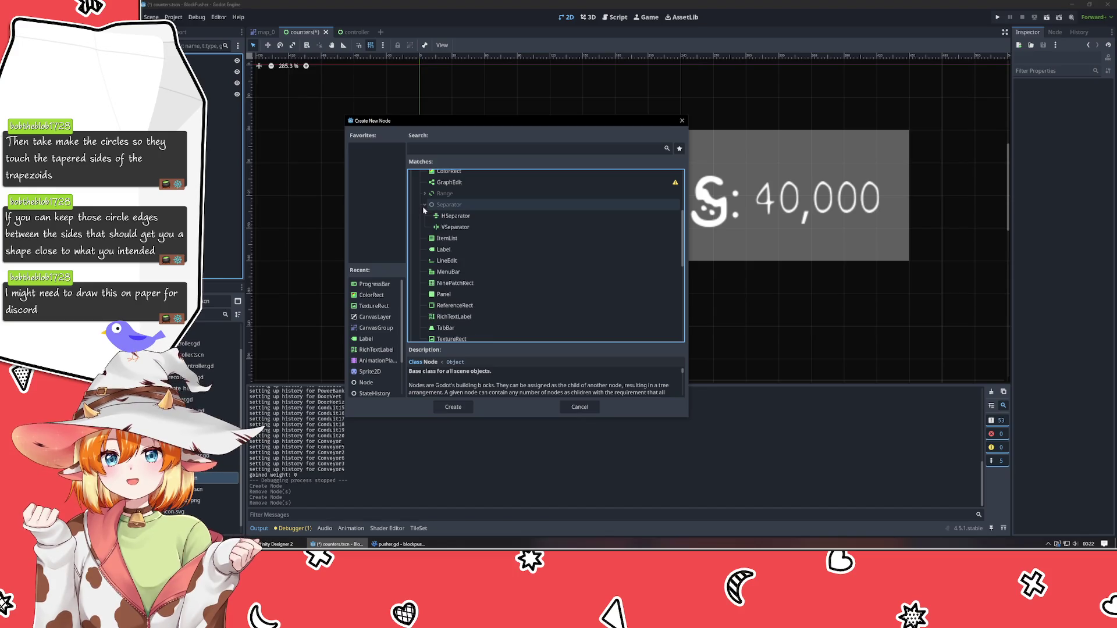
click(424, 205)
click(424, 193)
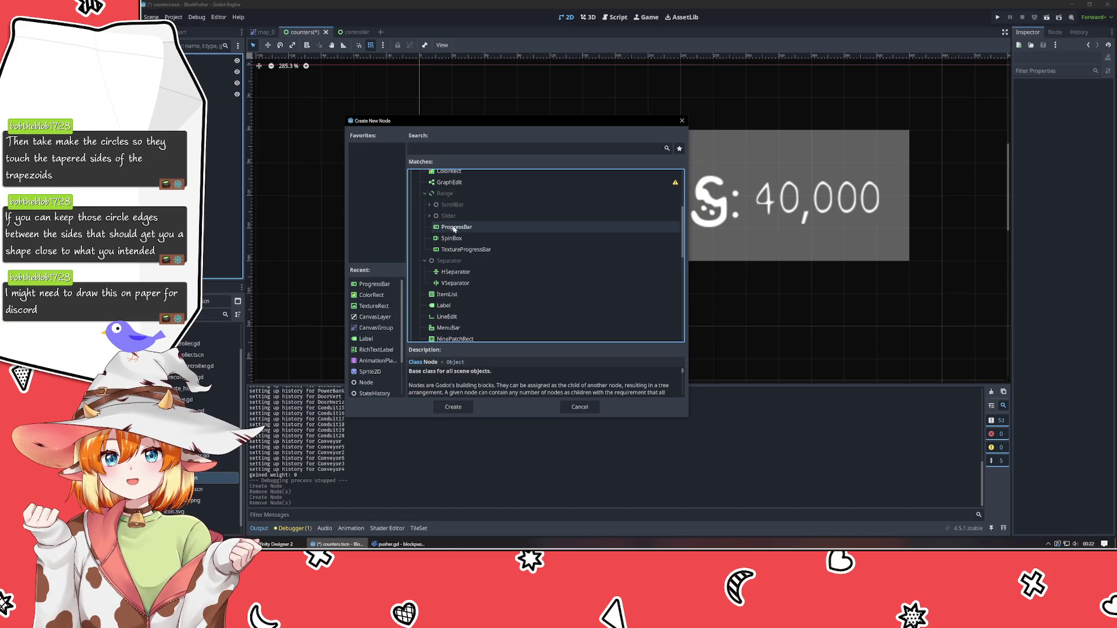
click(429, 205)
click(429, 238)
click(453, 294)
key(Up)
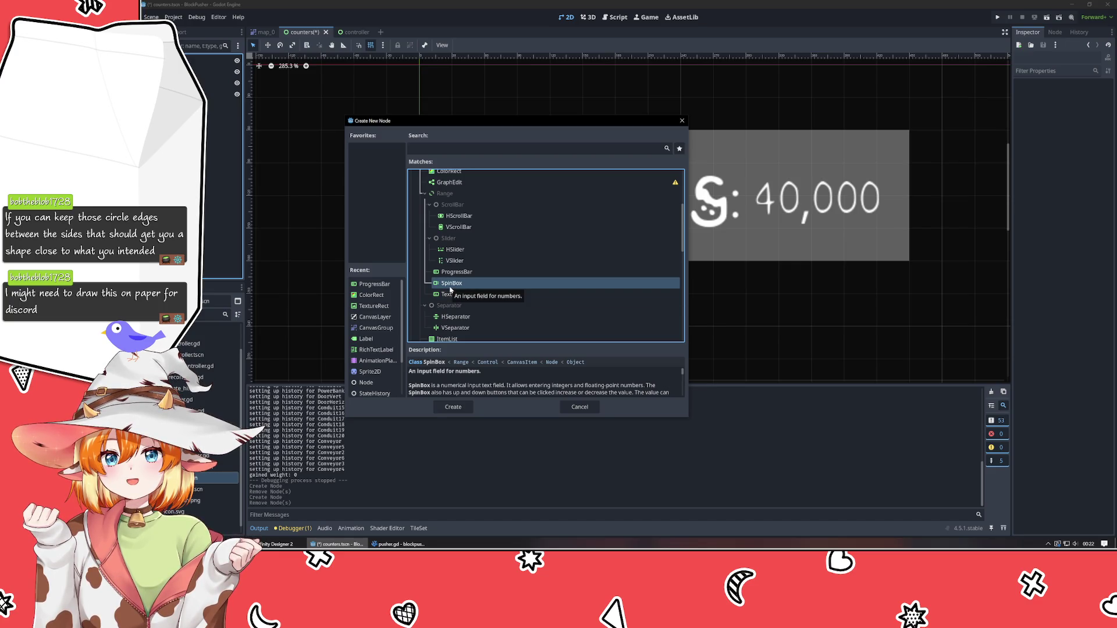
click(460, 295)
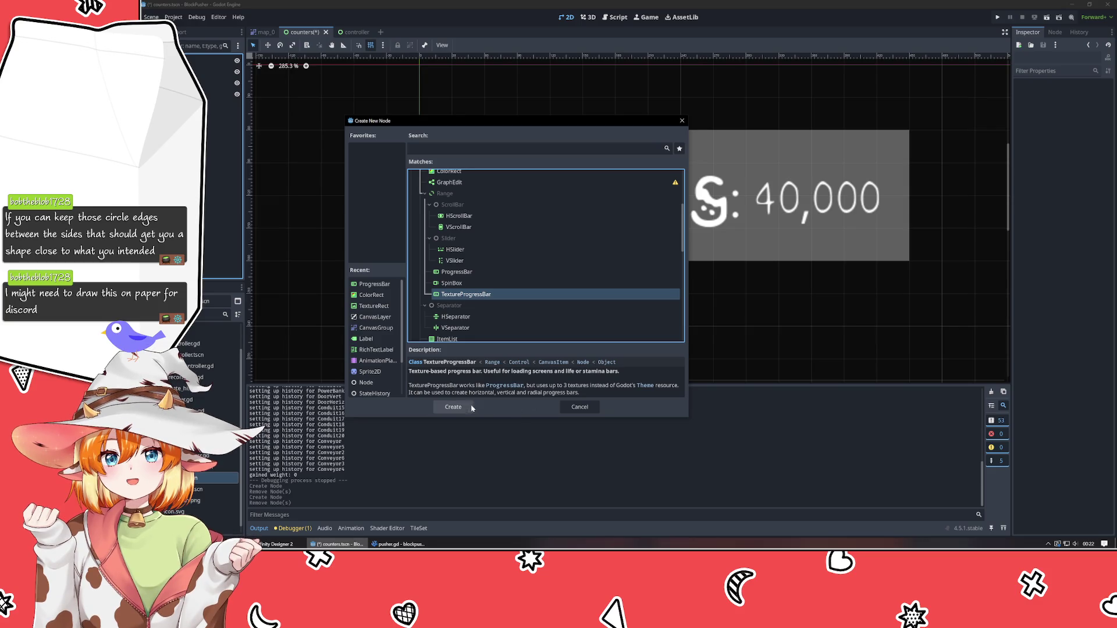
click(467, 406)
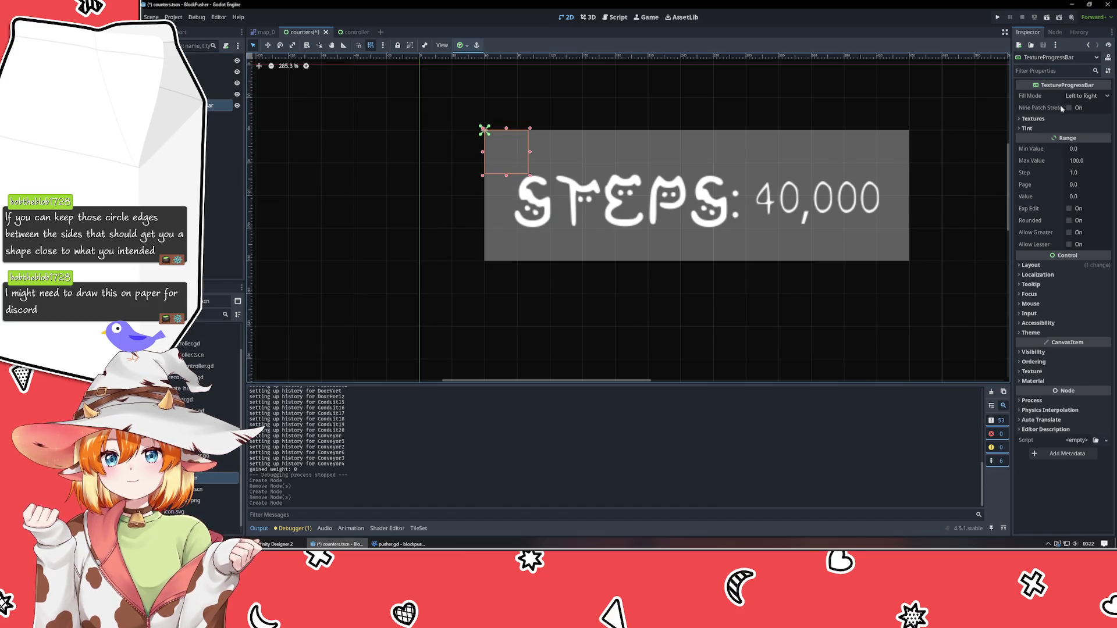
Step: Set the TextureProgressBar's Fill Mode to Clockwise and its Value to 60
click(1088, 96)
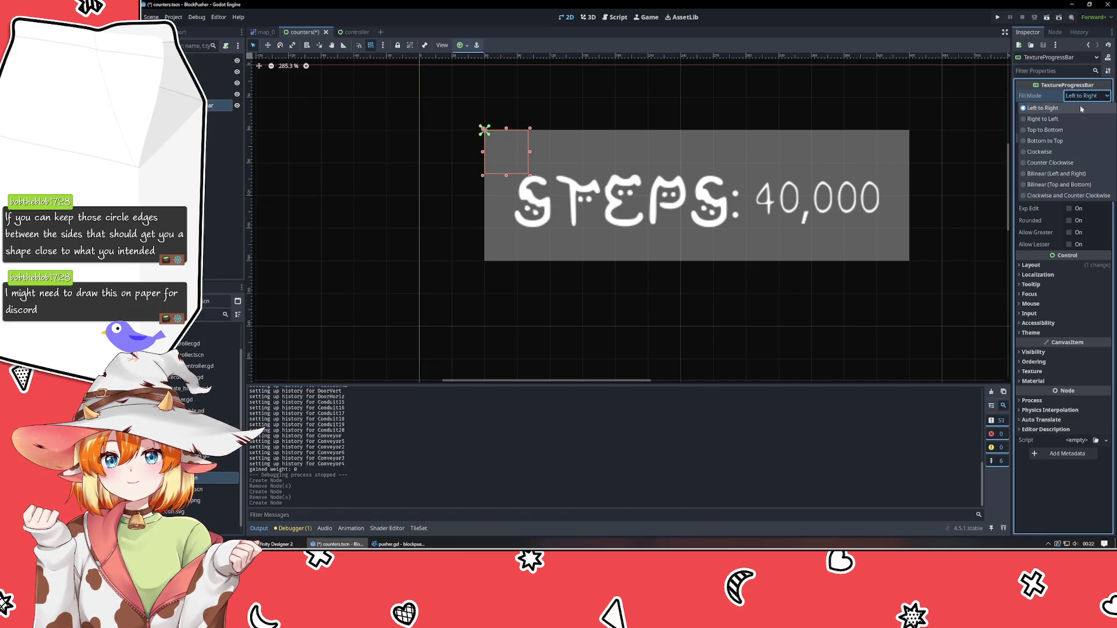
click(1041, 152)
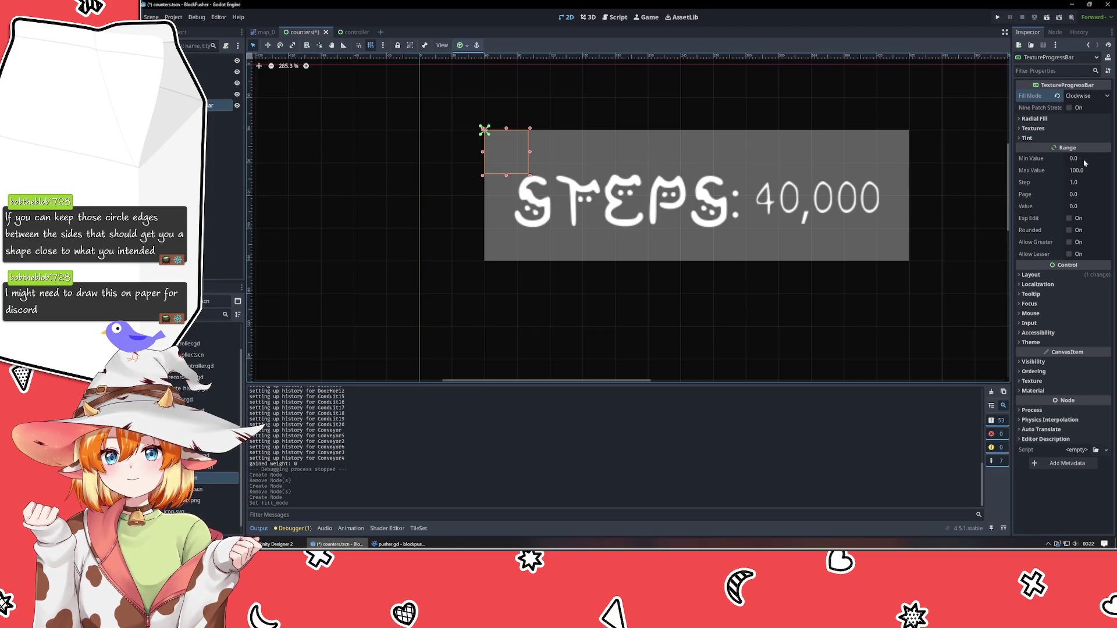
click(1075, 183)
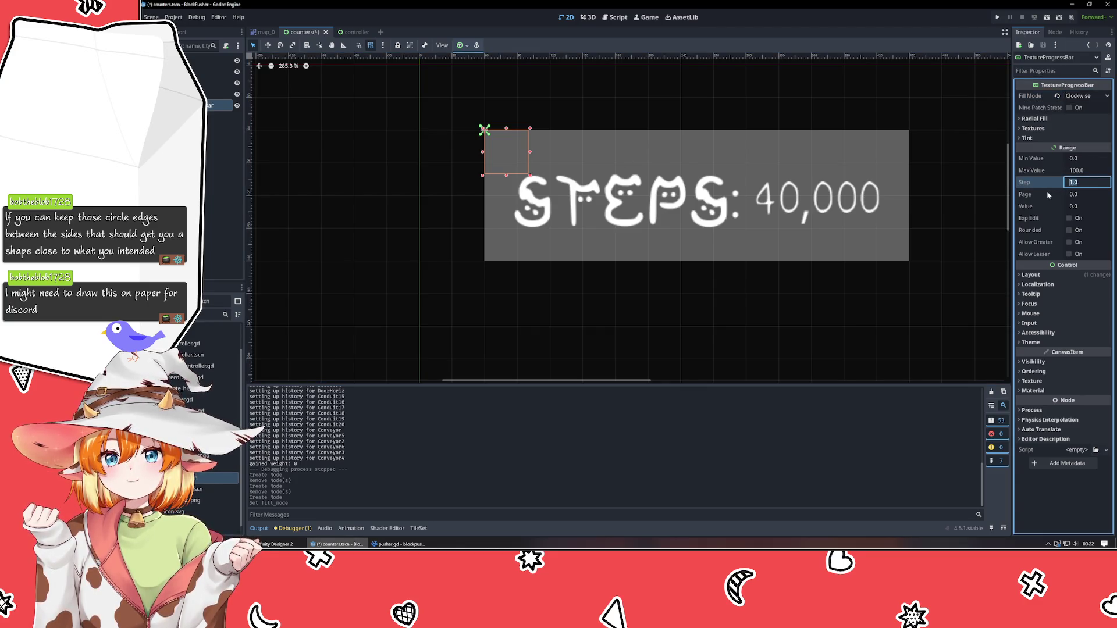
key(Tab)
key(Tab)
text(60)
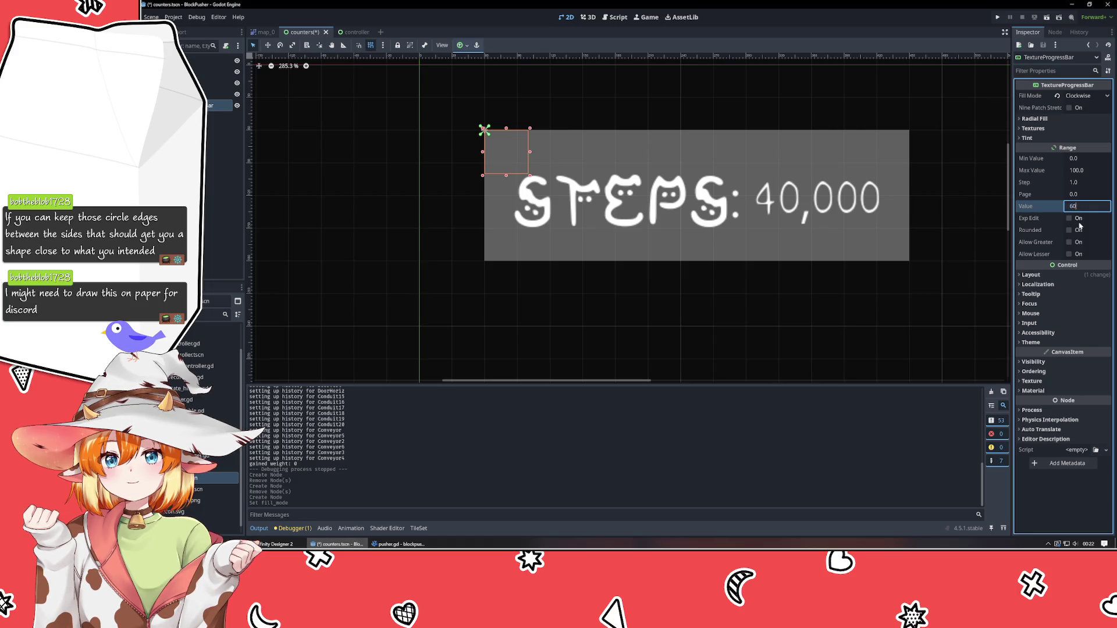
key(Return)
Step: Move the bar toward the wheel and anchor it with the Top Right preset
drag(510, 155, 803, 317)
scroll(407, 263, right, 5)
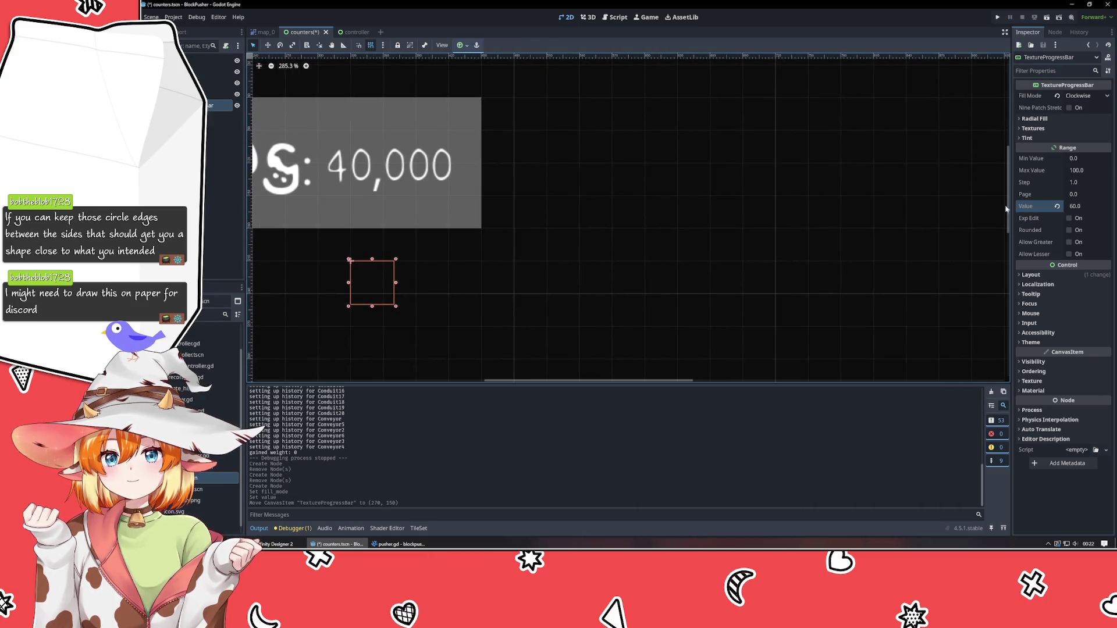
click(1048, 277)
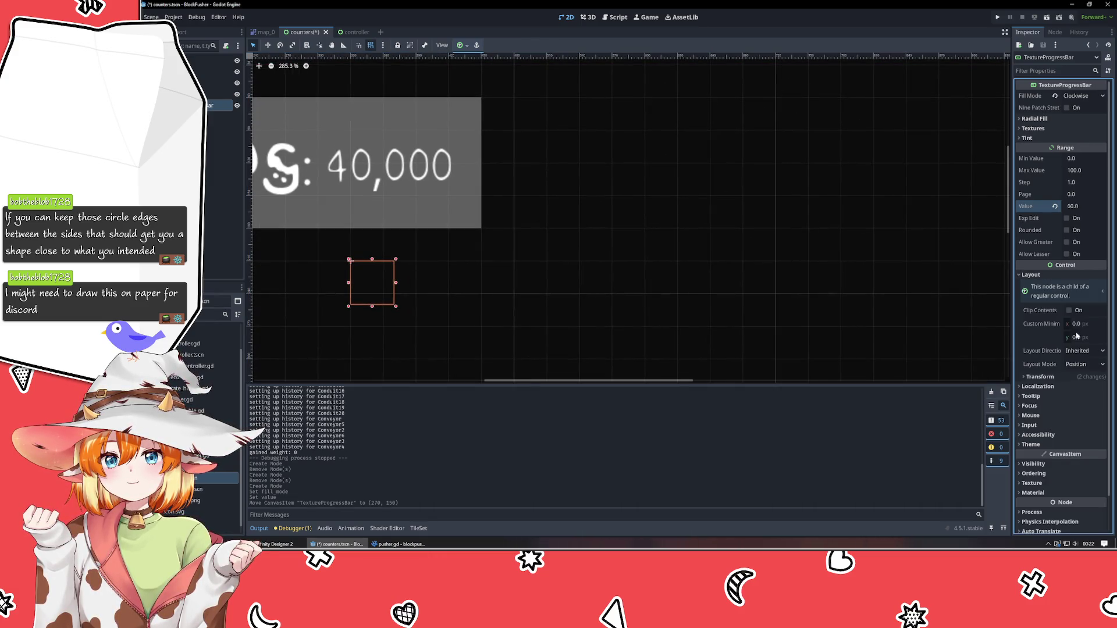
click(1076, 365)
click(1080, 386)
click(1090, 379)
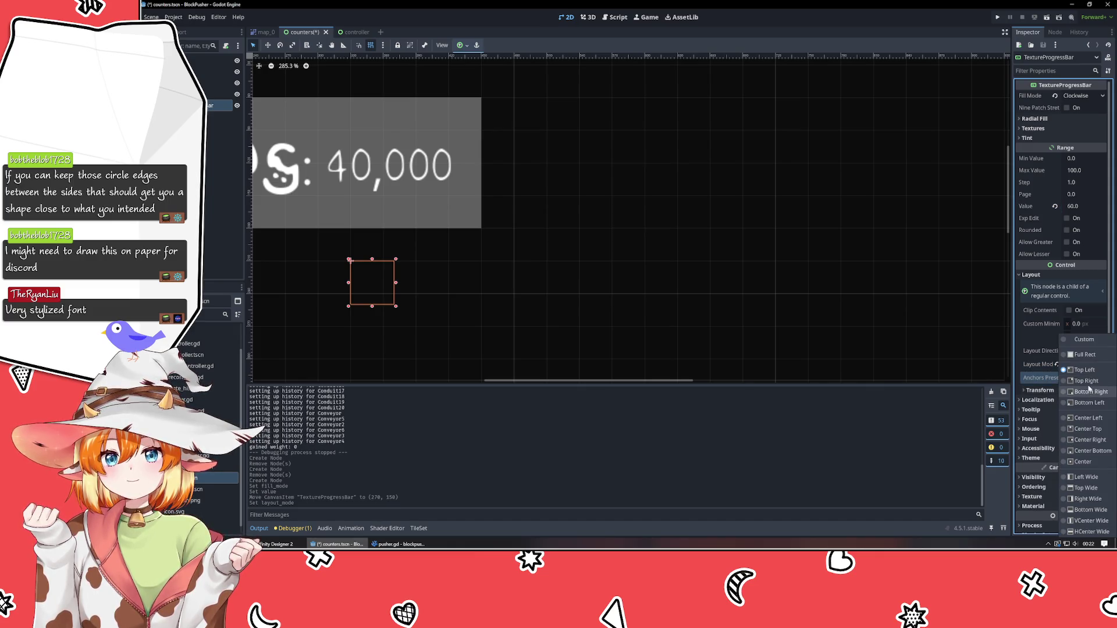
click(1087, 380)
scroll(282, 227, right, 10)
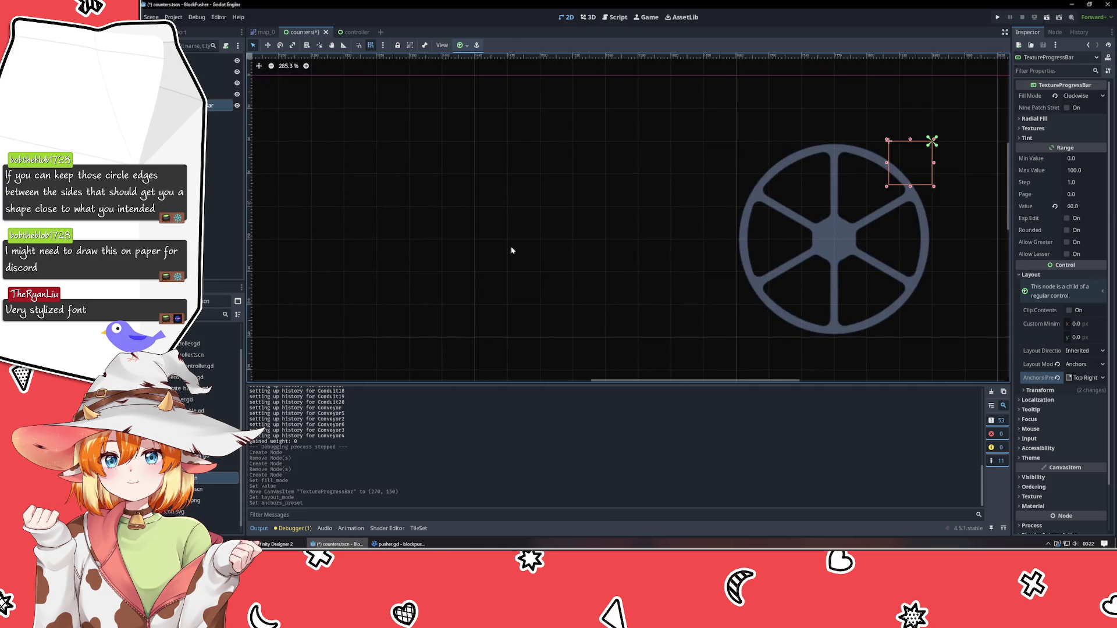
Step: Resize the TextureProgressBar to 100 × 100 so its box frames the wheel icon
scroll(922, 231, right, 5)
mouse_move(708, 168)
mouse_down()
mouse_move(654, 250)
mouse_move(565, 313)
mouse_up()
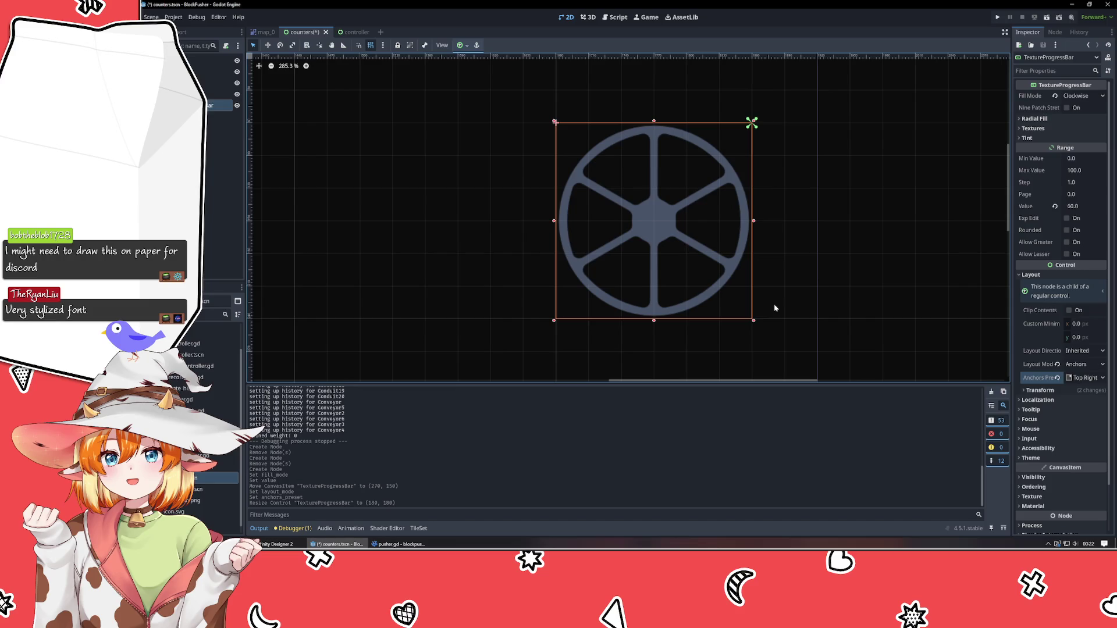
scroll(774, 307, down, 5)
scroll(351, 319, down, 2)
mouse_move(350, 319)
mouse_down()
mouse_move(917, 234)
mouse_move(793, 291)
mouse_move(521, 253)
mouse_up()
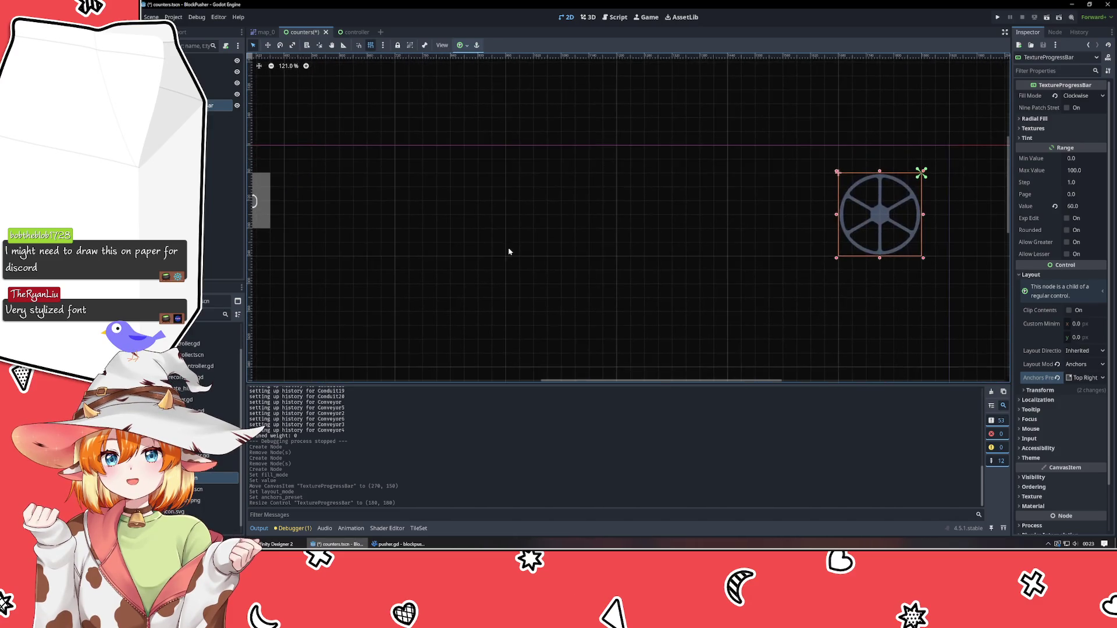
drag(663, 262, 344, 287)
scroll(442, 272, up, 5)
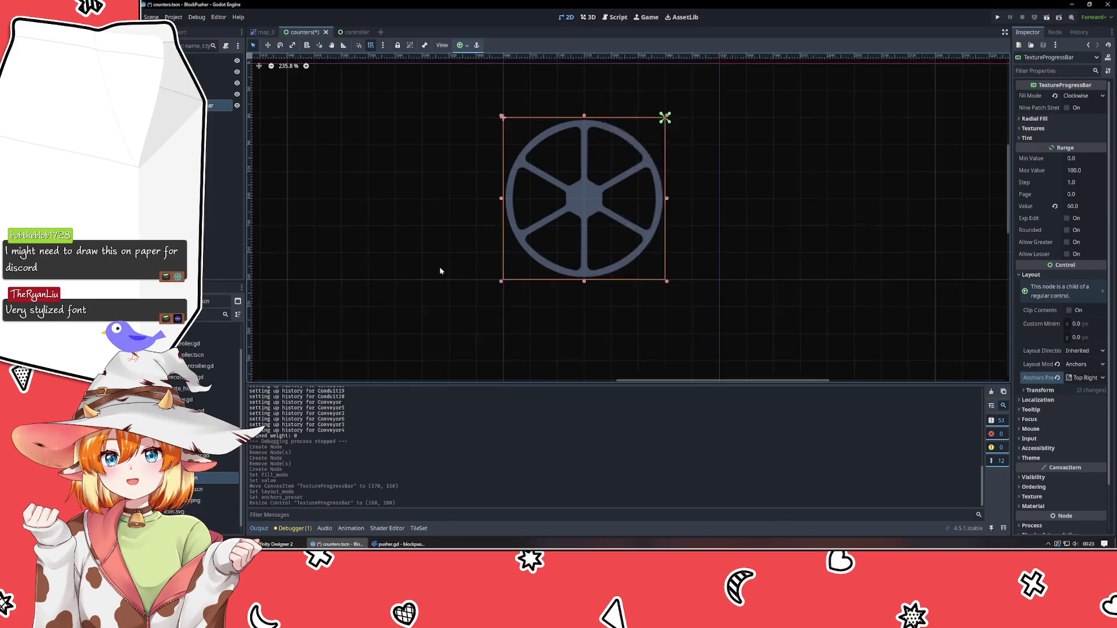
mouse_move(446, 272)
mouse_down()
mouse_move(419, 267)
mouse_move(314, 342)
mouse_move(329, 319)
mouse_up()
scroll(349, 303, up, 1)
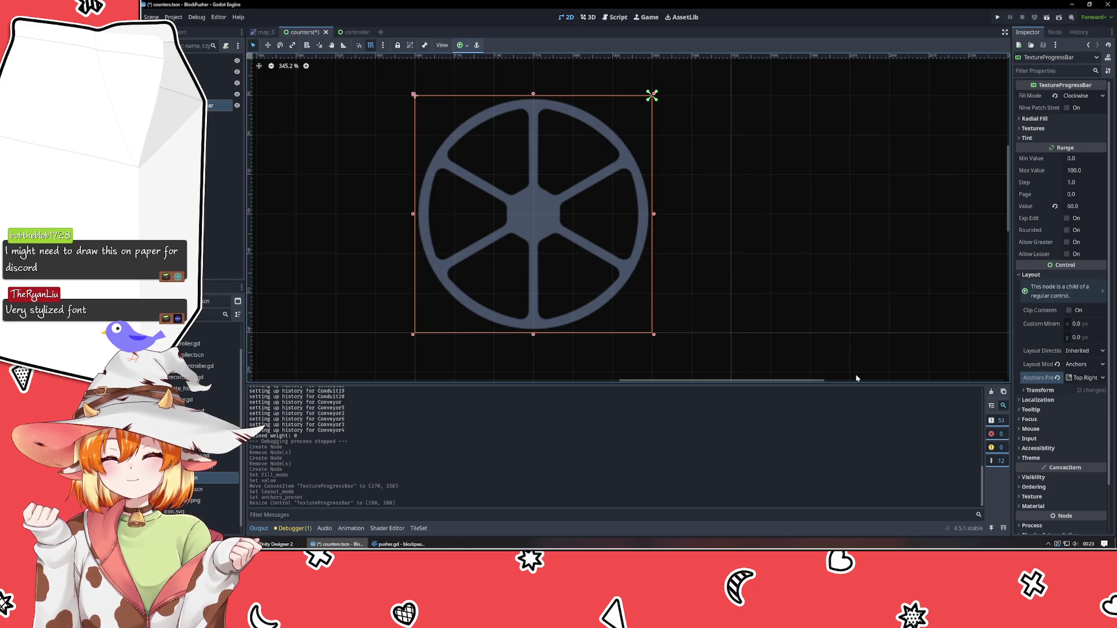
Step: Set the wheel TextureRect's Texture Filter to Nearest
click(214, 94)
scroll(1069, 445, down, 5)
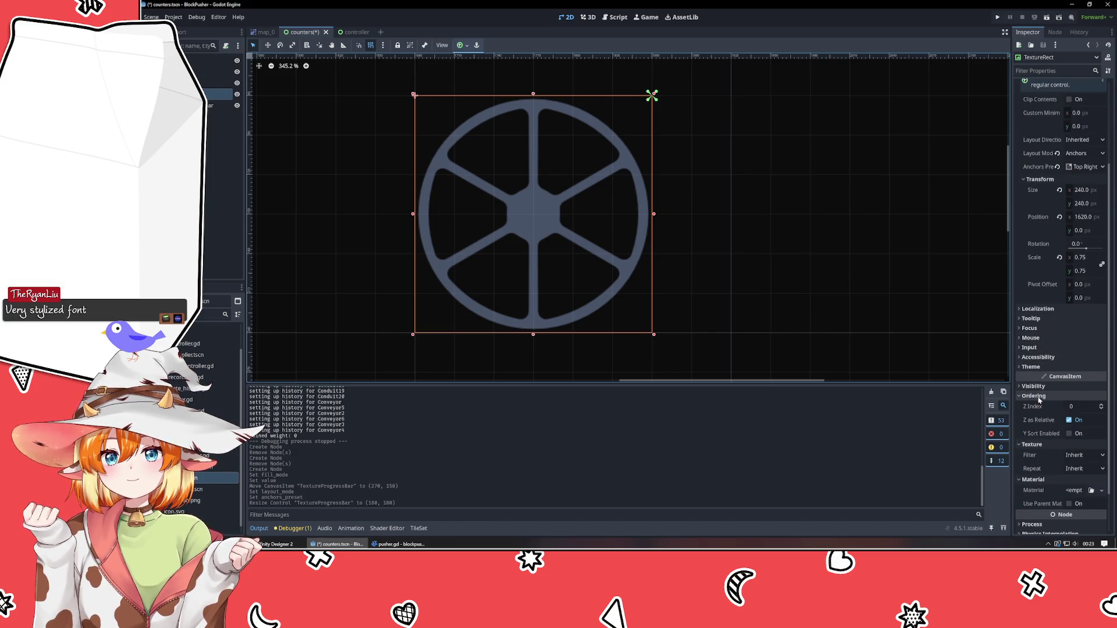
click(1087, 457)
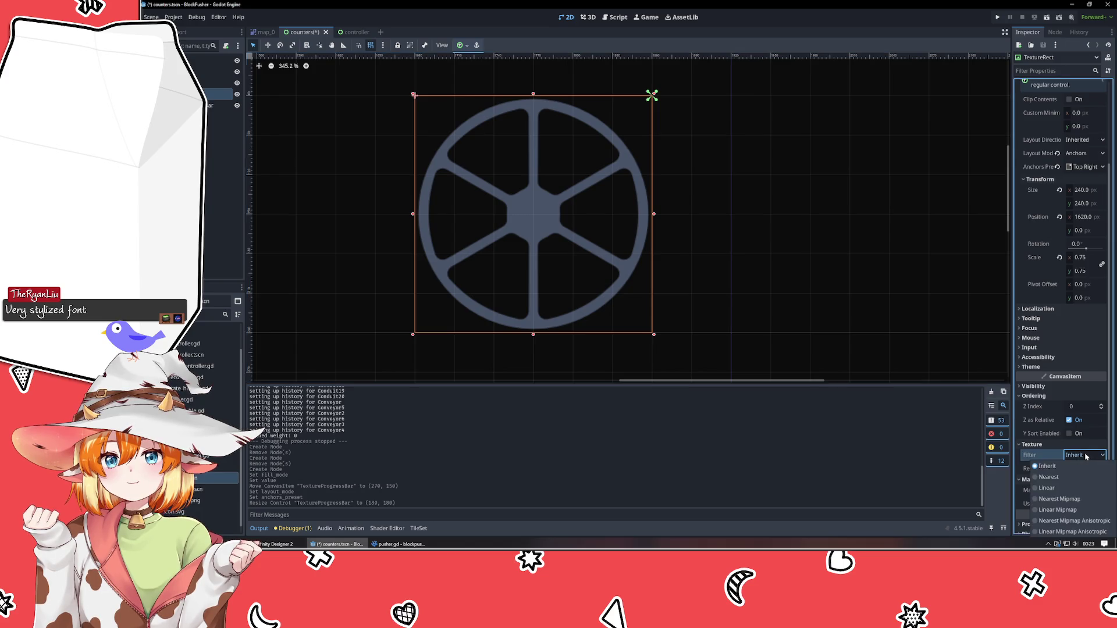
click(1052, 476)
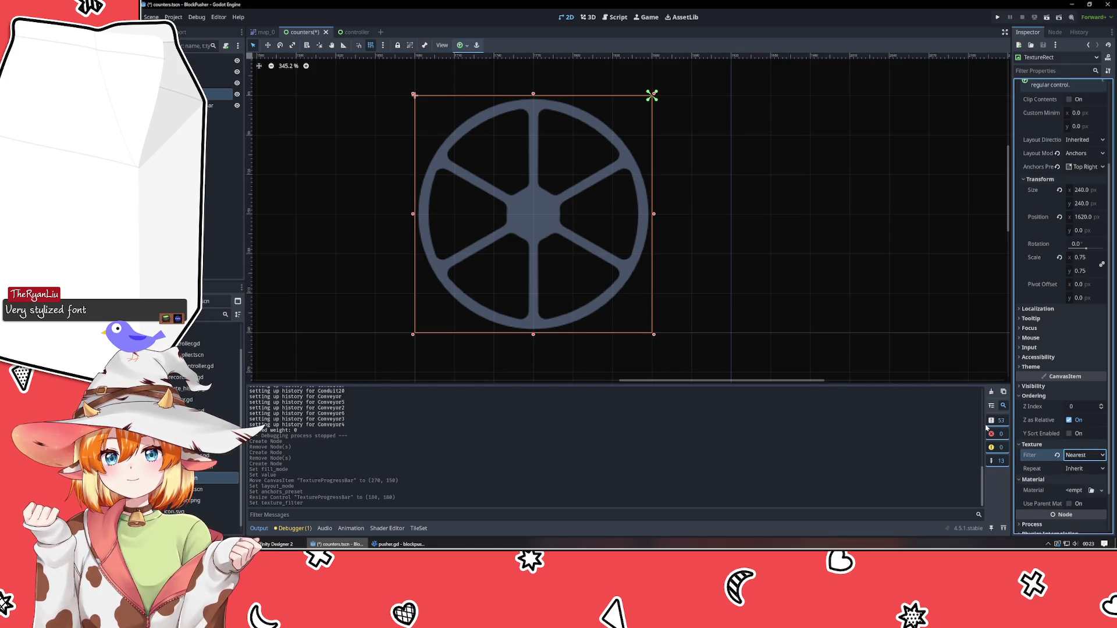
Step: Select the wheel TextureProgressBar and show its Radial Fill settings
click(814, 262)
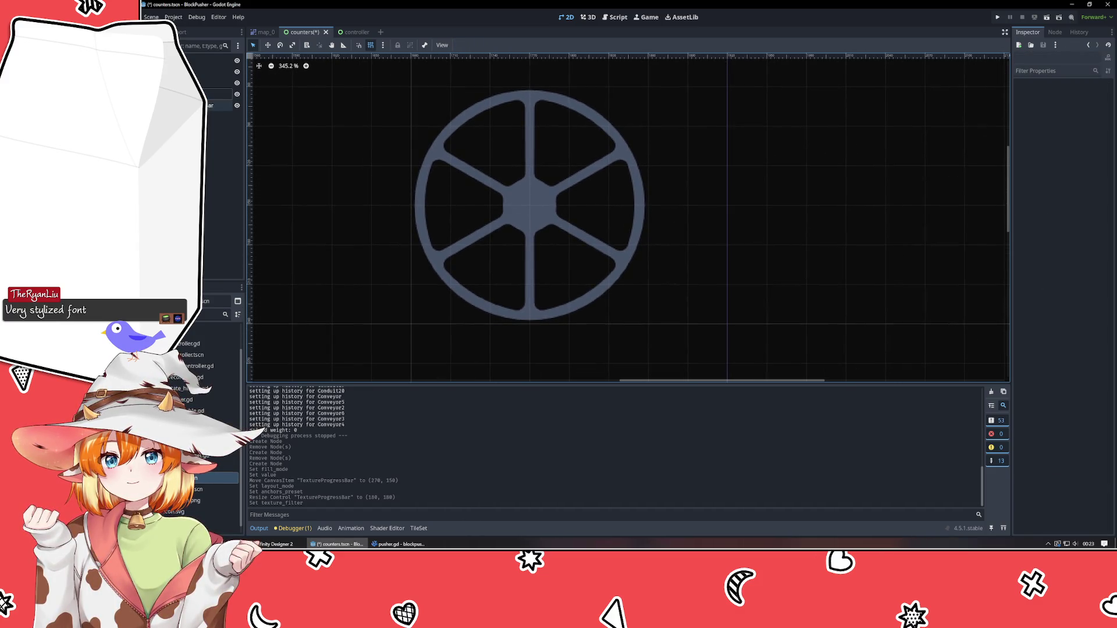
click(472, 196)
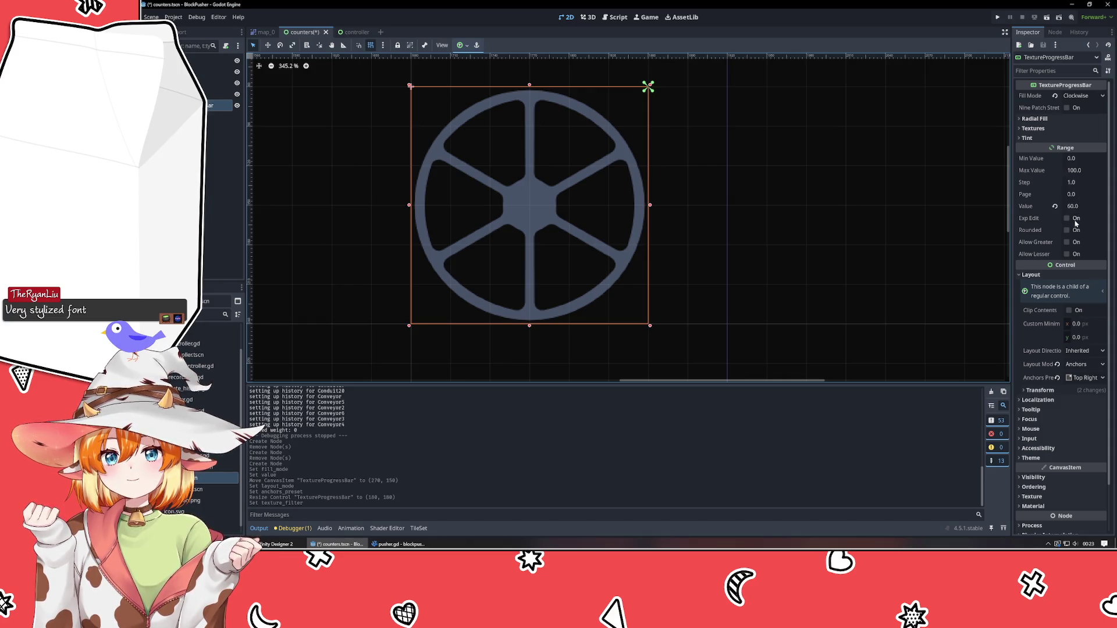
click(1074, 118)
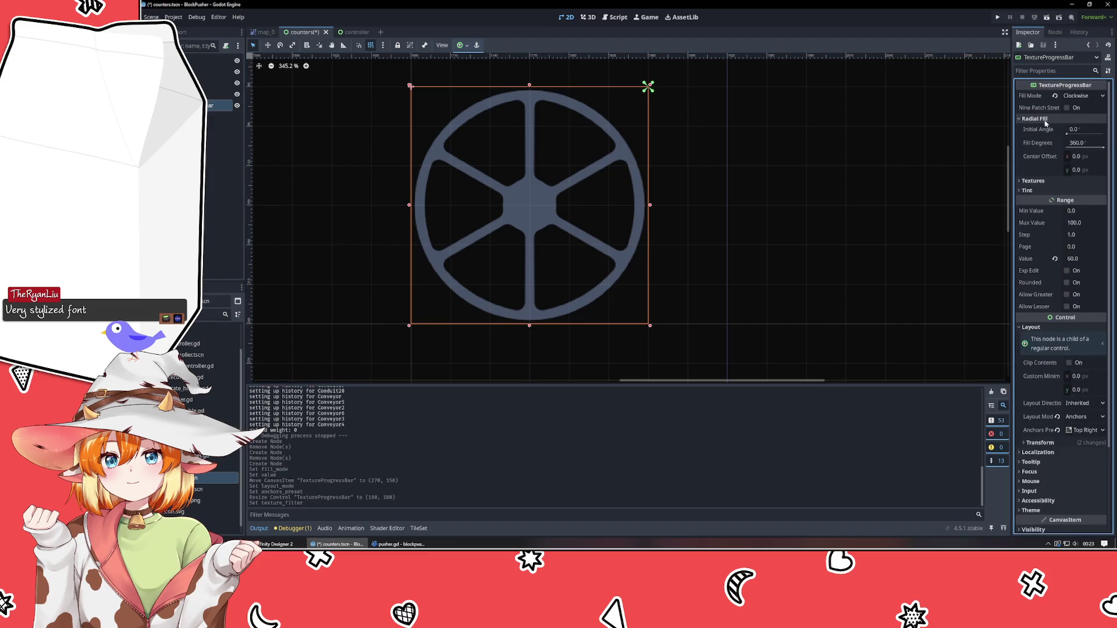
Step: Keep the radial fill Clockwise from a 0° initial angle and open the Progress texture slot
drag(1073, 134, 1097, 134)
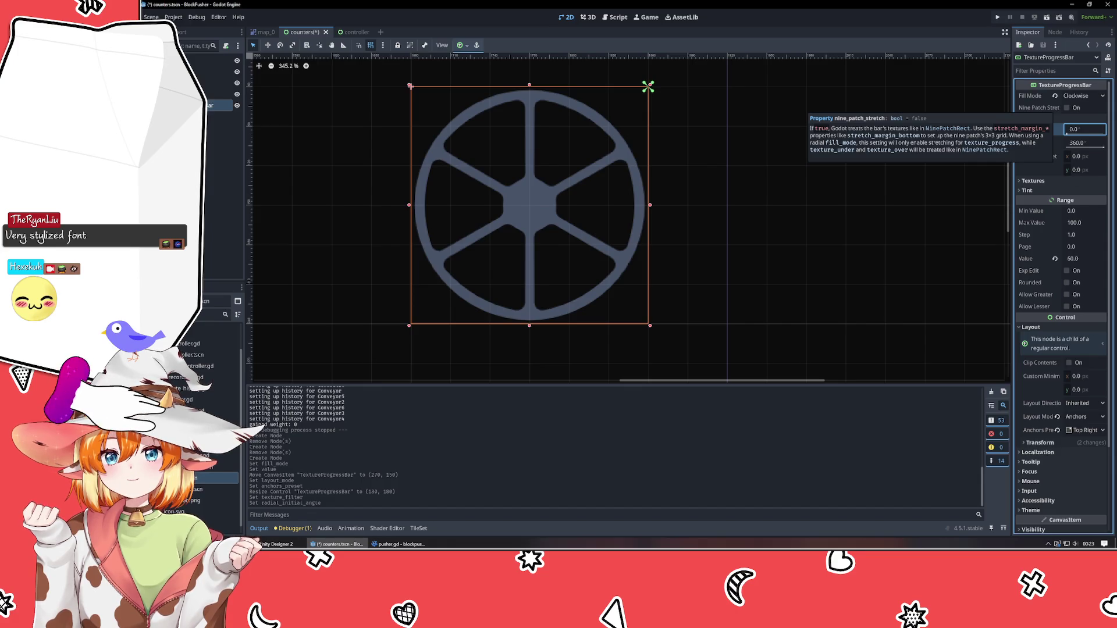
click(1080, 98)
click(1039, 152)
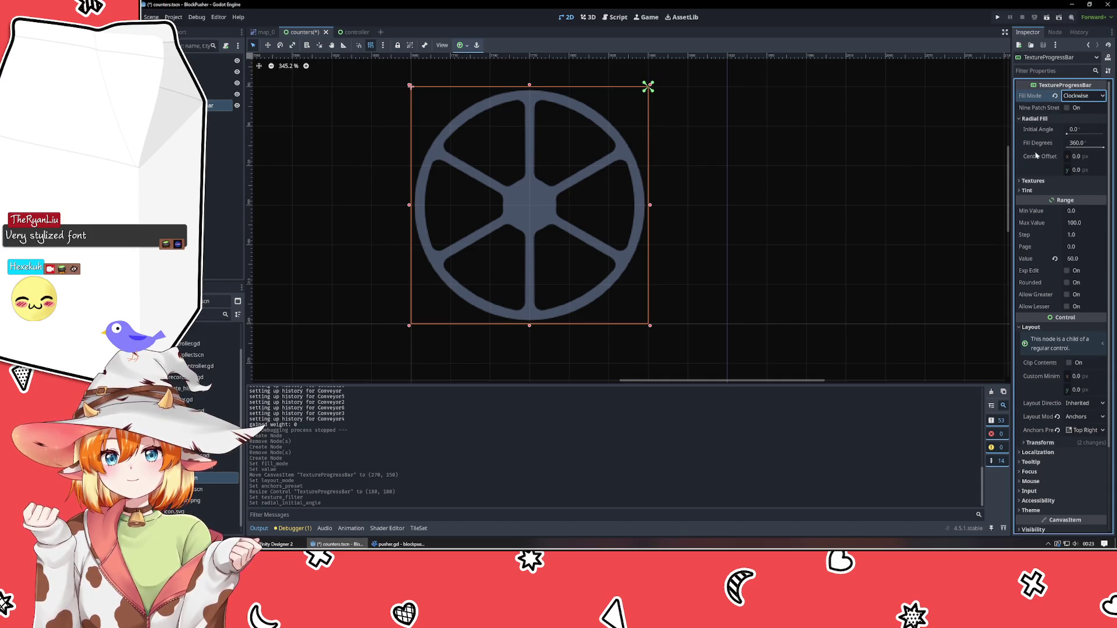
click(1035, 181)
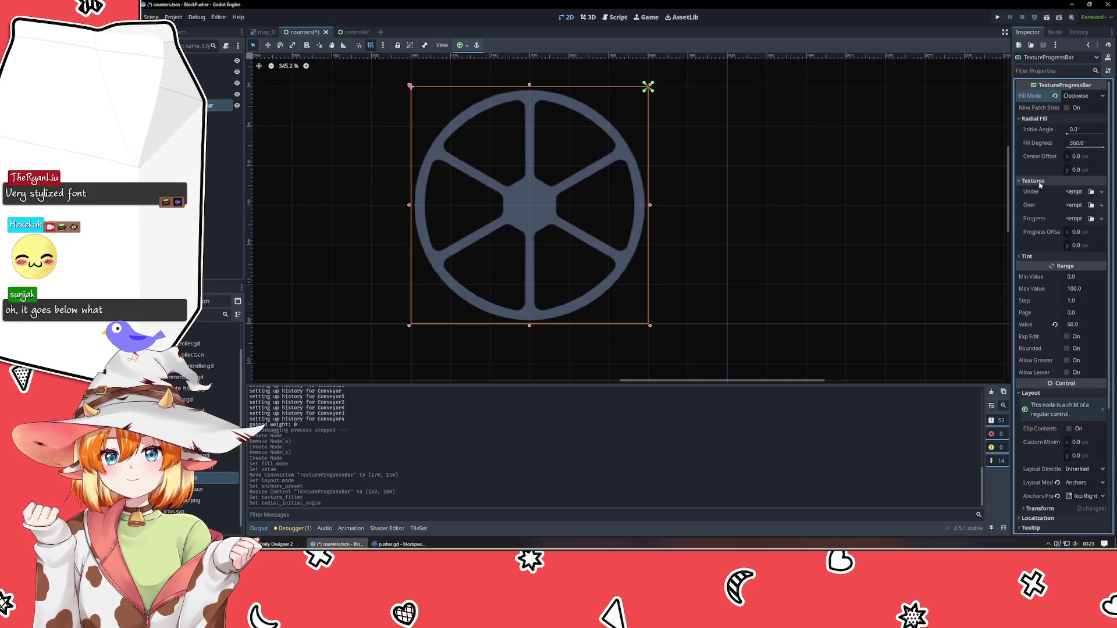
click(1075, 220)
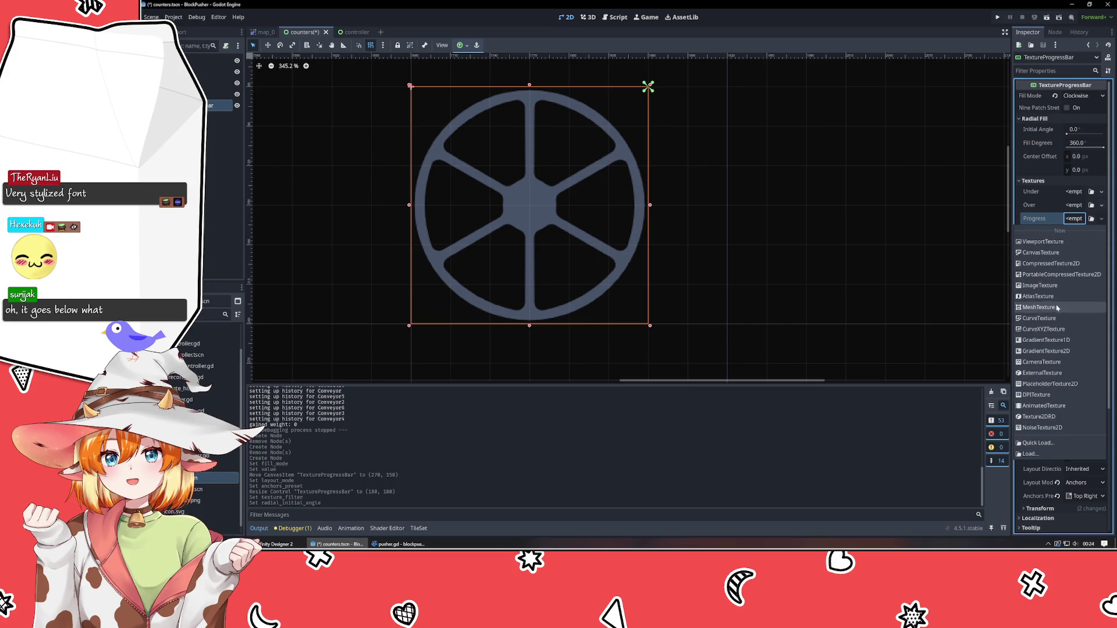
Step: Give the Progress slot a new GradientTexture2D and try editing its gradient stops
click(1047, 352)
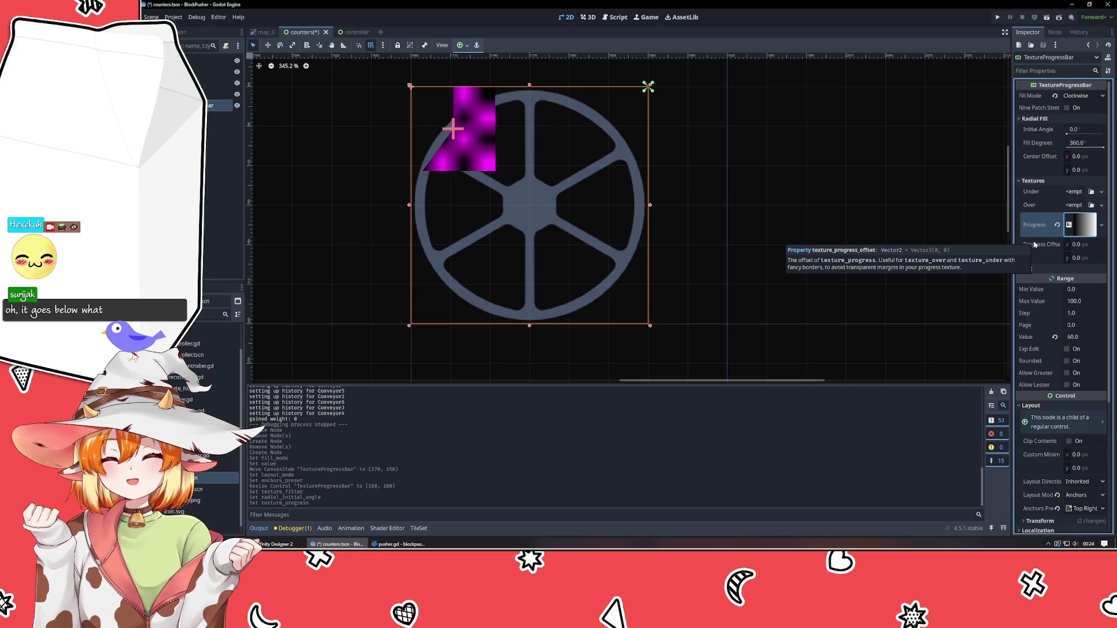
click(1077, 228)
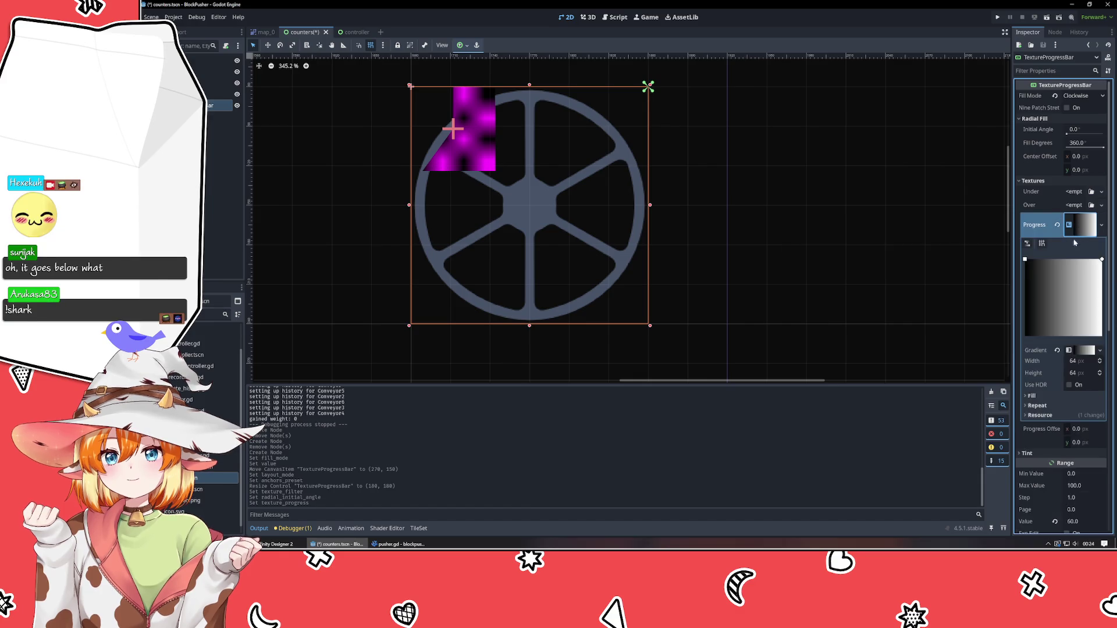
click(1087, 351)
click(1047, 384)
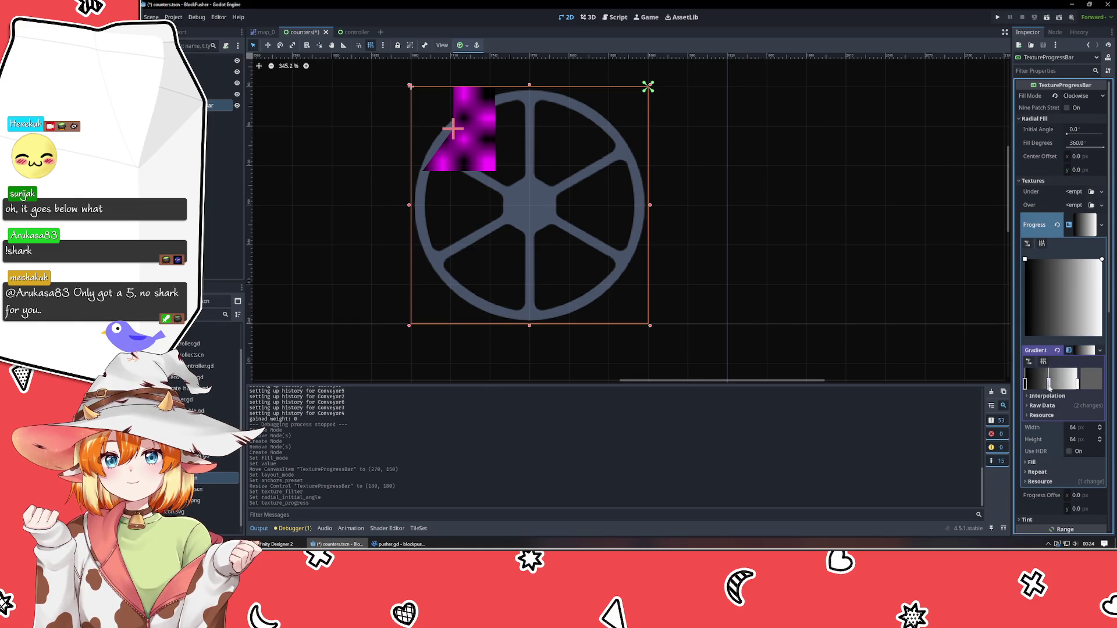
right_click(1051, 385)
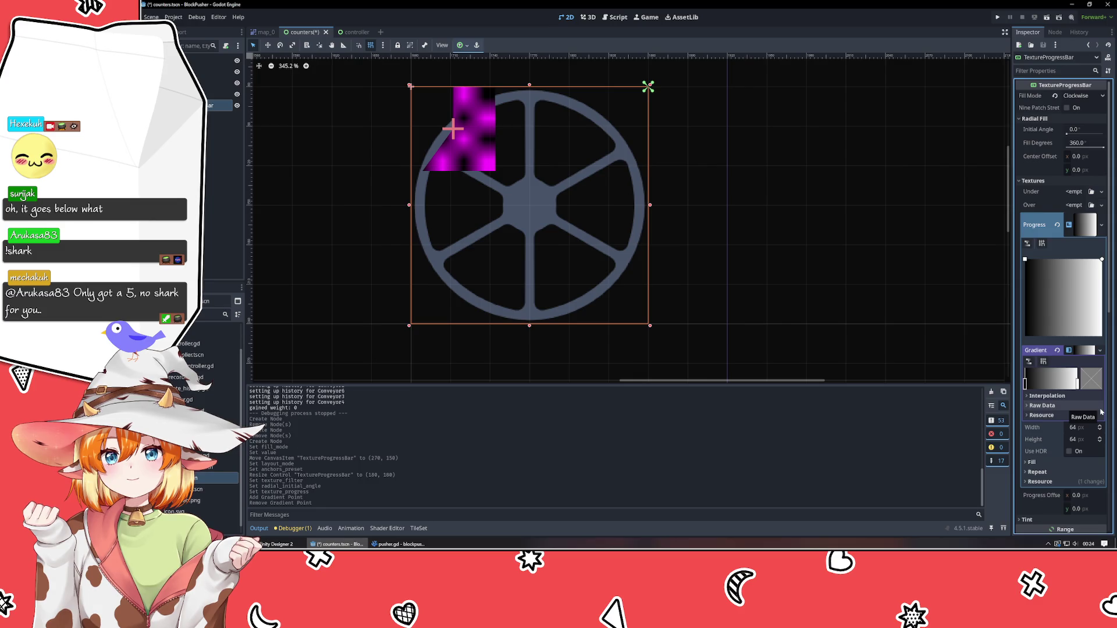
mouse_move(1077, 384)
mouse_down()
mouse_move(1027, 384)
mouse_move(1077, 384)
mouse_up()
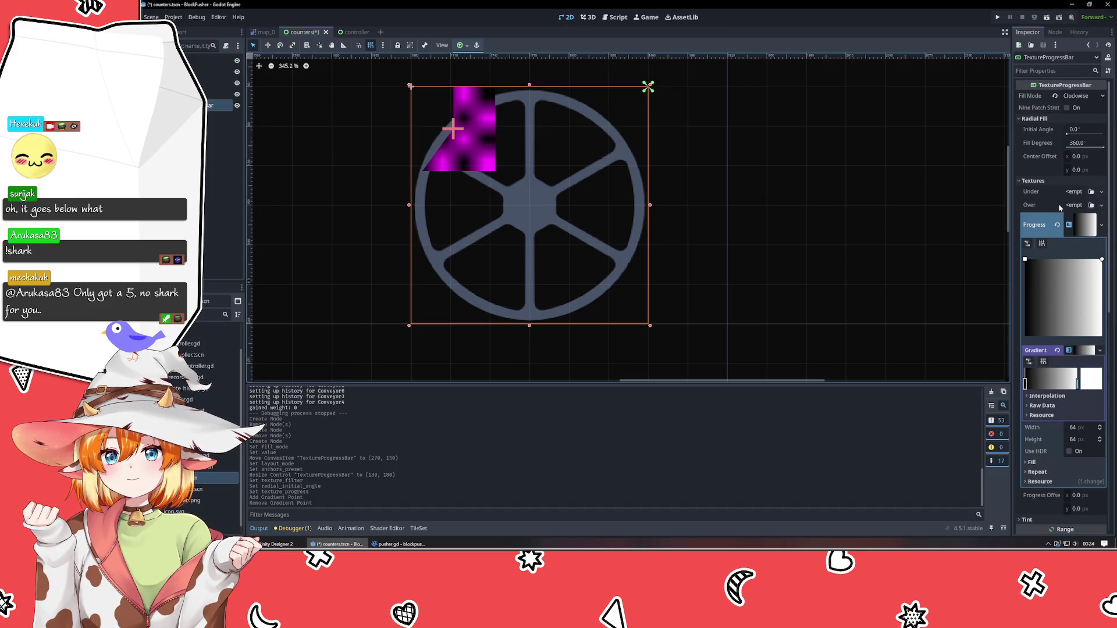
Step: Give the Under slot a new GradientTexture2D
click(1085, 226)
click(1075, 191)
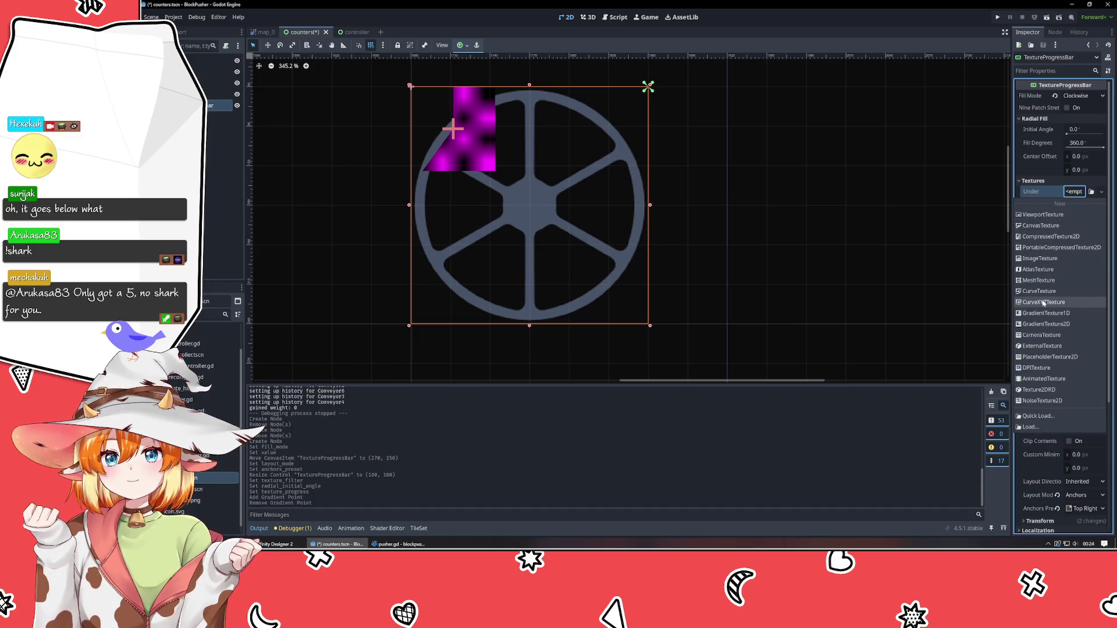
click(1046, 325)
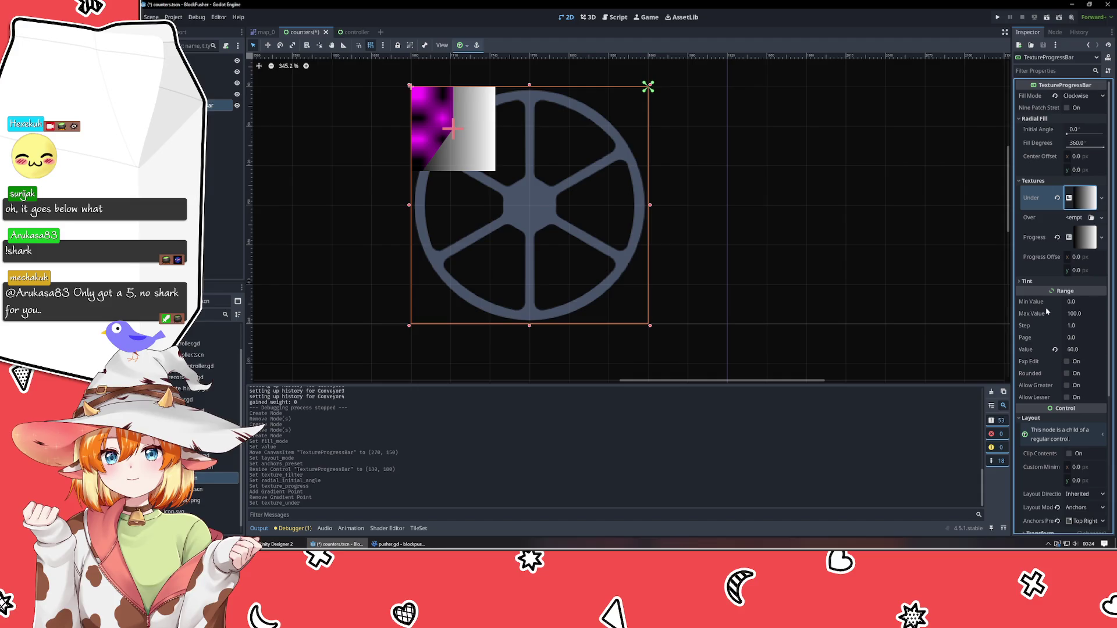
Step: Recolour the Under gradient's stops to pink e66e69 and purple 563476
click(1071, 198)
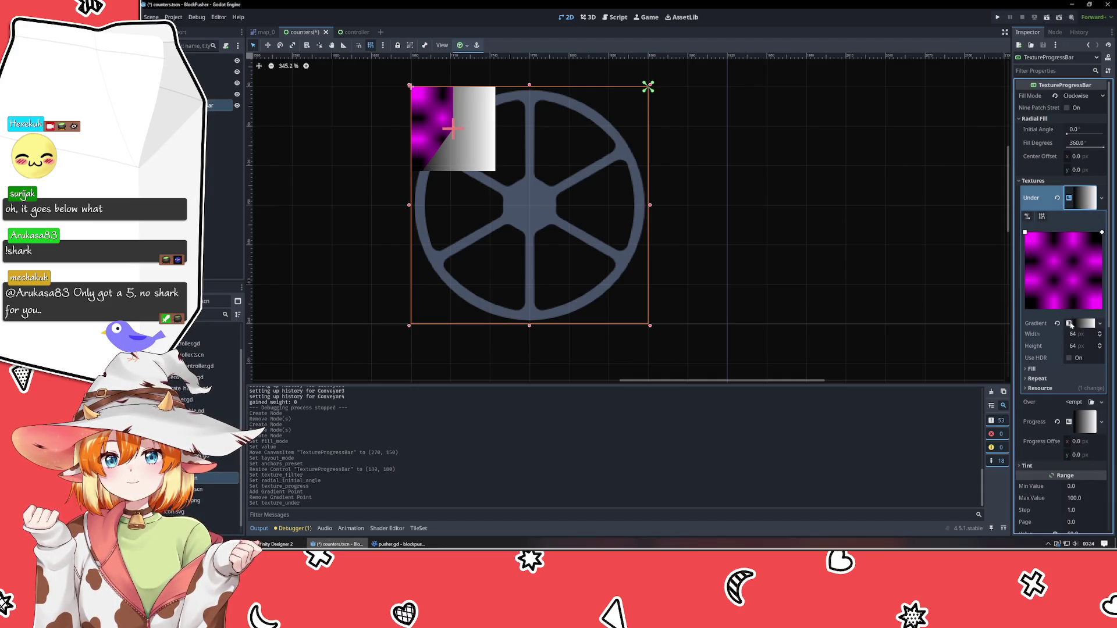
click(1070, 324)
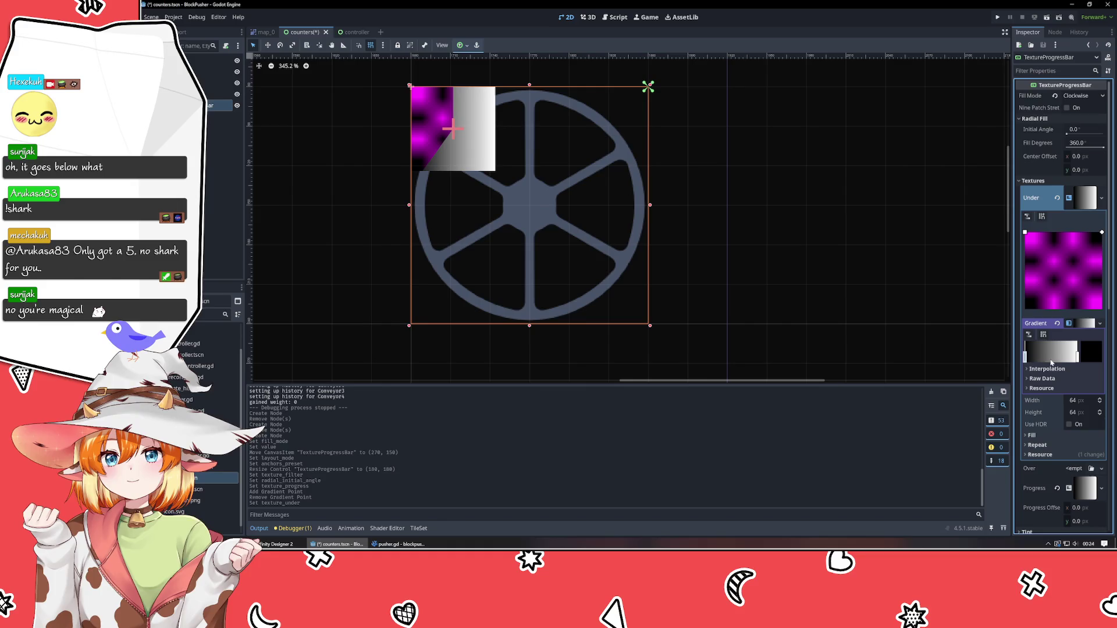
click(1090, 353)
drag(1059, 181, 1085, 173)
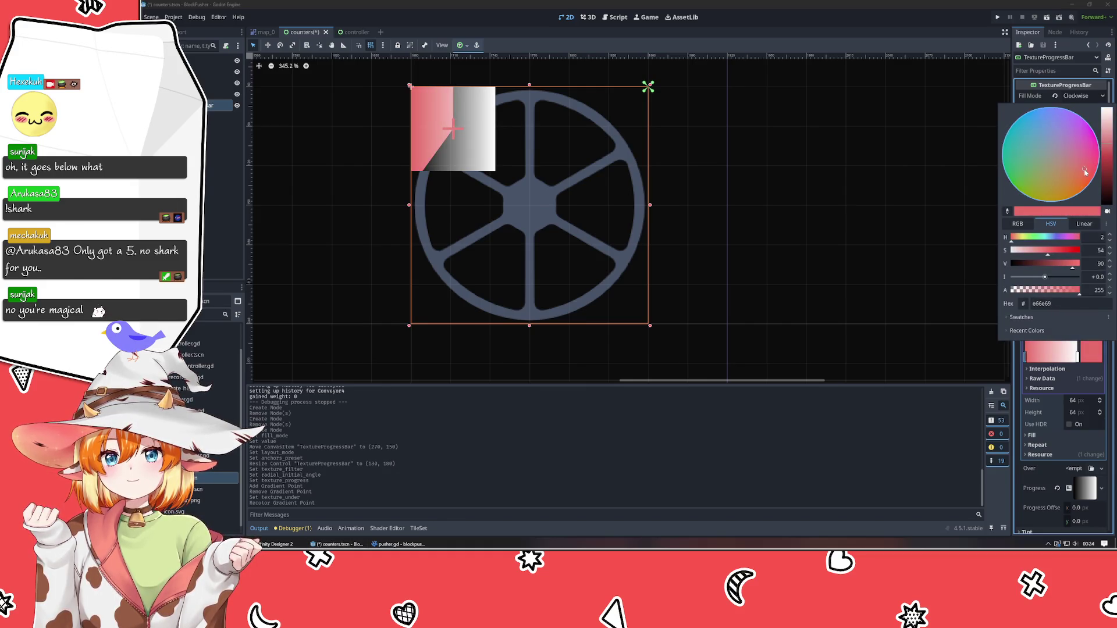
click(1083, 361)
click(1078, 355)
click(1093, 351)
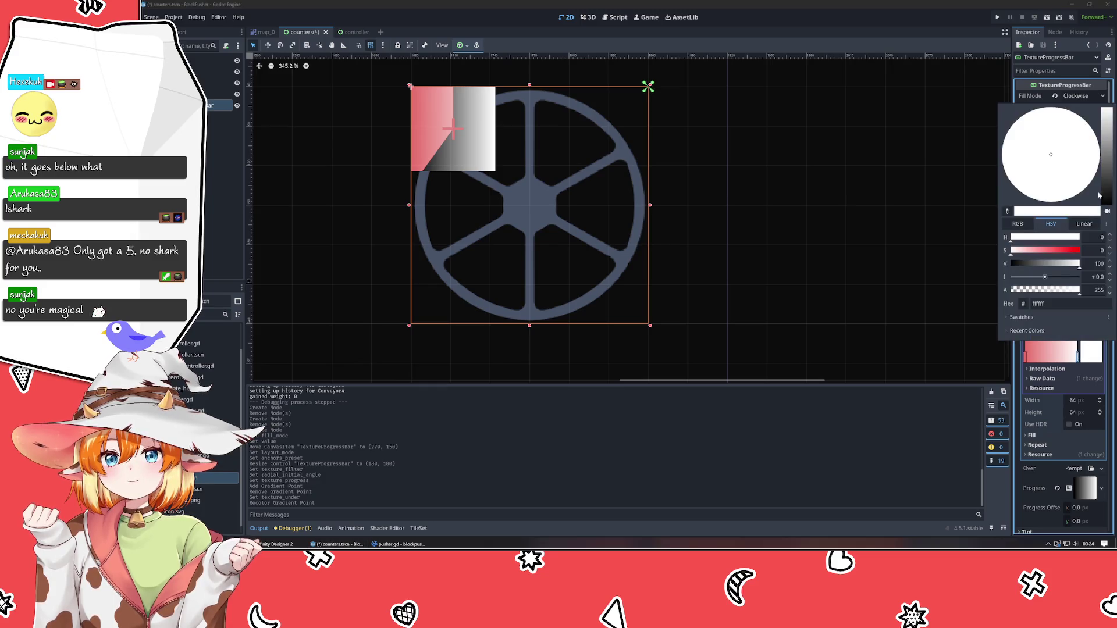
click(1025, 192)
click(1112, 186)
drag(1111, 186, 1108, 160)
click(1068, 134)
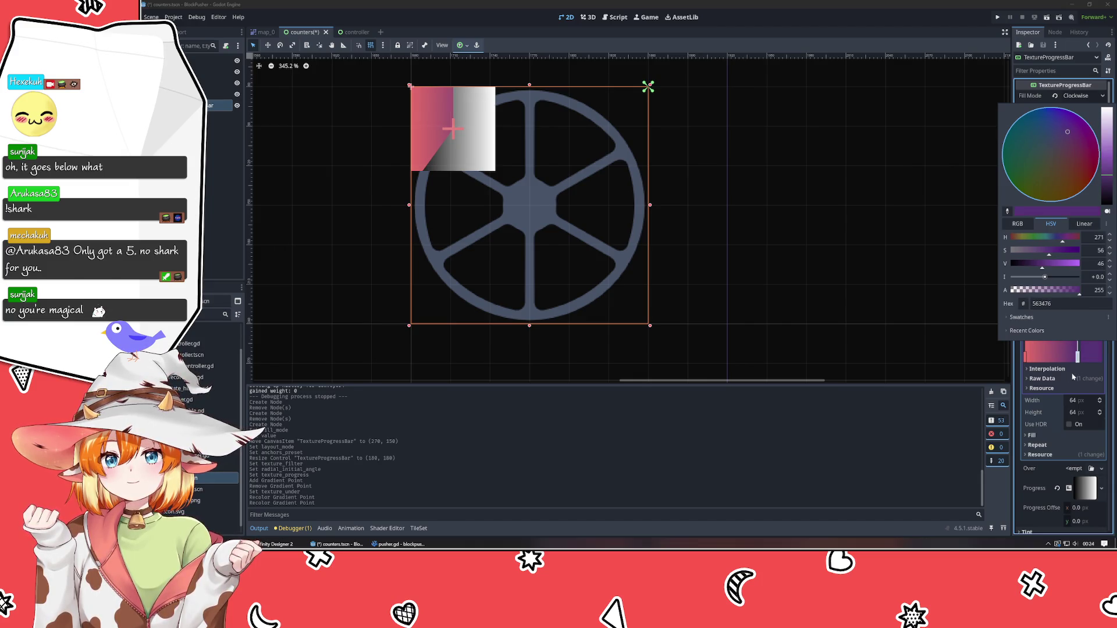
click(1074, 379)
Step: Collapse the Under and Progress texture settings and open the Over texture slot
click(1094, 199)
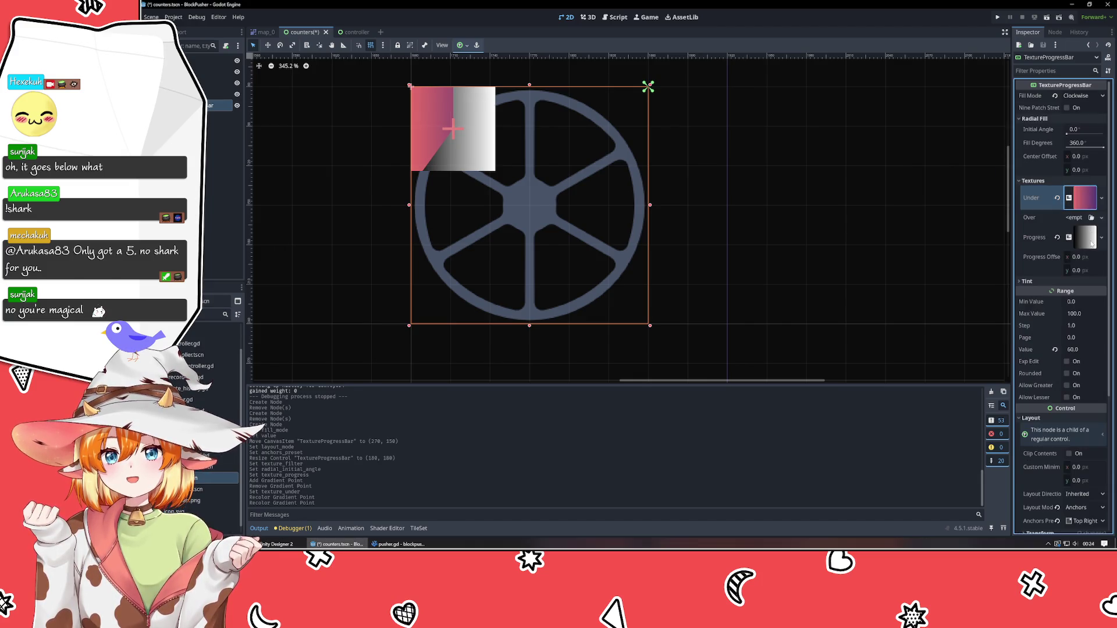
click(1091, 239)
click(1092, 245)
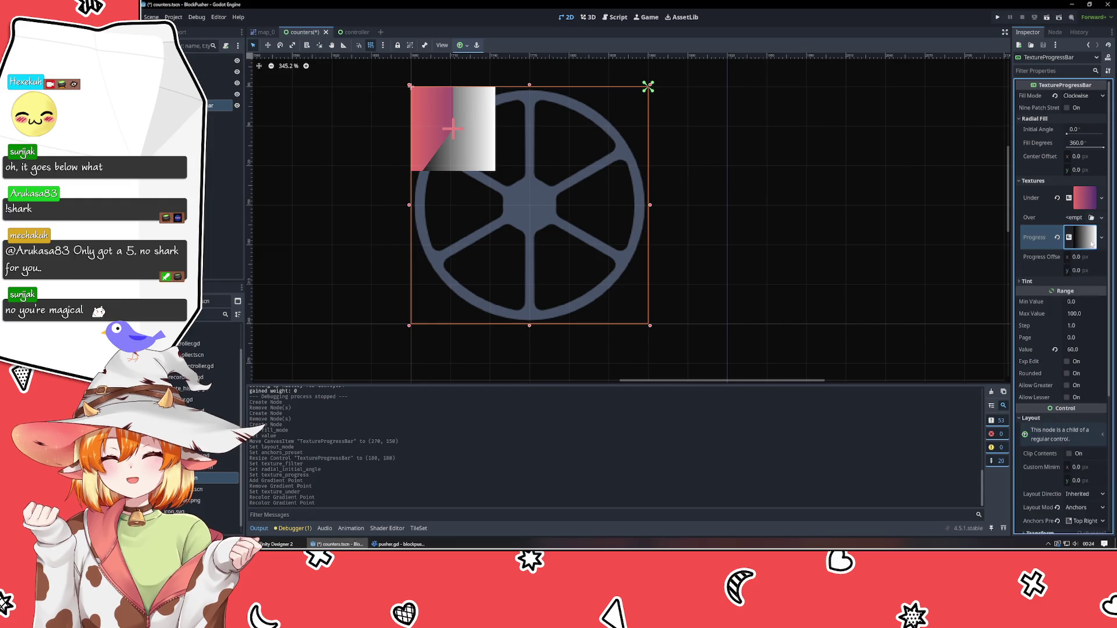
click(1074, 218)
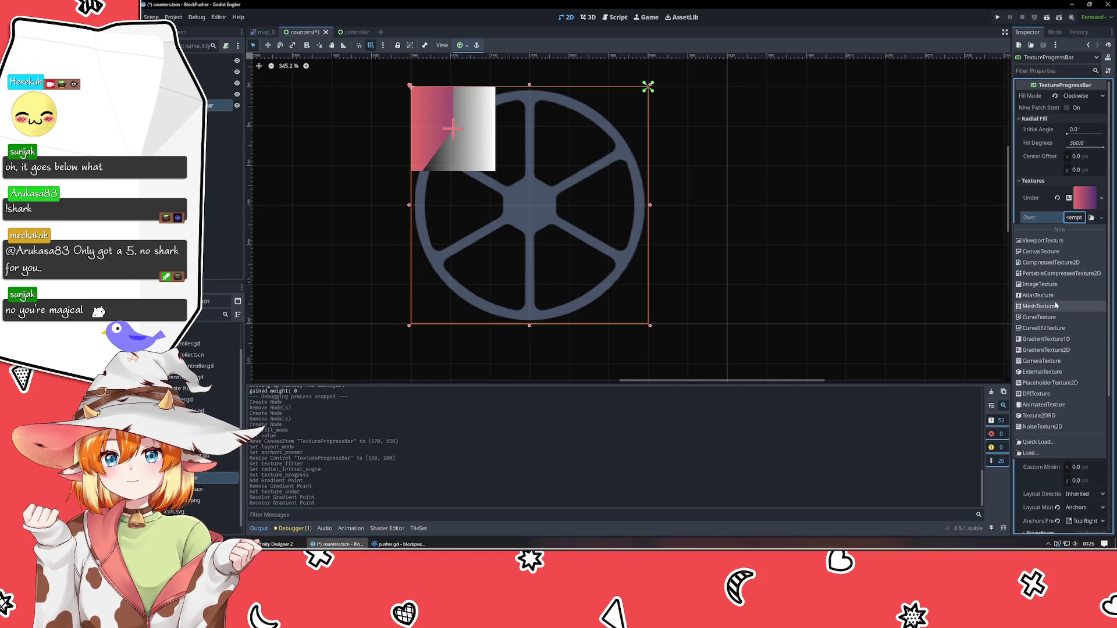
Step: Give Over a new GradientTexture2D and set its left stop to blue-violet
click(1048, 349)
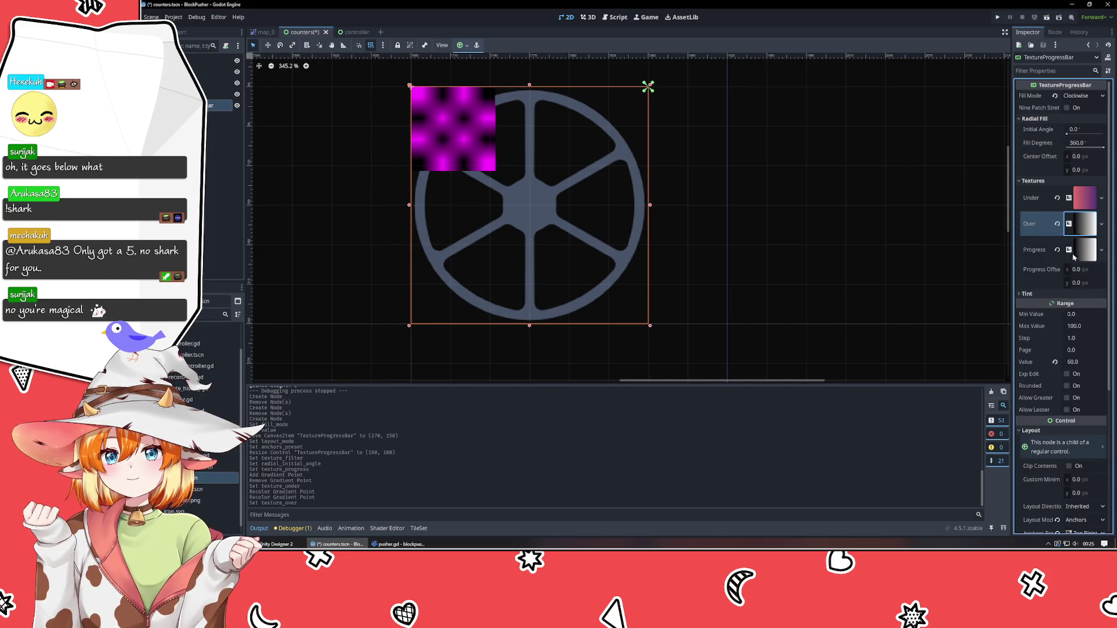
click(1083, 224)
click(1082, 350)
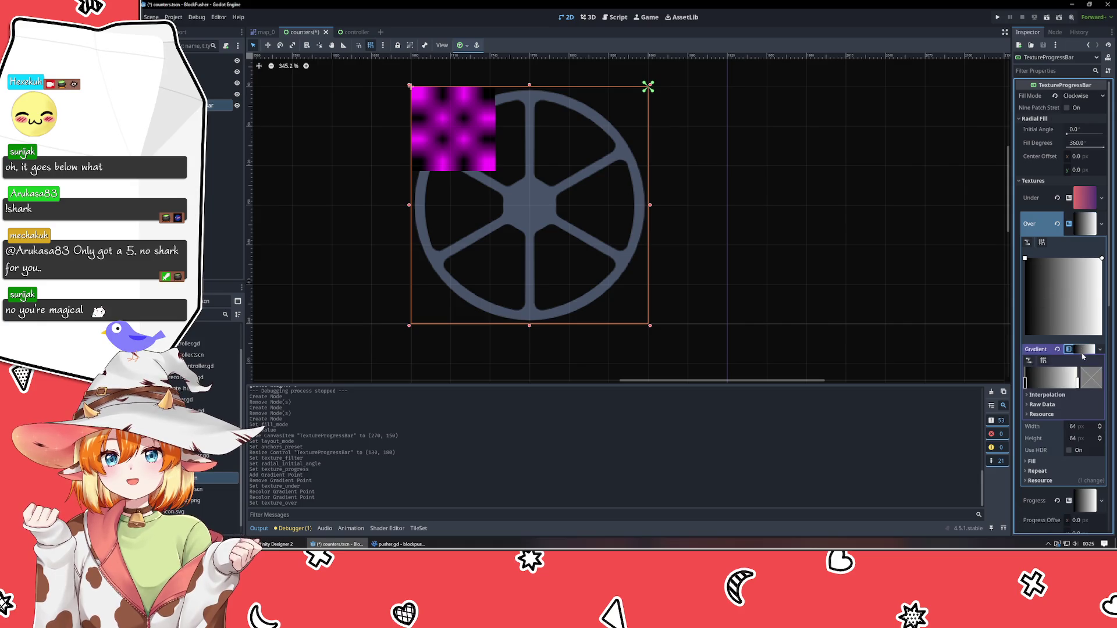
click(1027, 384)
click(1087, 382)
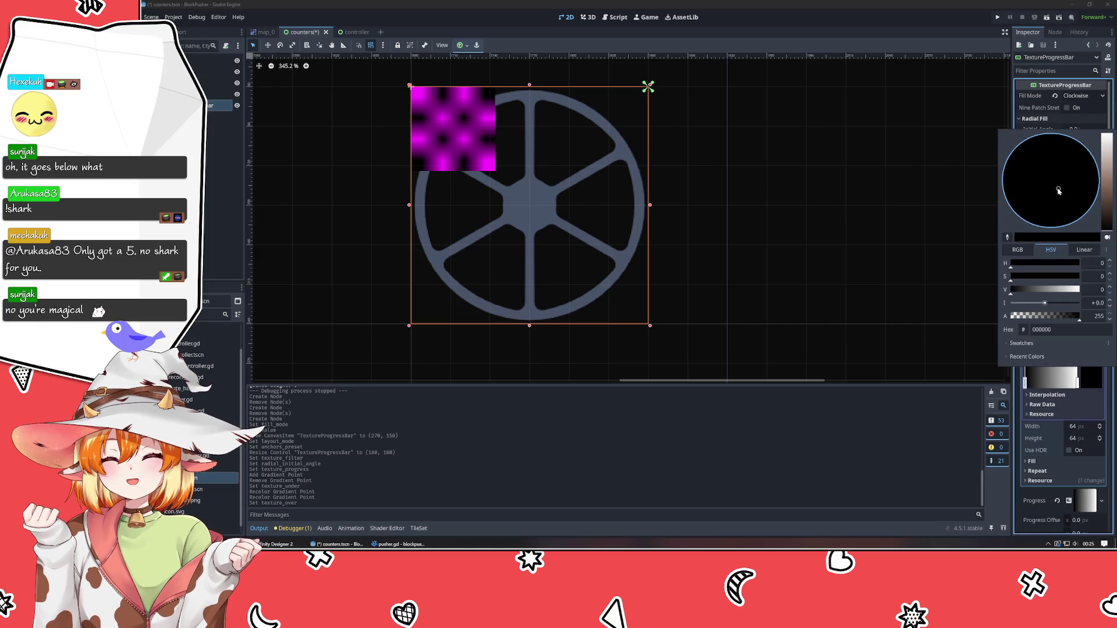
click(1046, 176)
click(1106, 185)
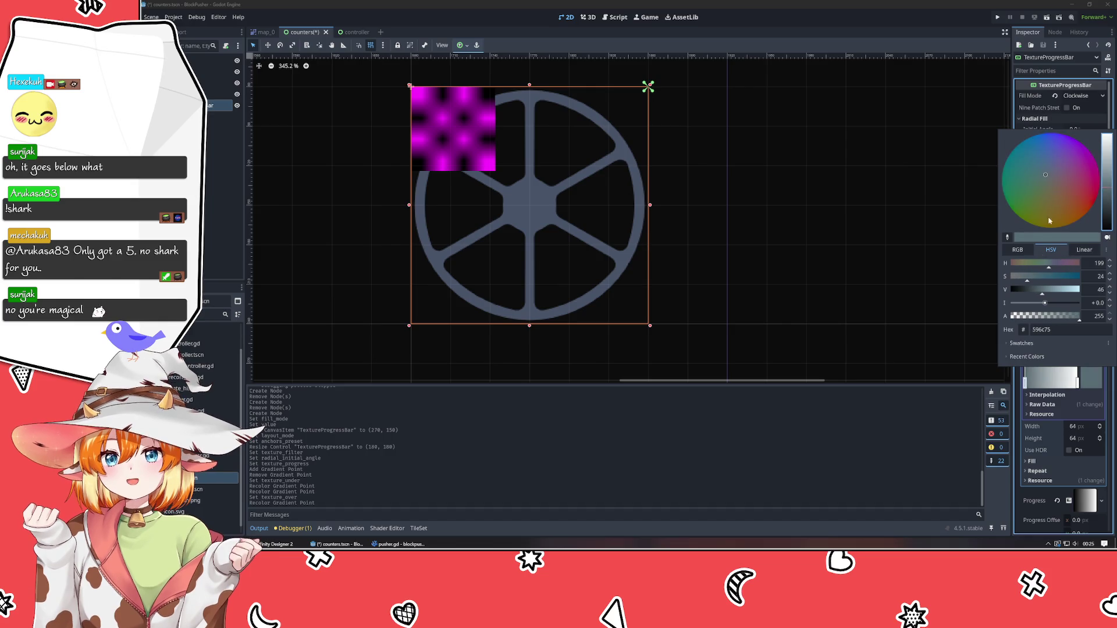
click(1106, 152)
click(1056, 144)
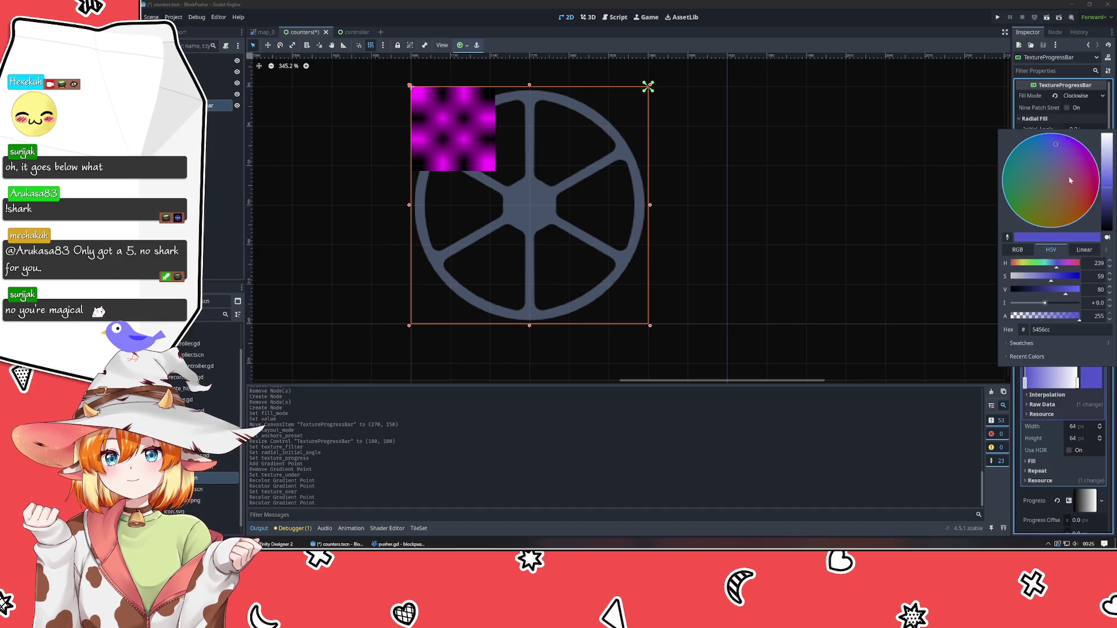
Step: Set the Over gradient's right stop to yellow and collapse its settings
click(1099, 383)
click(1078, 382)
click(1092, 384)
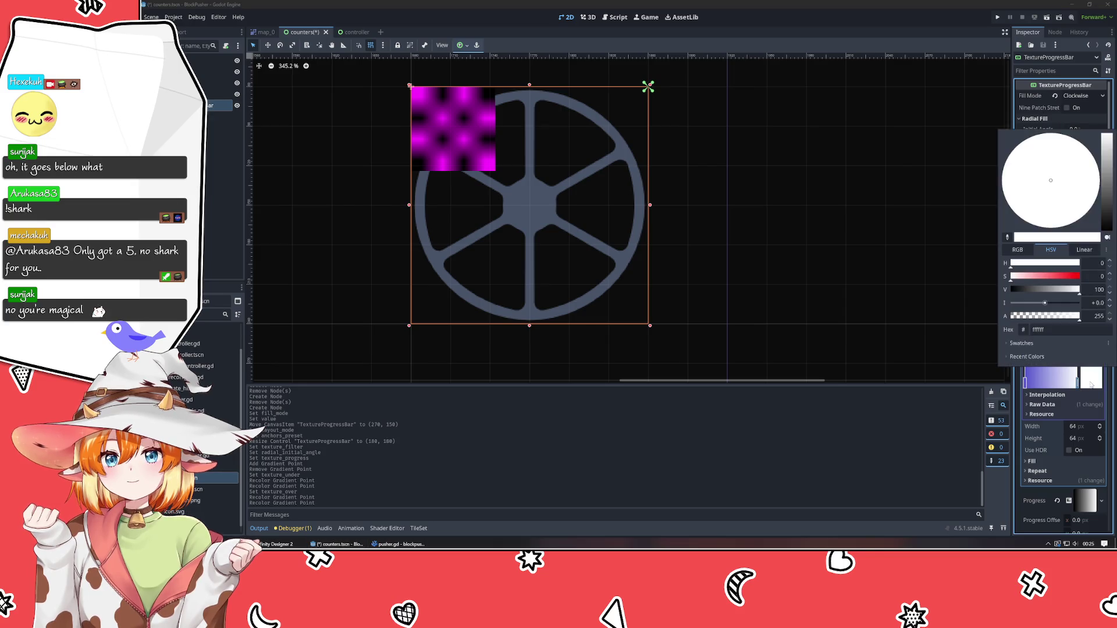
click(1110, 172)
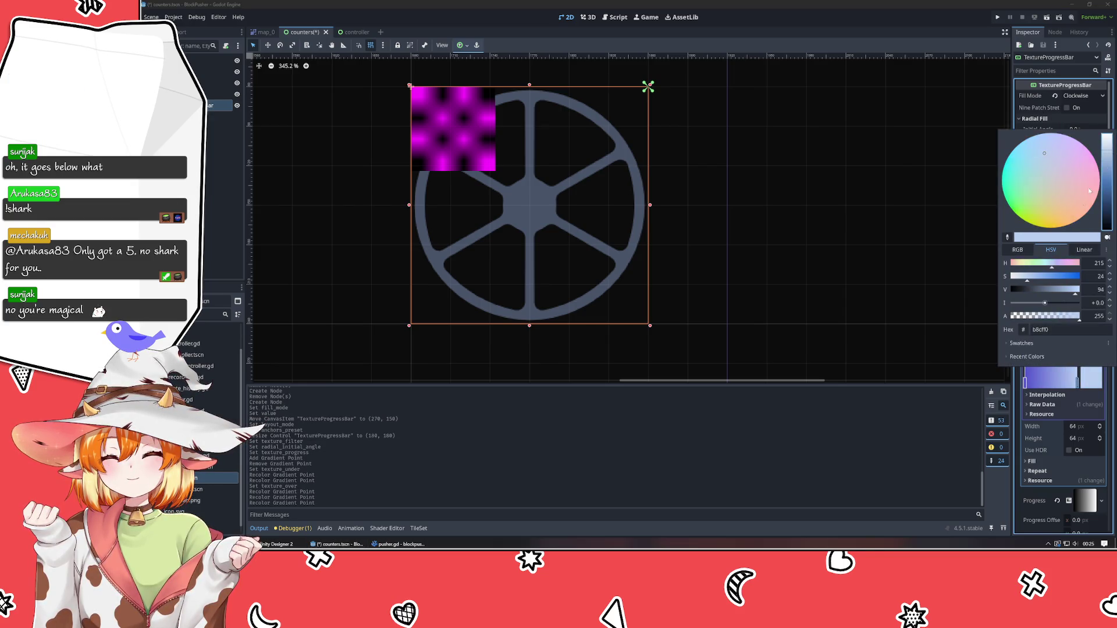
click(1045, 216)
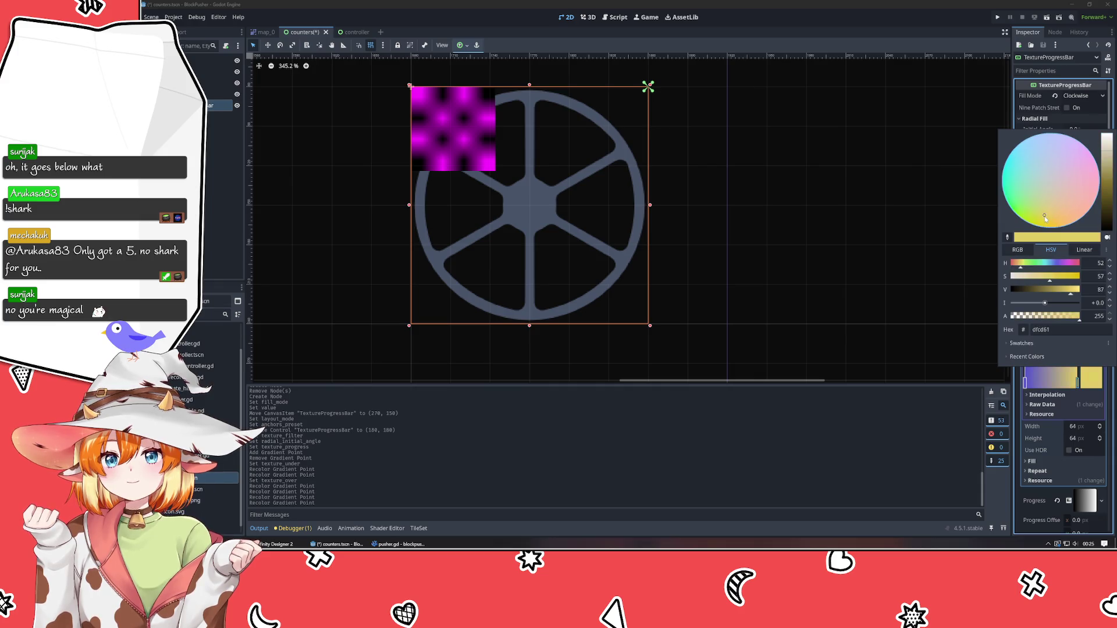
key(Escape)
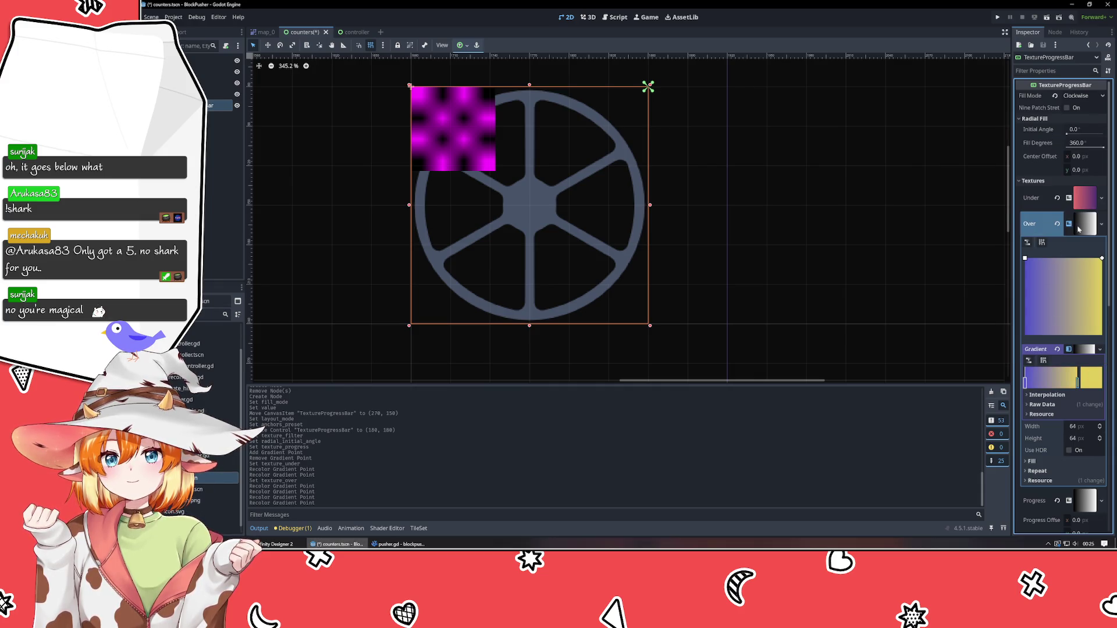
click(1079, 230)
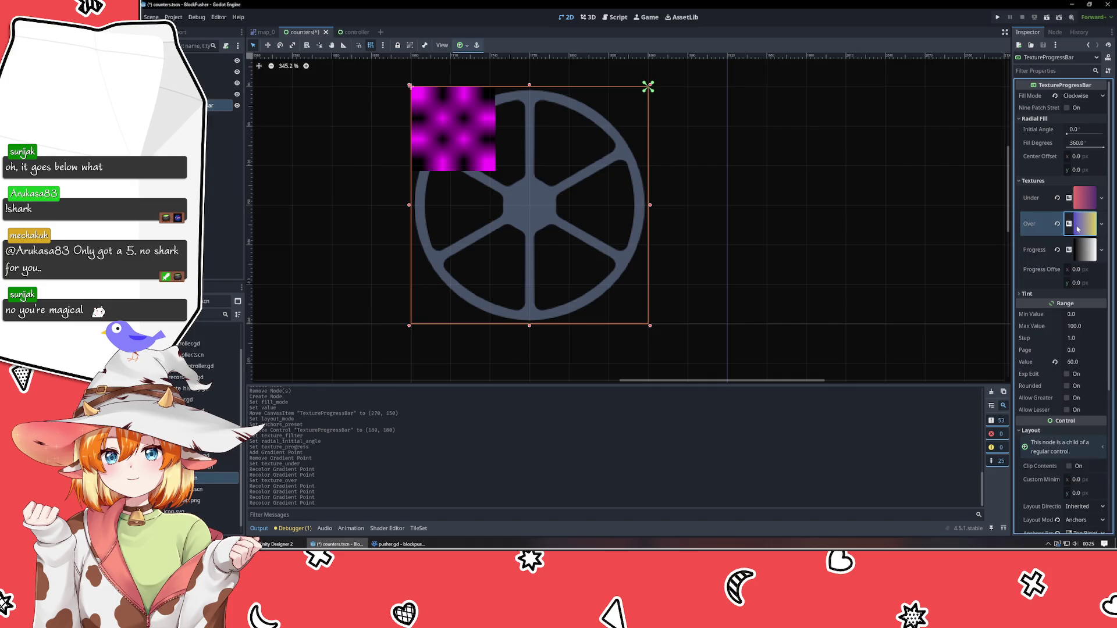
Step: Colour the Progress gradient's left point dark red and right point purple as a first pass
click(1086, 251)
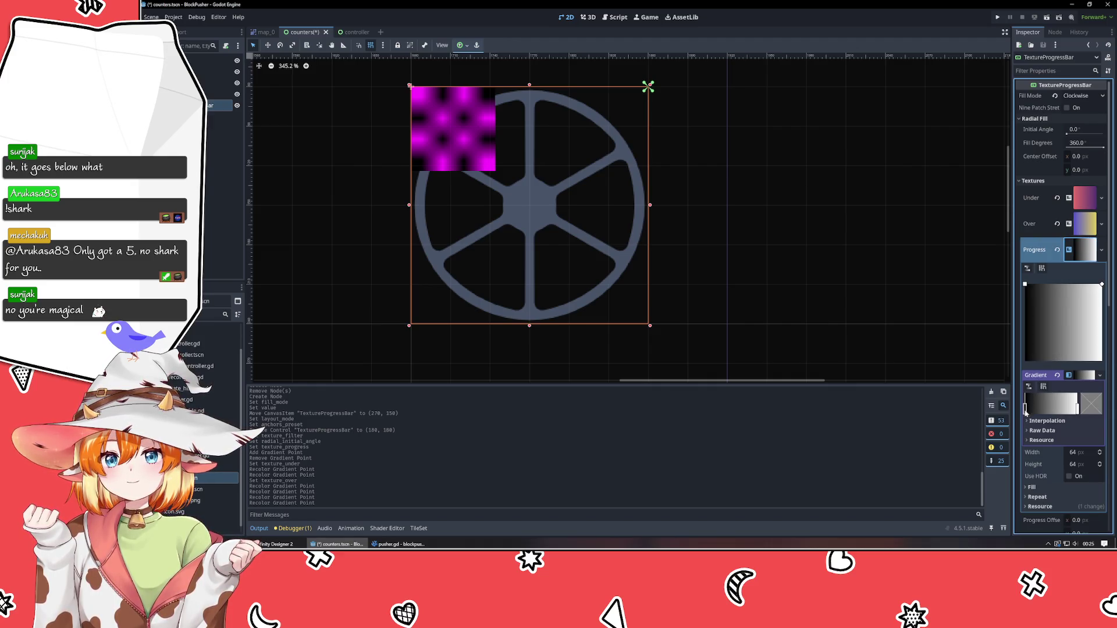
click(1026, 408)
click(1095, 407)
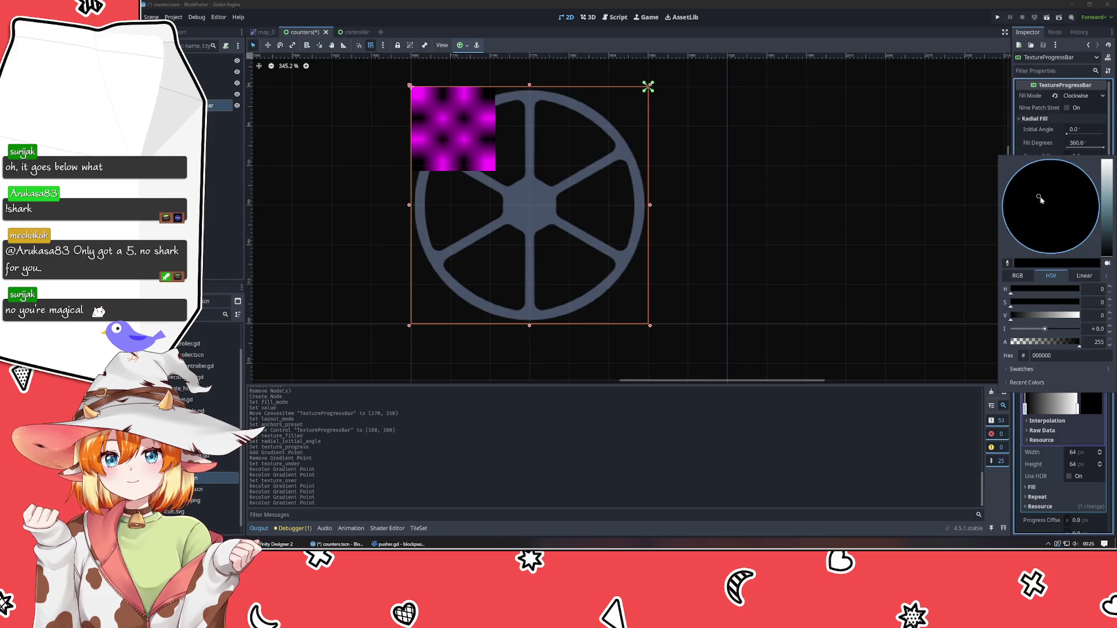
click(1084, 217)
click(1107, 217)
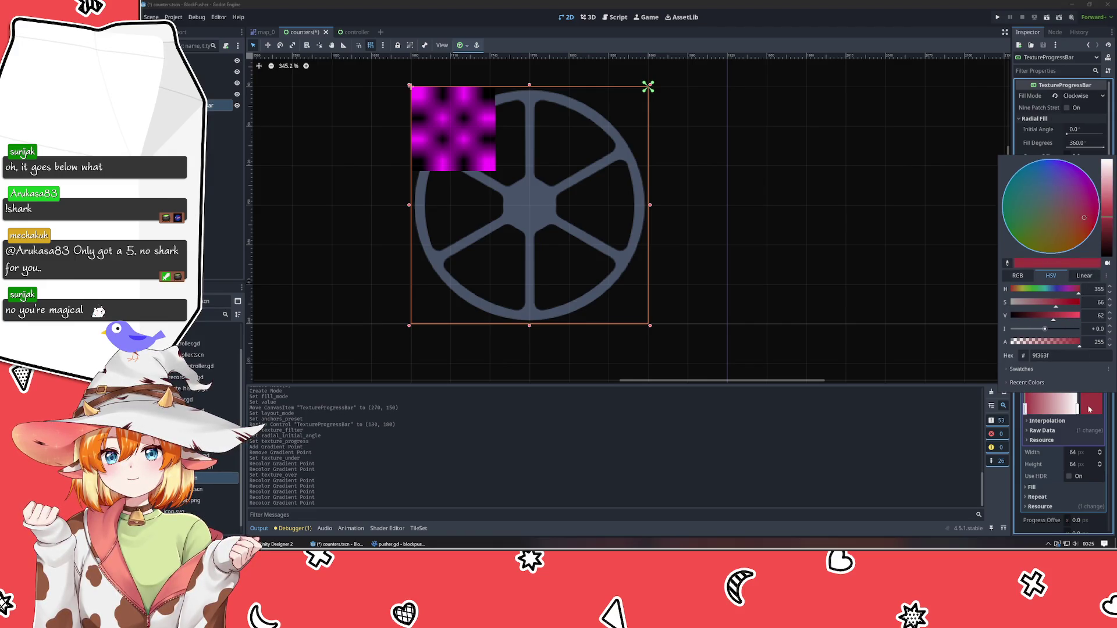
click(1078, 408)
drag(1029, 217, 1034, 236)
click(1114, 215)
click(1077, 188)
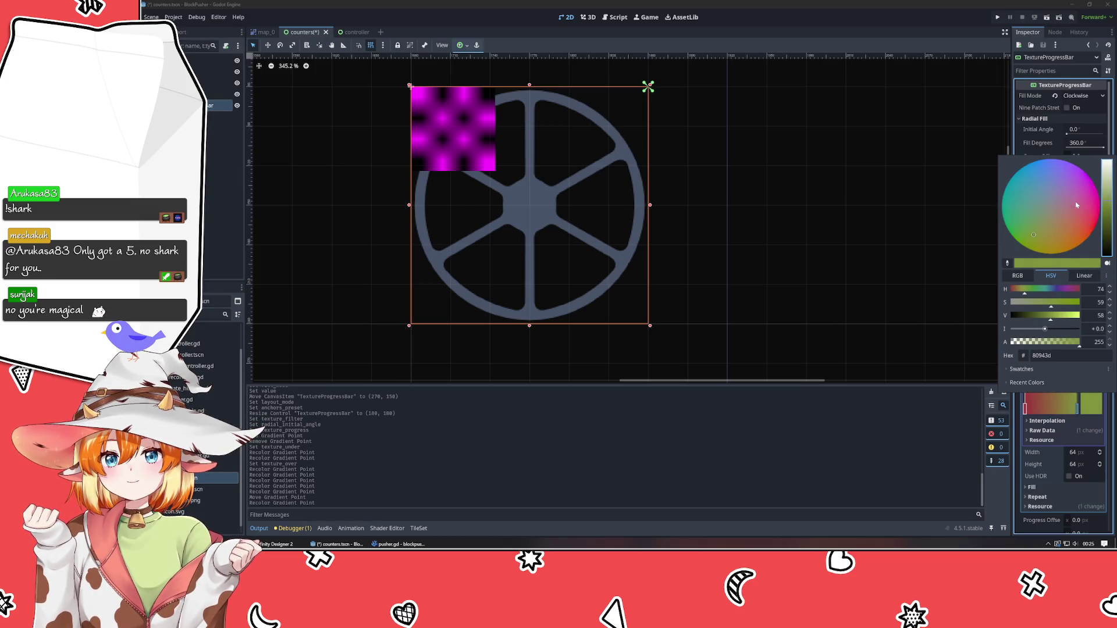
key(Escape)
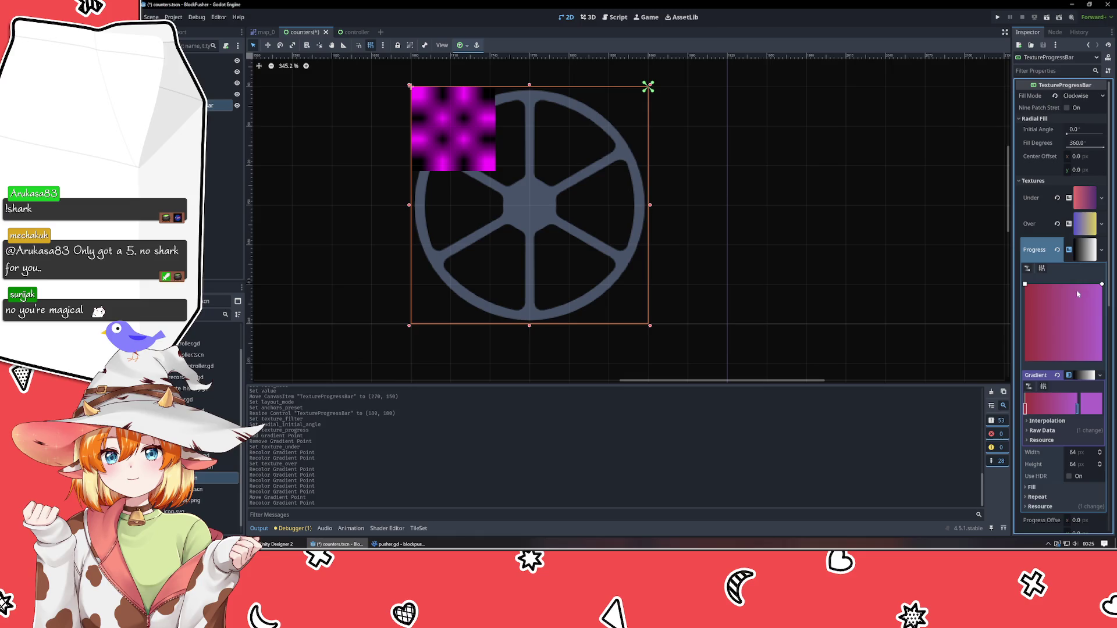
Step: Recolour the Progress gradient's right point green and left point teal
click(1081, 412)
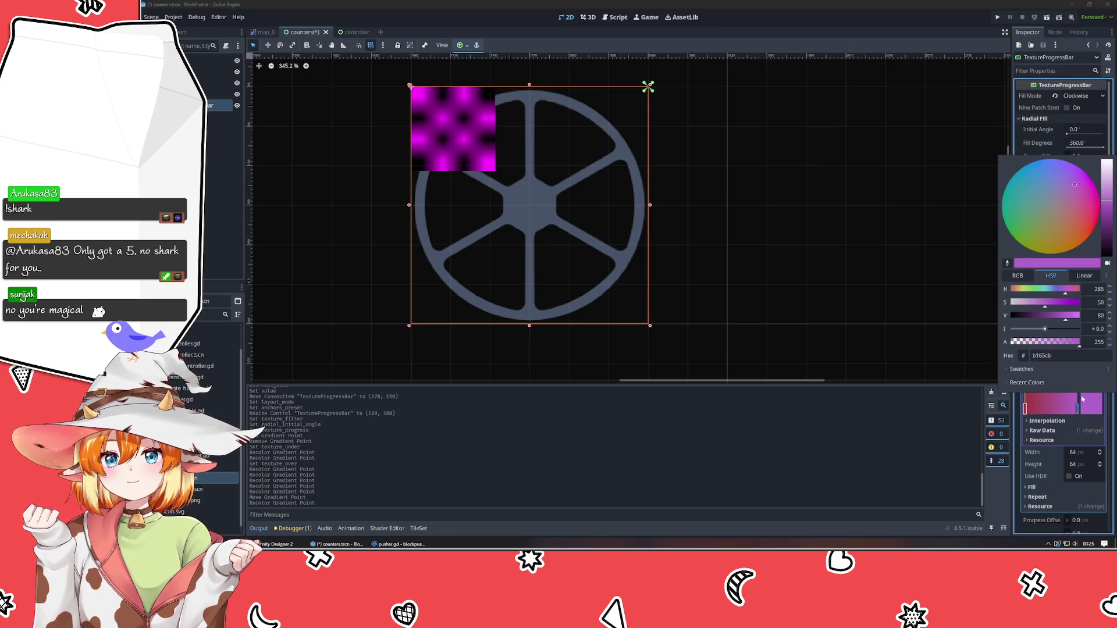
click(1010, 226)
click(1096, 415)
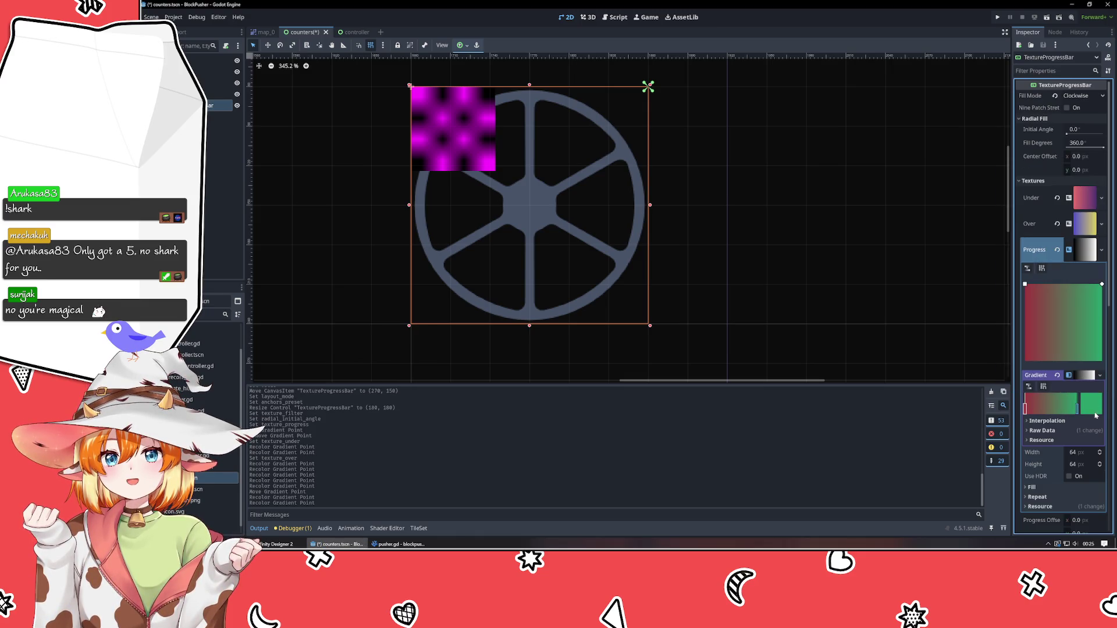
click(1025, 409)
click(1091, 404)
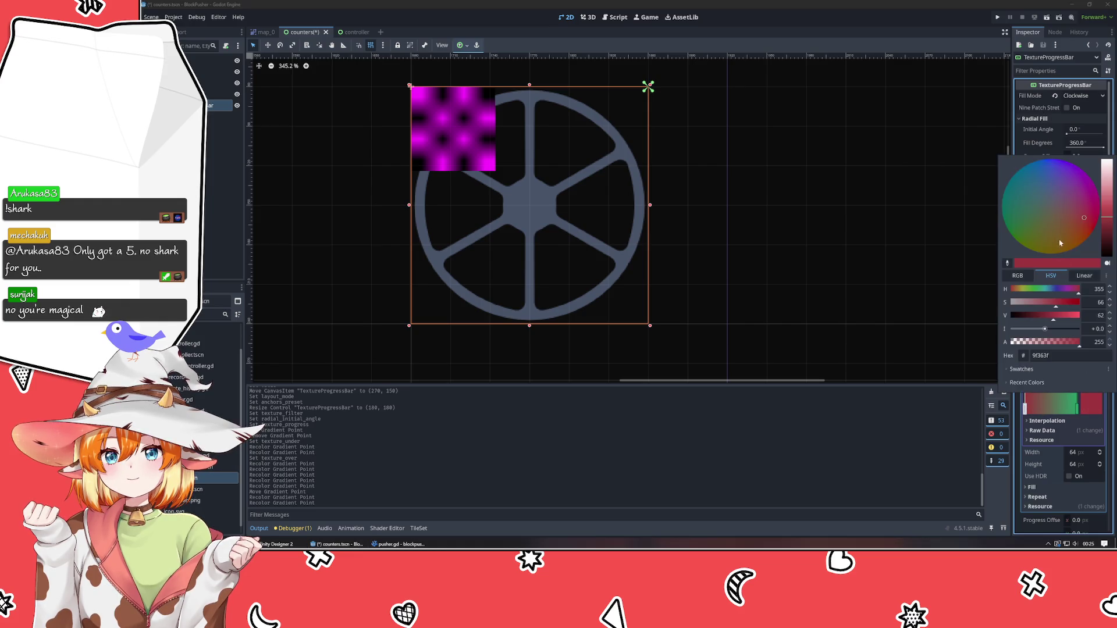
click(1025, 193)
drag(1026, 194, 1023, 191)
click(1093, 402)
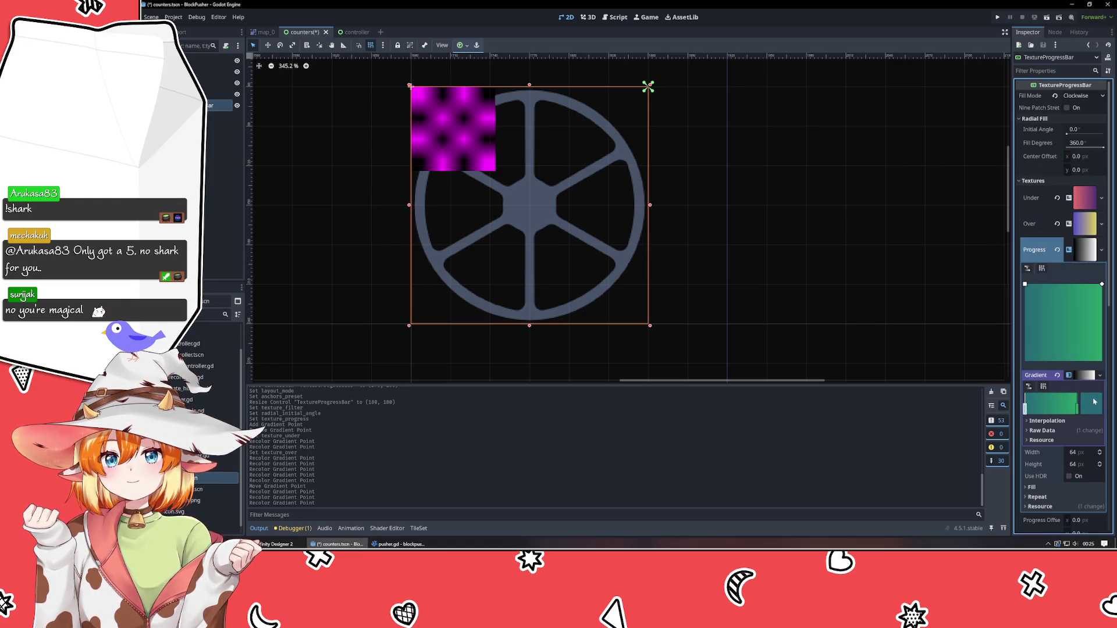
click(813, 232)
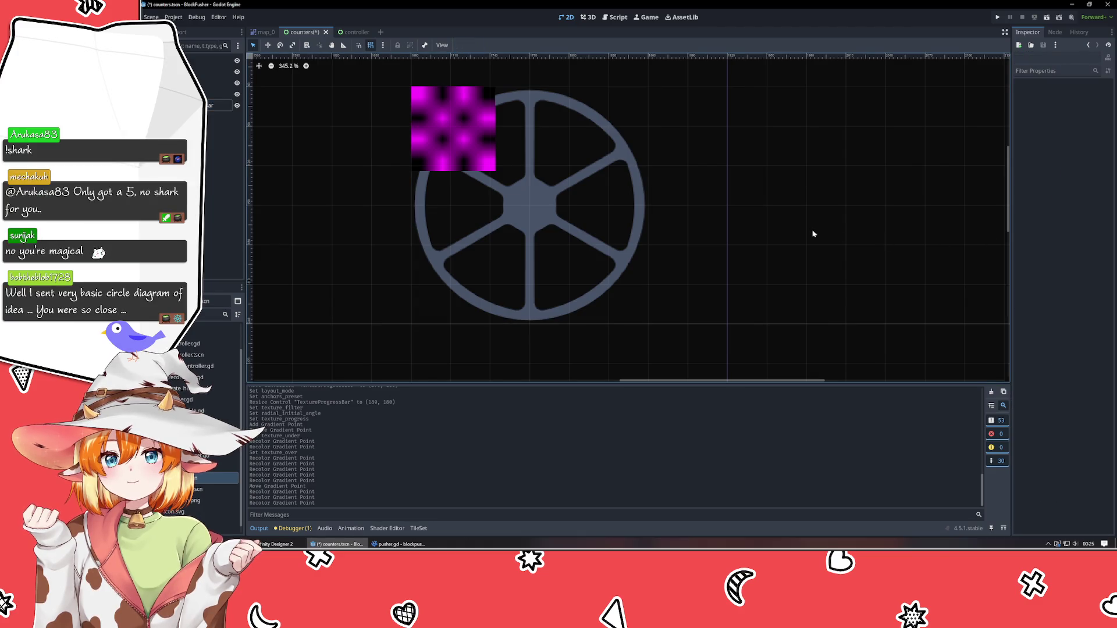
Step: Clear the Over texture, set Value to 100, and give Over a fresh GradientTexture2D
click(471, 140)
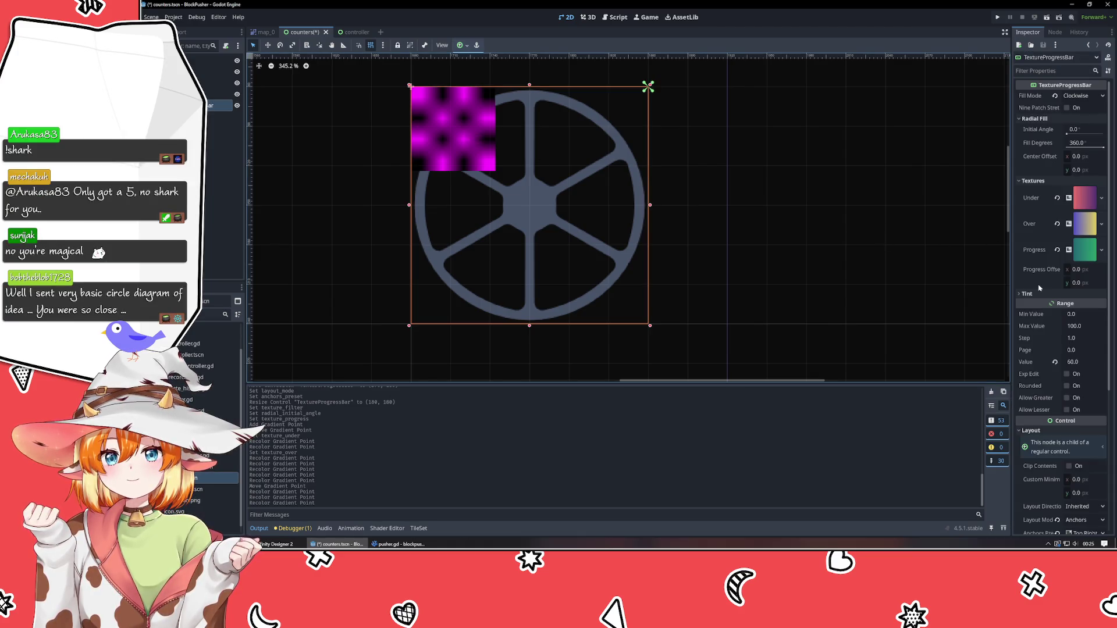
click(1057, 223)
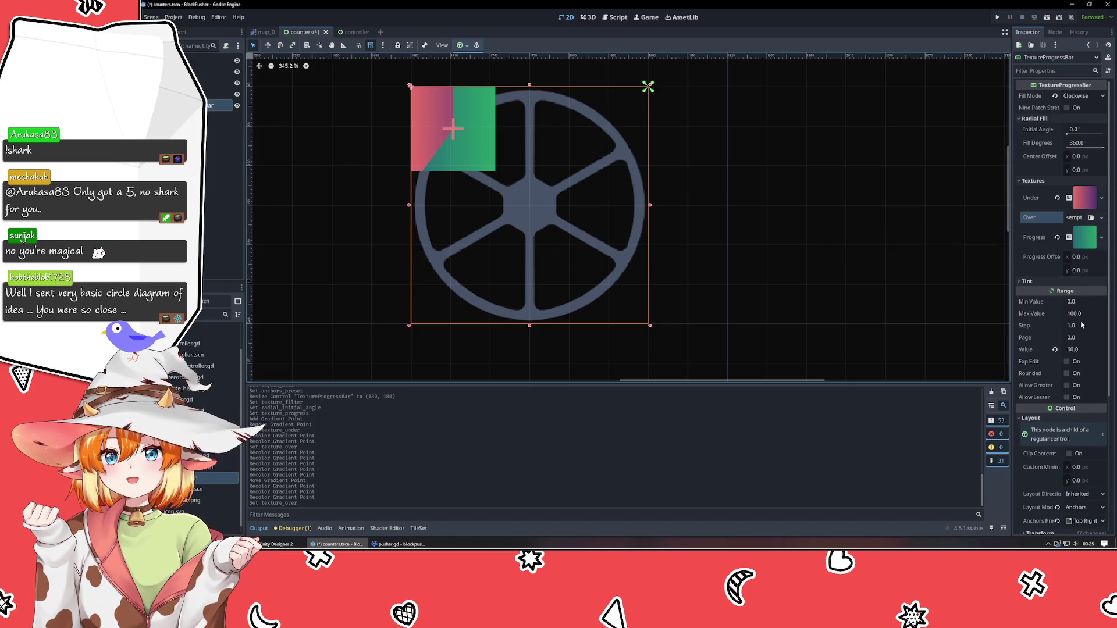
click(1070, 349)
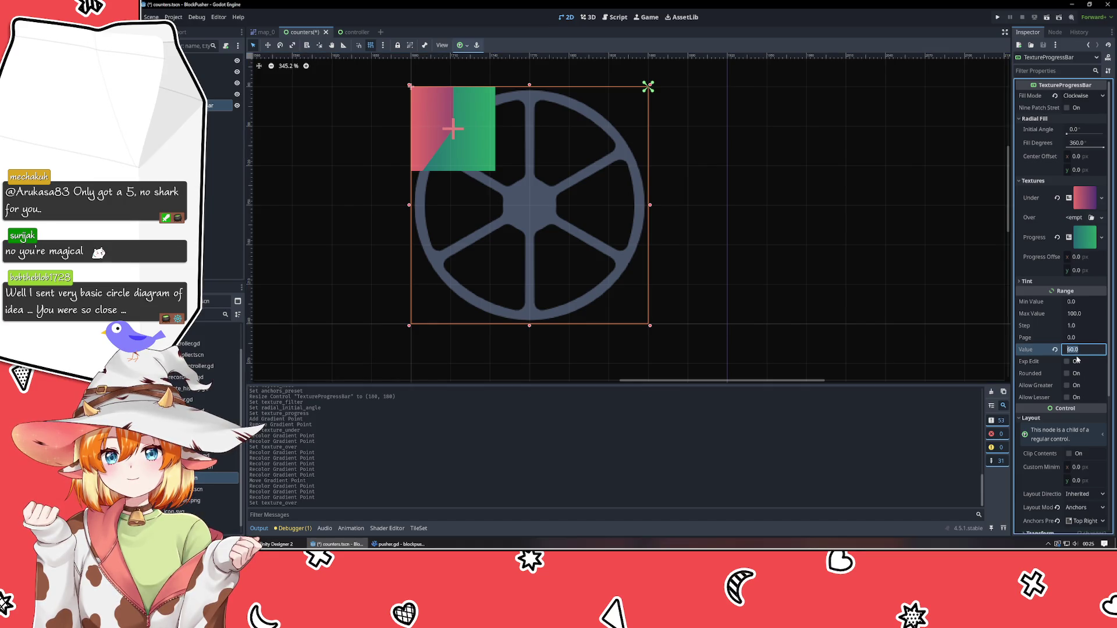
text(100)
key(Return)
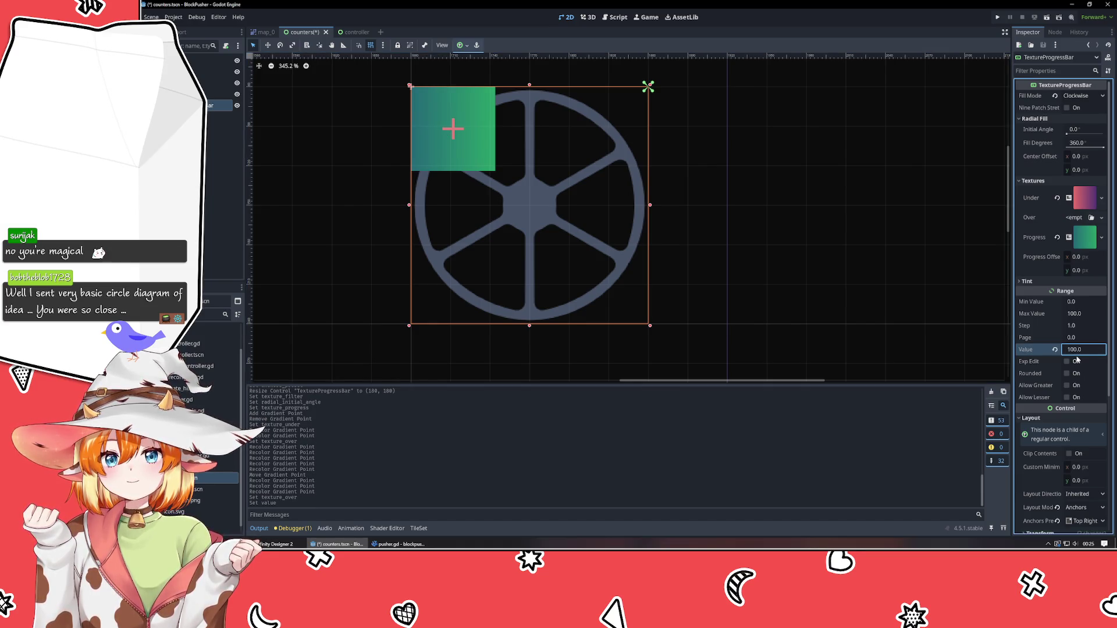
click(1076, 218)
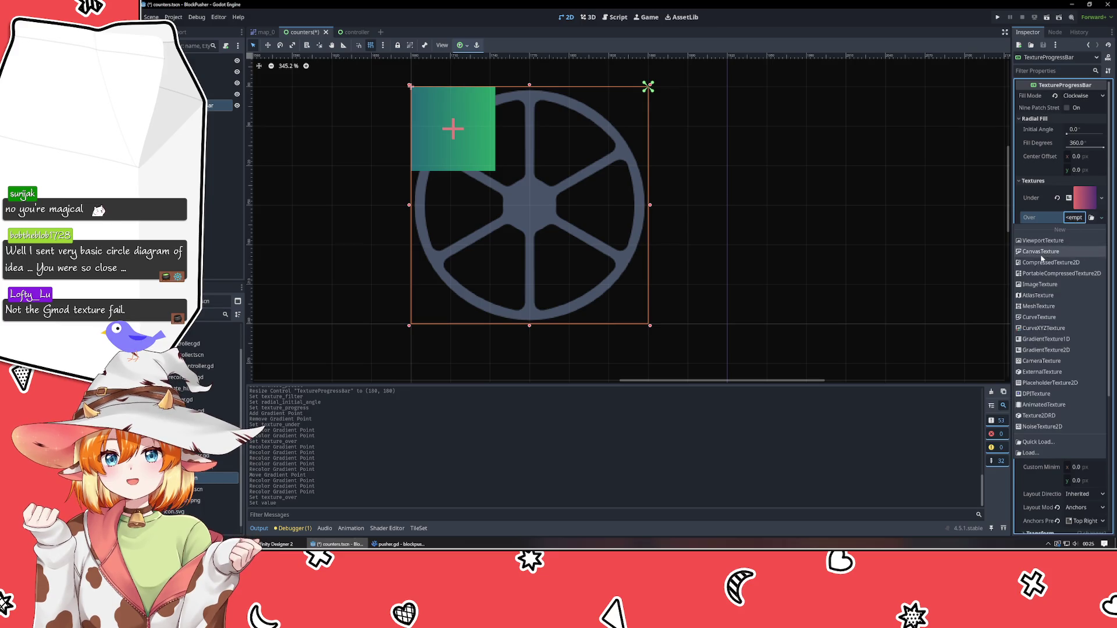
click(1047, 350)
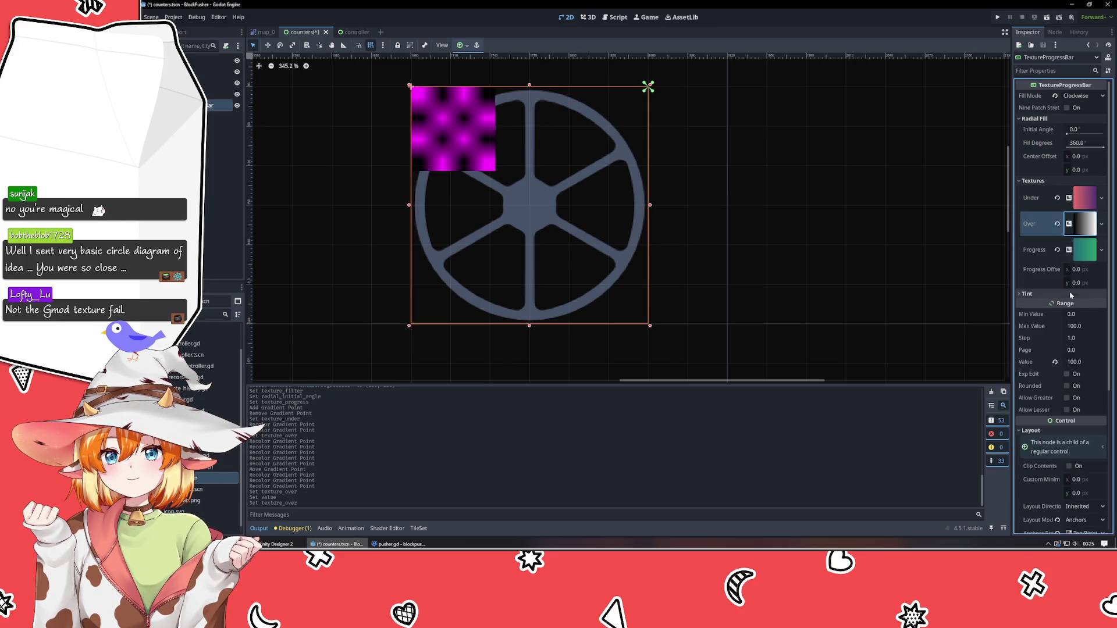
Step: Move one stop of the Over texture's gradient further right and add another colour point
click(1071, 229)
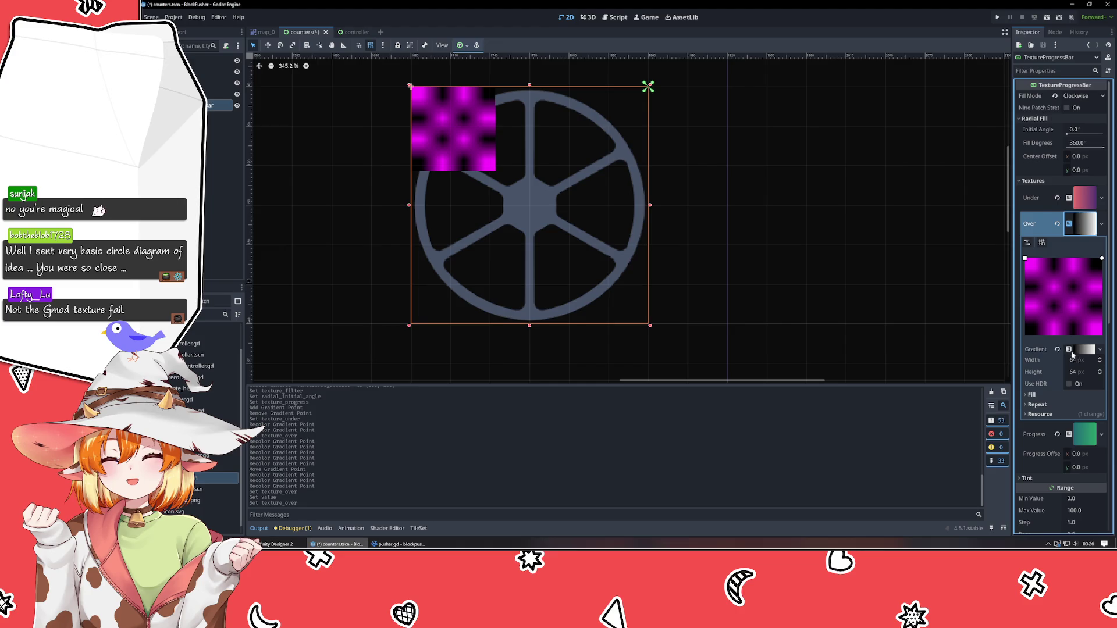
click(1075, 350)
drag(1029, 389, 1051, 386)
click(1051, 386)
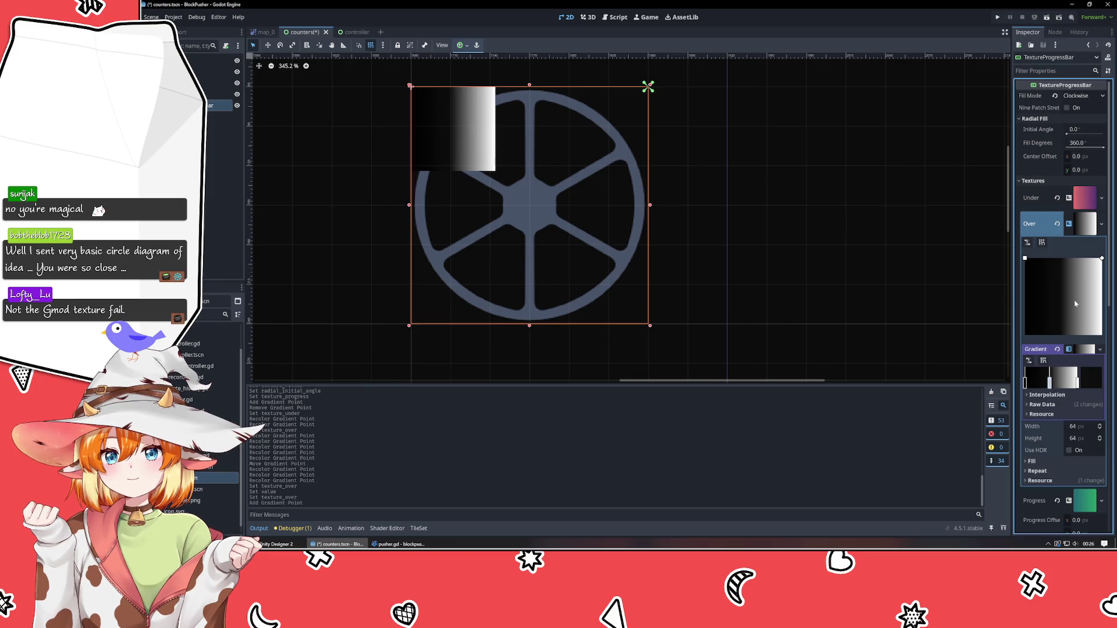
Step: Revert the progress value to 0 and clear the Over texture
click(1079, 231)
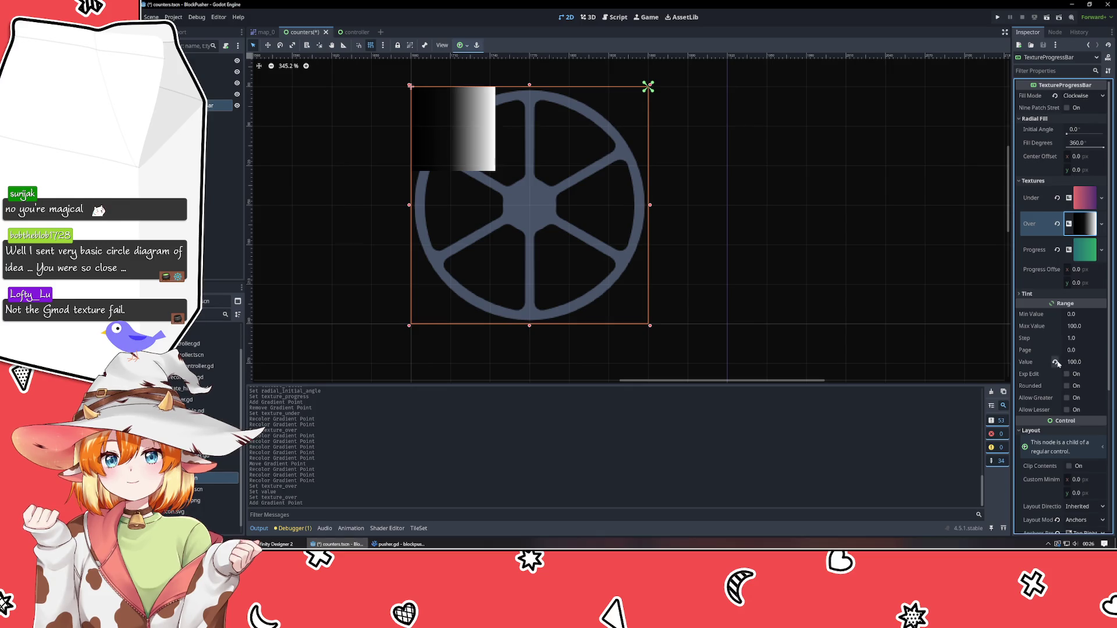
click(1055, 362)
click(1058, 224)
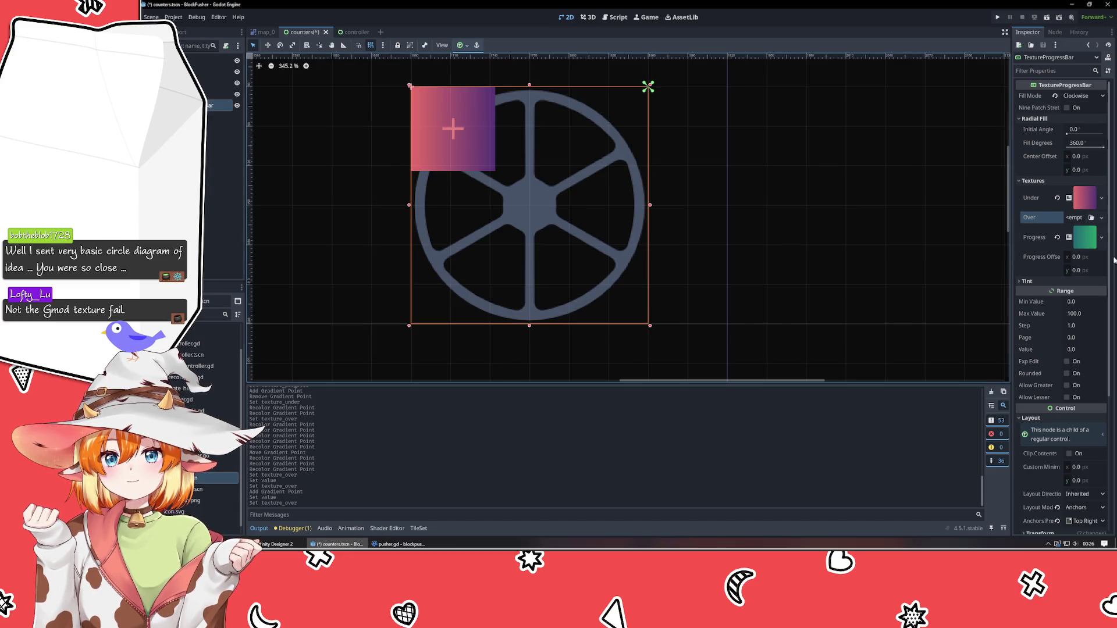
Step: Assign gauge.png as the wheel gauge's Over texture
click(1092, 218)
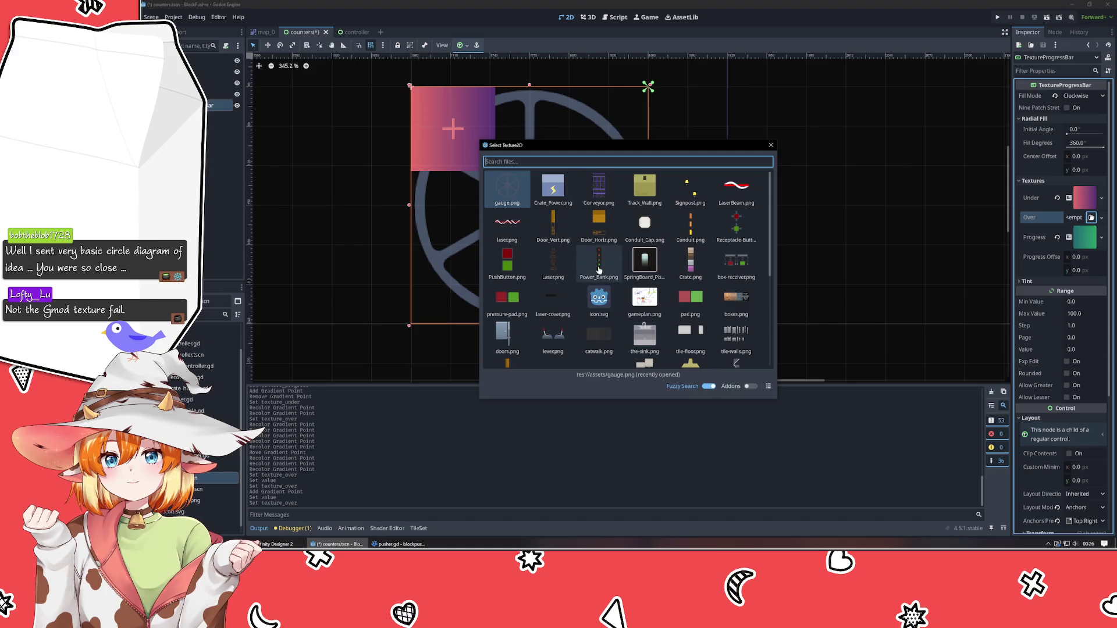
scroll(596, 307, down, 1)
scroll(596, 307, down, 3)
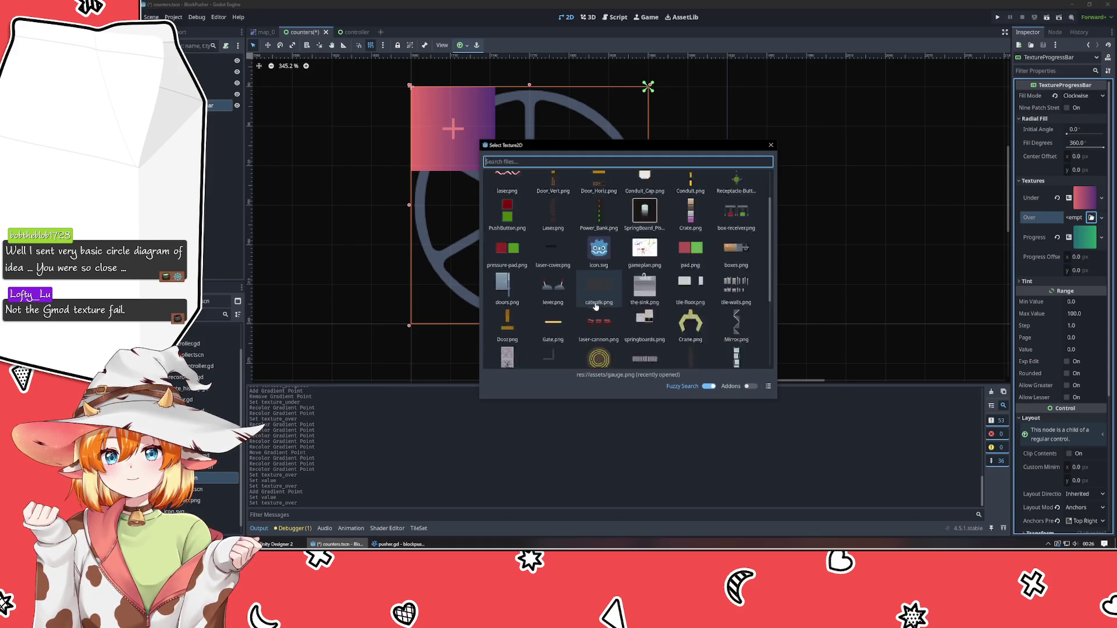
scroll(594, 306, down, 1)
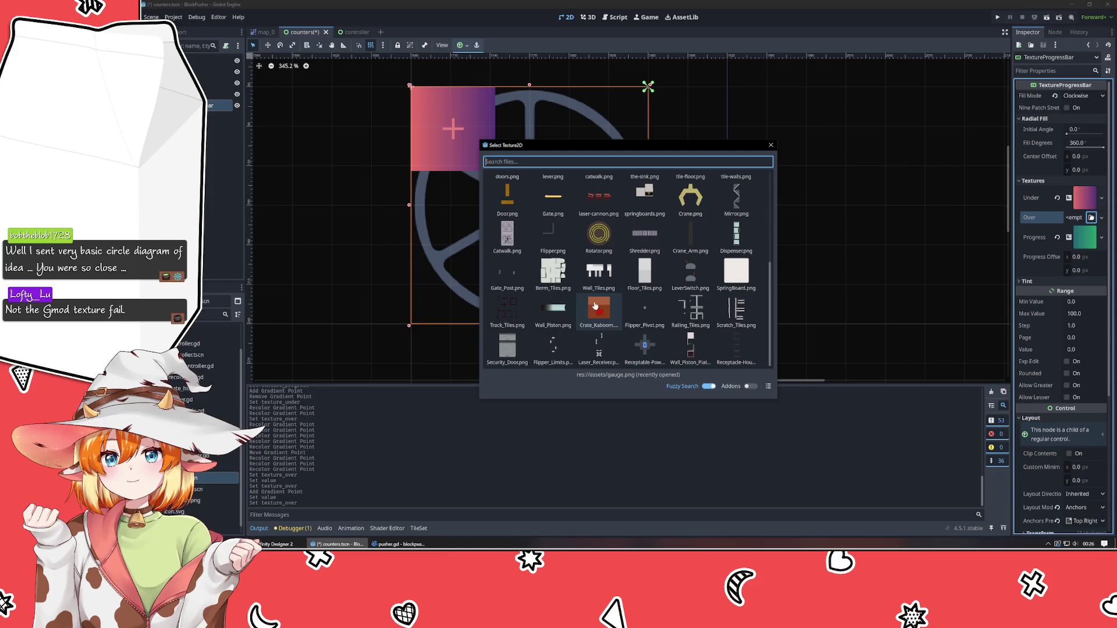
scroll(595, 307, up, 5)
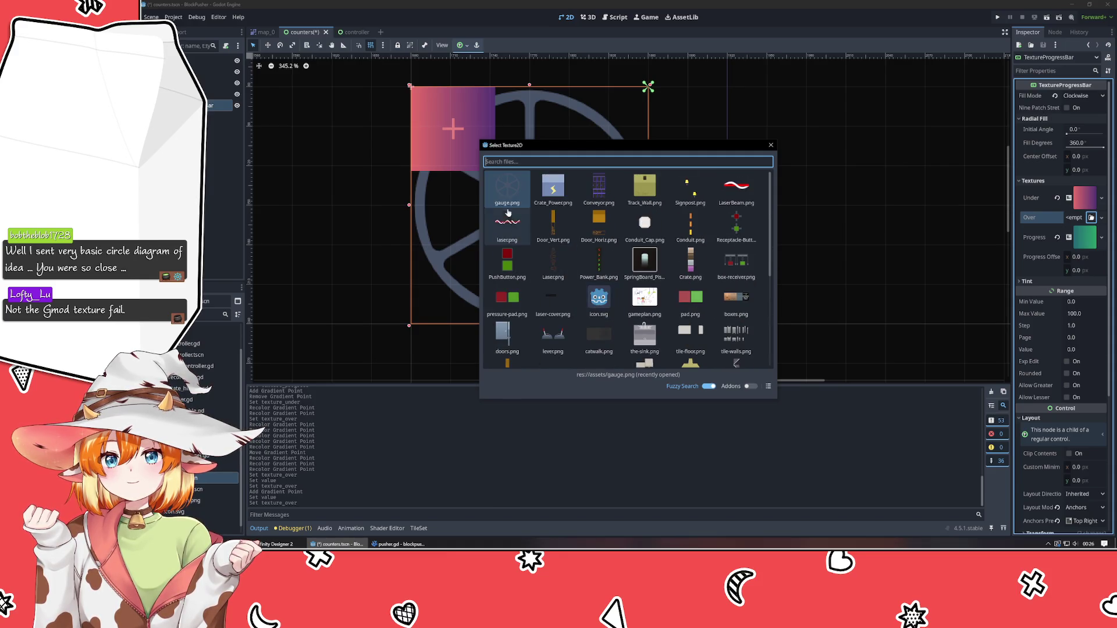
double_click(507, 206)
mouse_move(536, 298)
mouse_down()
mouse_move(616, 298)
mouse_move(520, 290)
mouse_up()
scroll(730, 243, down, 3)
scroll(720, 234, left, 3)
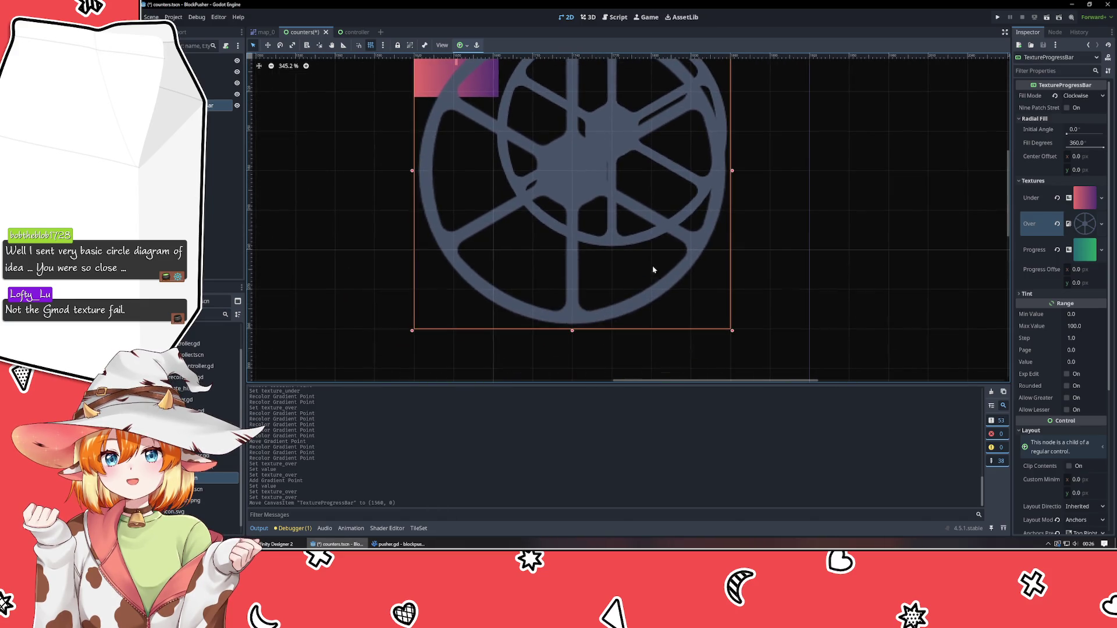
scroll(571, 262, up, 2)
scroll(570, 262, right, 2)
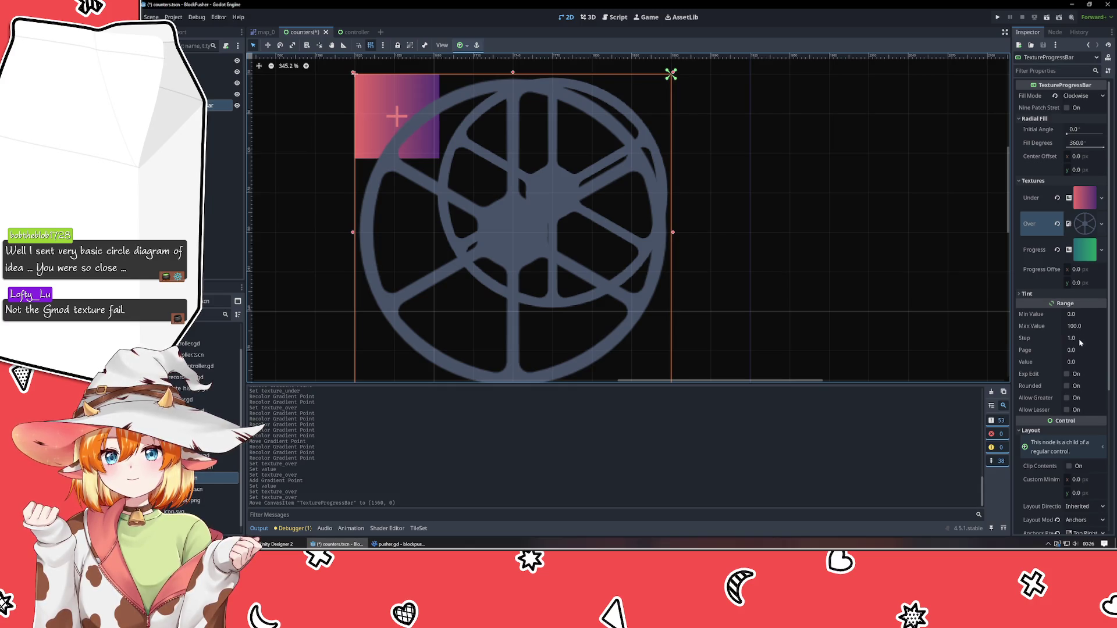
Step: Set the progress value to 30, clear the Under texture and reposition the bar
click(1081, 361)
text(30)
key(Return)
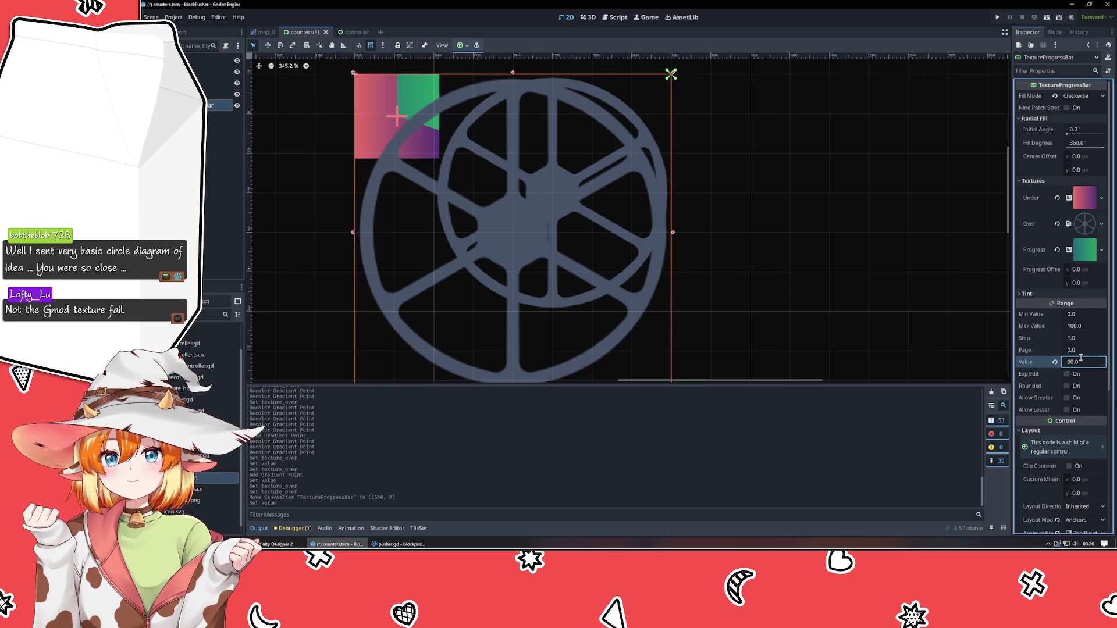
click(1058, 199)
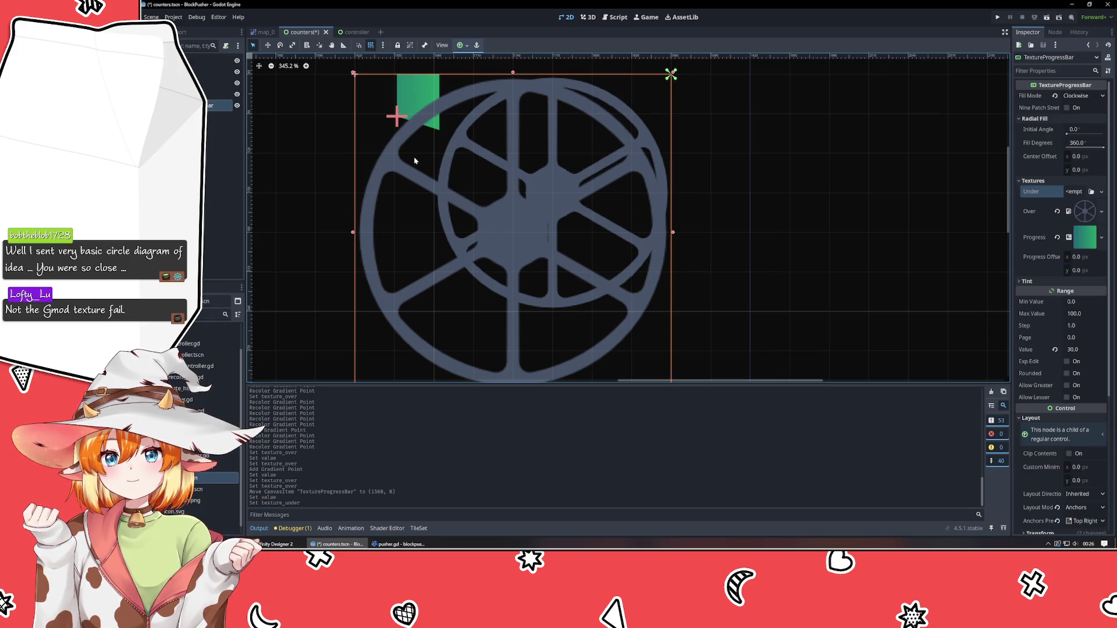
mouse_move(390, 135)
mouse_down()
mouse_move(468, 174)
mouse_move(396, 115)
mouse_move(359, 117)
mouse_move(394, 117)
mouse_move(374, 86)
mouse_up()
mouse_move(1068, 134)
mouse_down()
mouse_move(1079, 135)
mouse_move(1025, 139)
mouse_up()
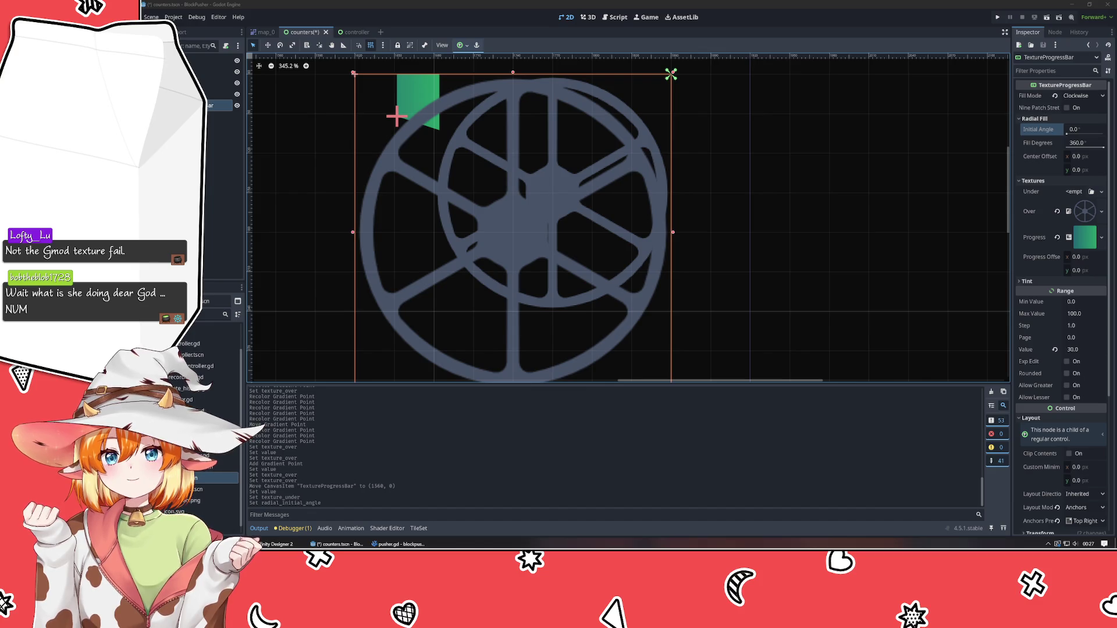
key(alt+Tab)
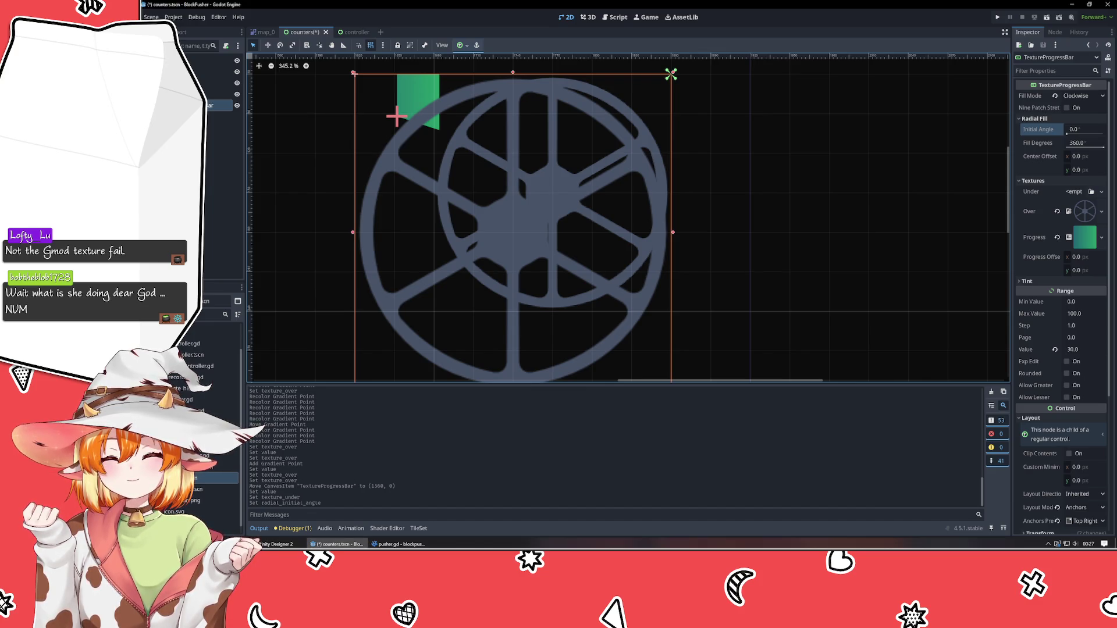
key(alt+Tab)
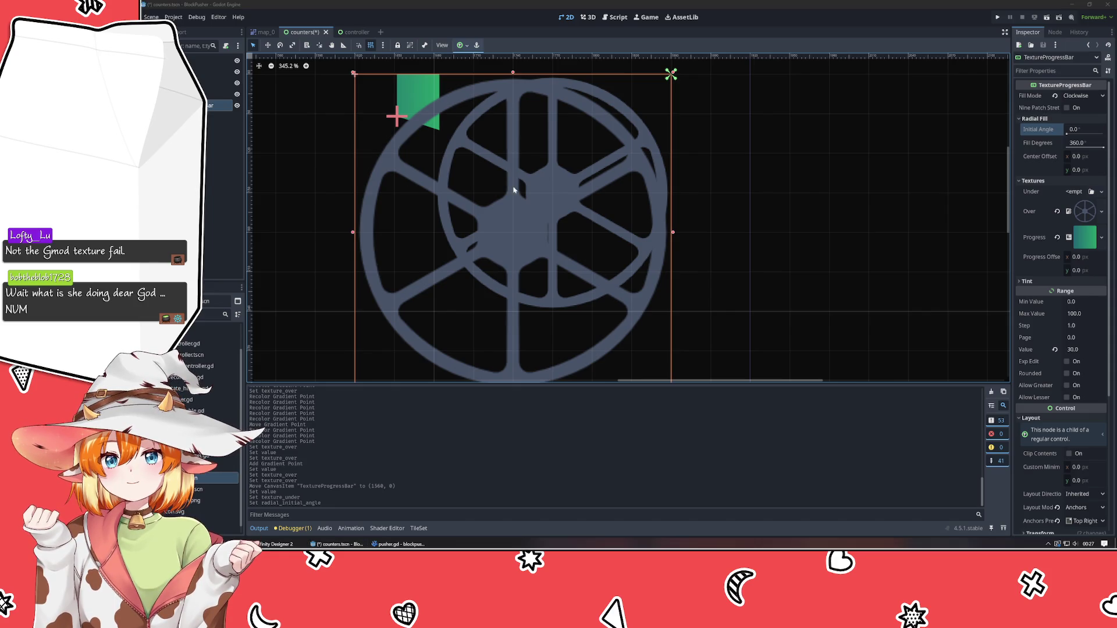
drag(526, 251, 571, 268)
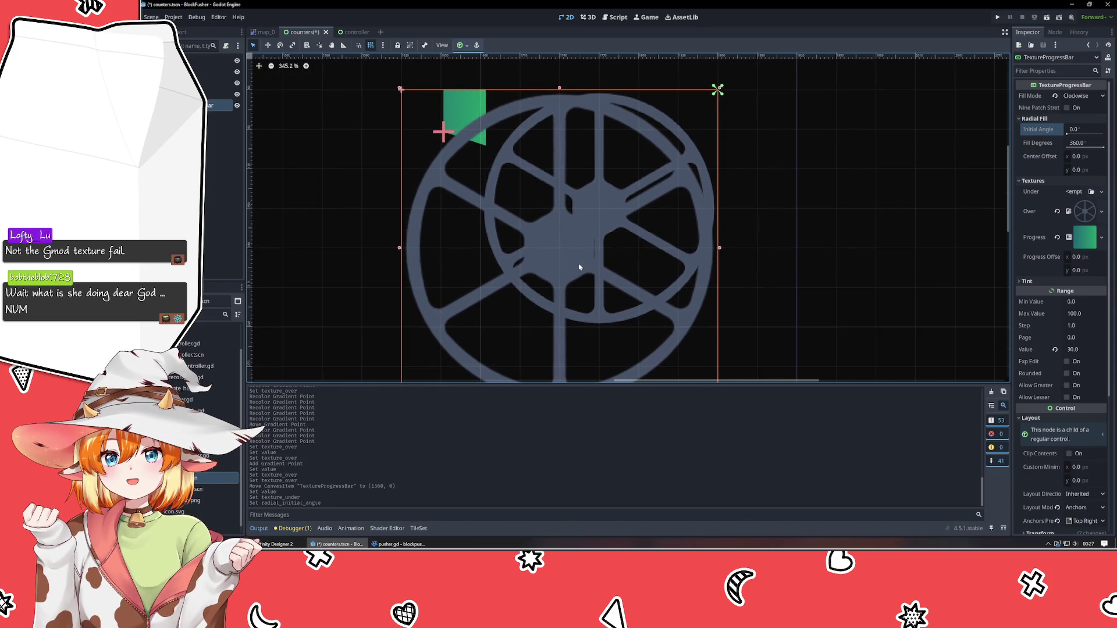
scroll(605, 263, down, 1)
drag(587, 213, 569, 177)
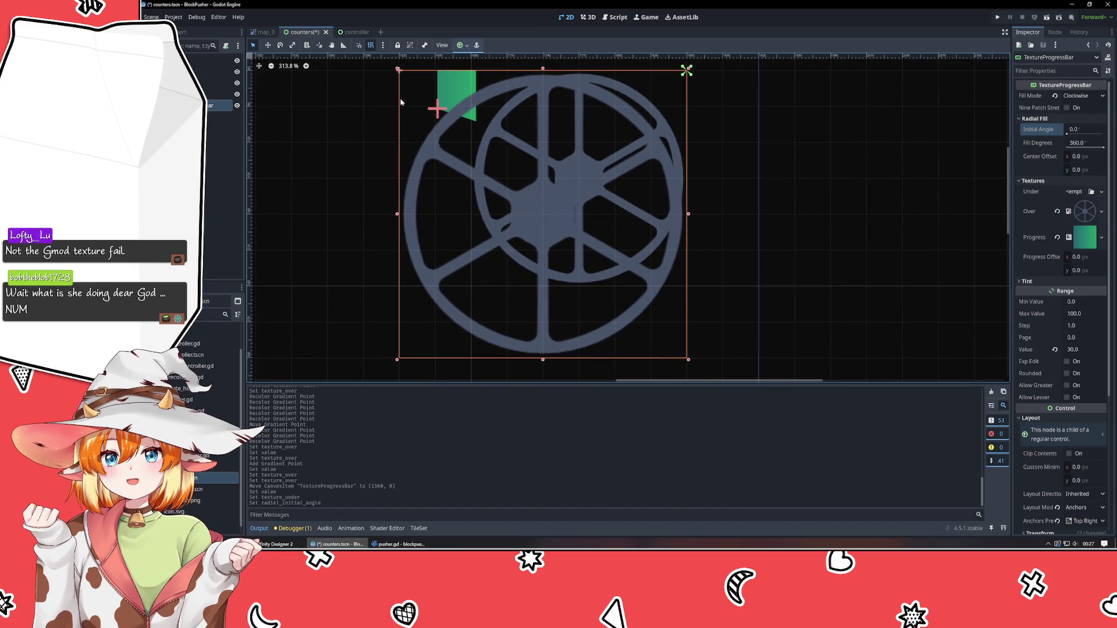
mouse_move(439, 114)
mouse_down()
mouse_move(448, 127)
mouse_move(425, 134)
mouse_move(433, 117)
mouse_up()
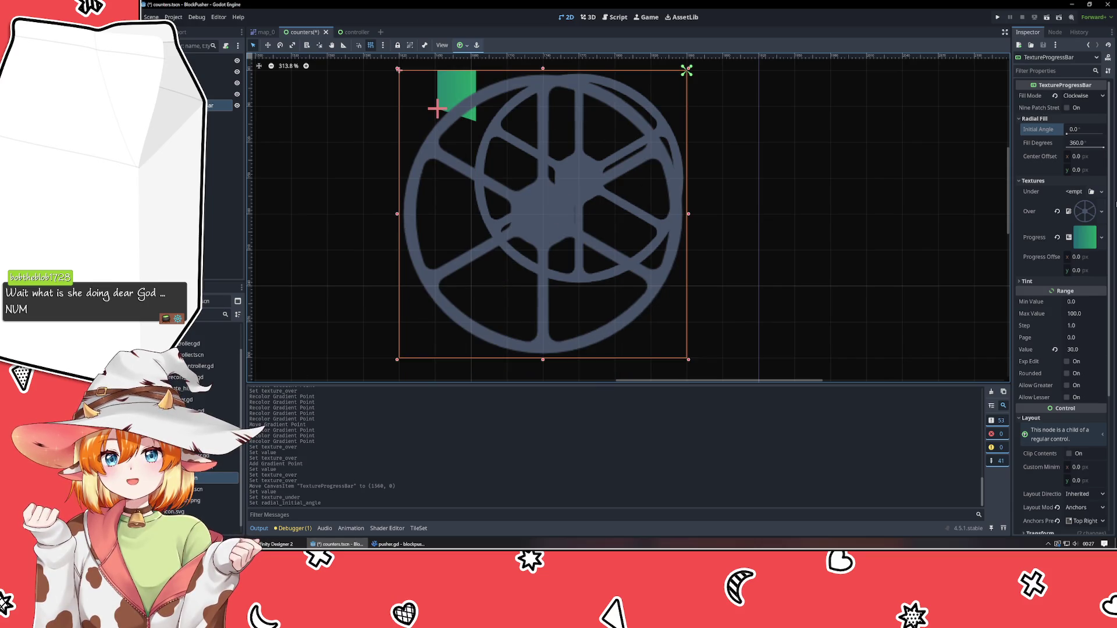
click(1096, 158)
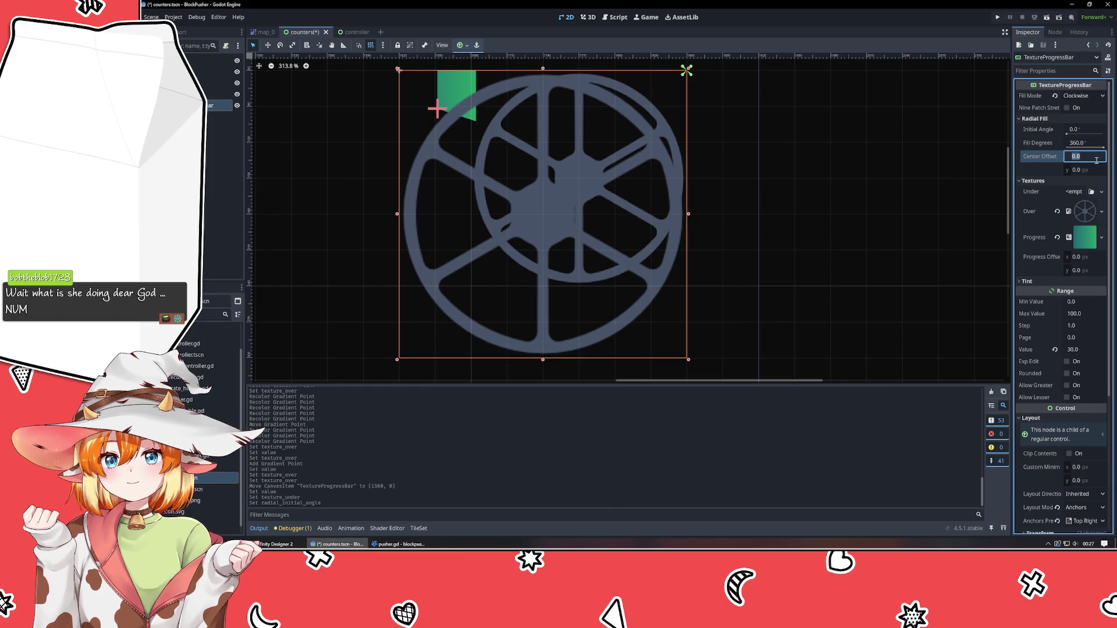
text(30)
key(Return)
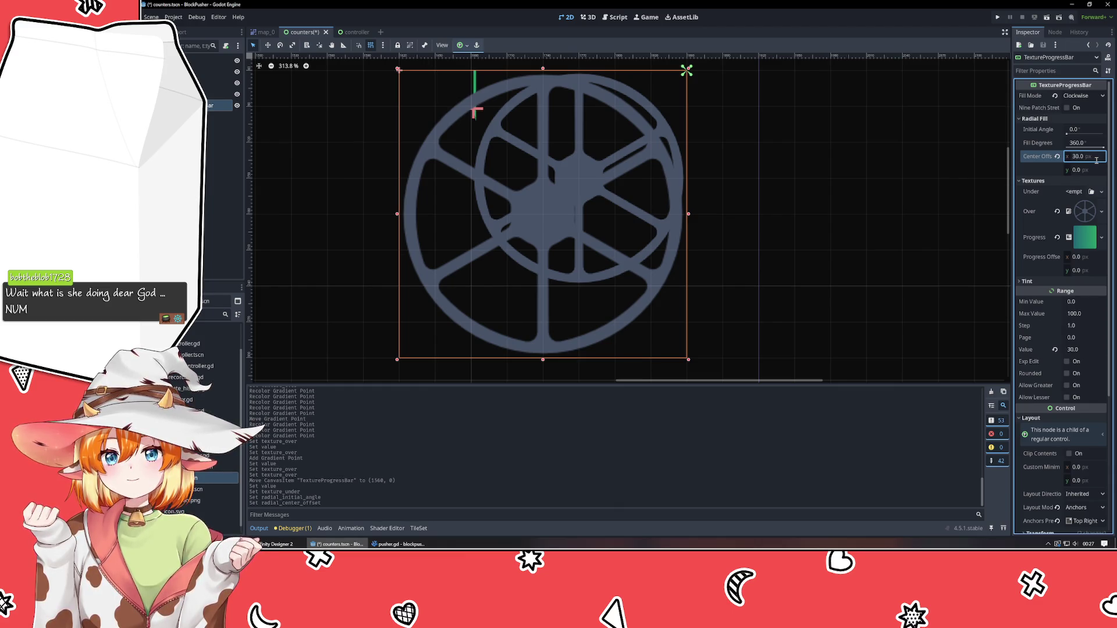
click(1096, 158)
text(0)
key(Return)
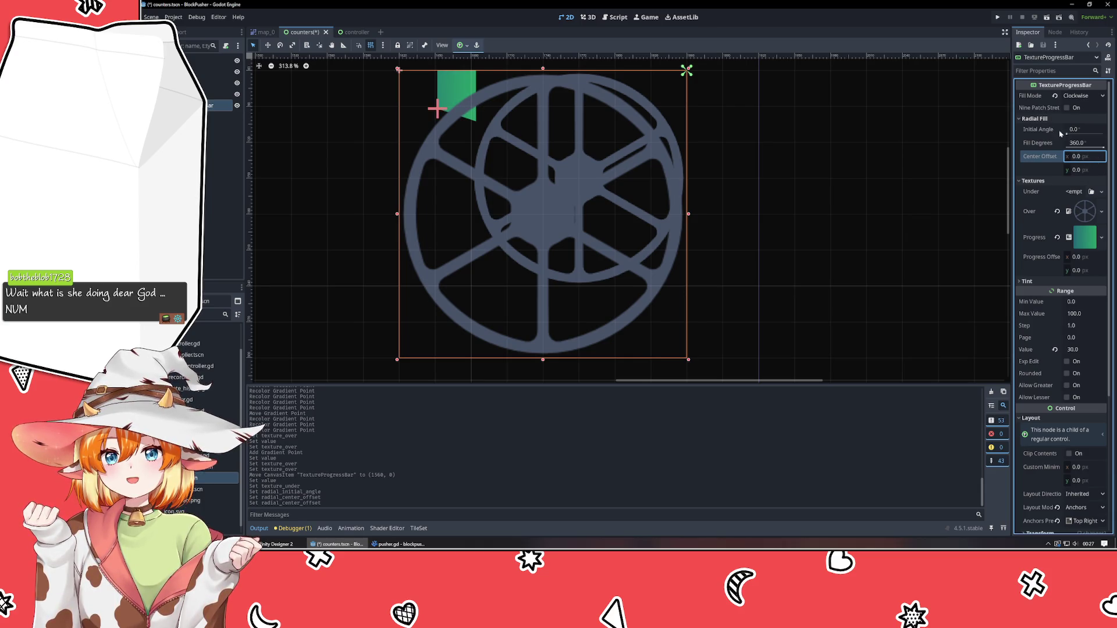
Step: Confirm the Fill Mode stays Clockwise
click(1082, 96)
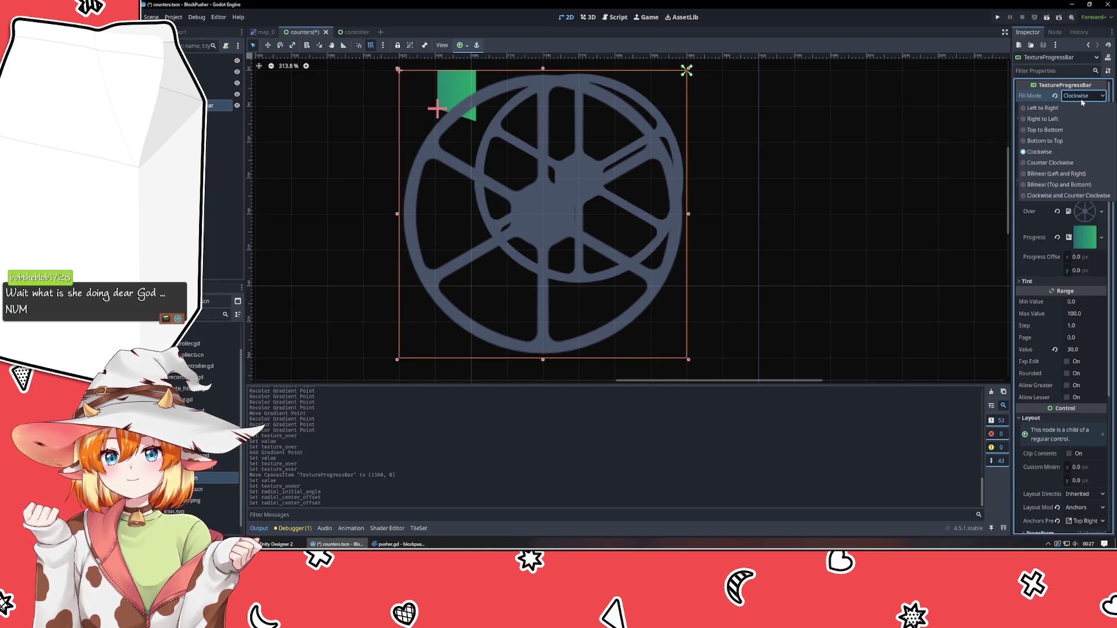
click(1081, 102)
click(1083, 98)
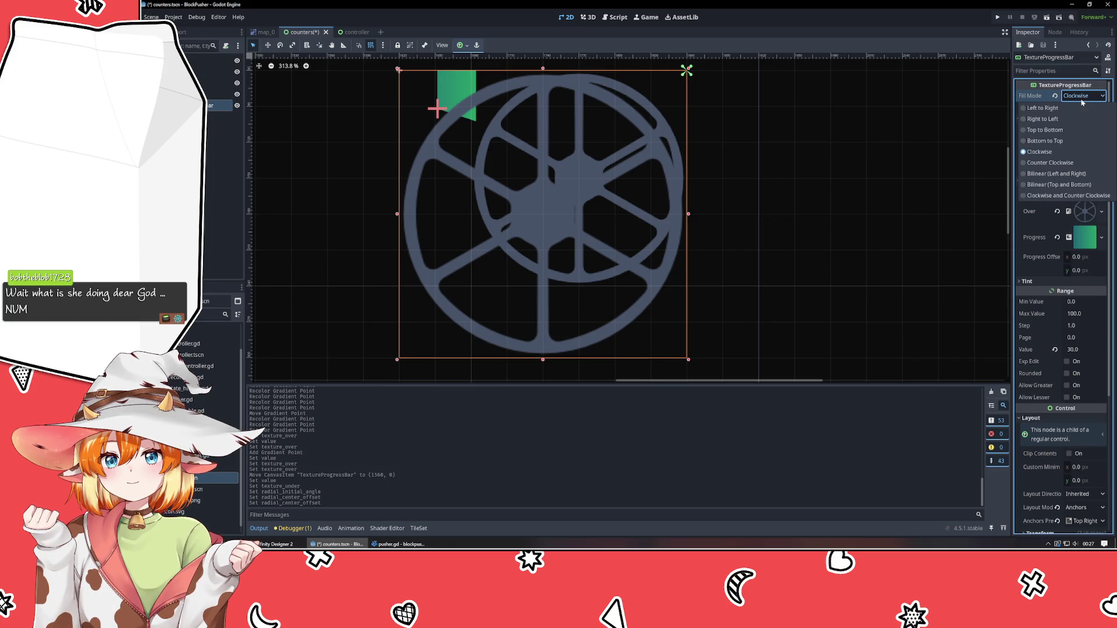
click(1082, 100)
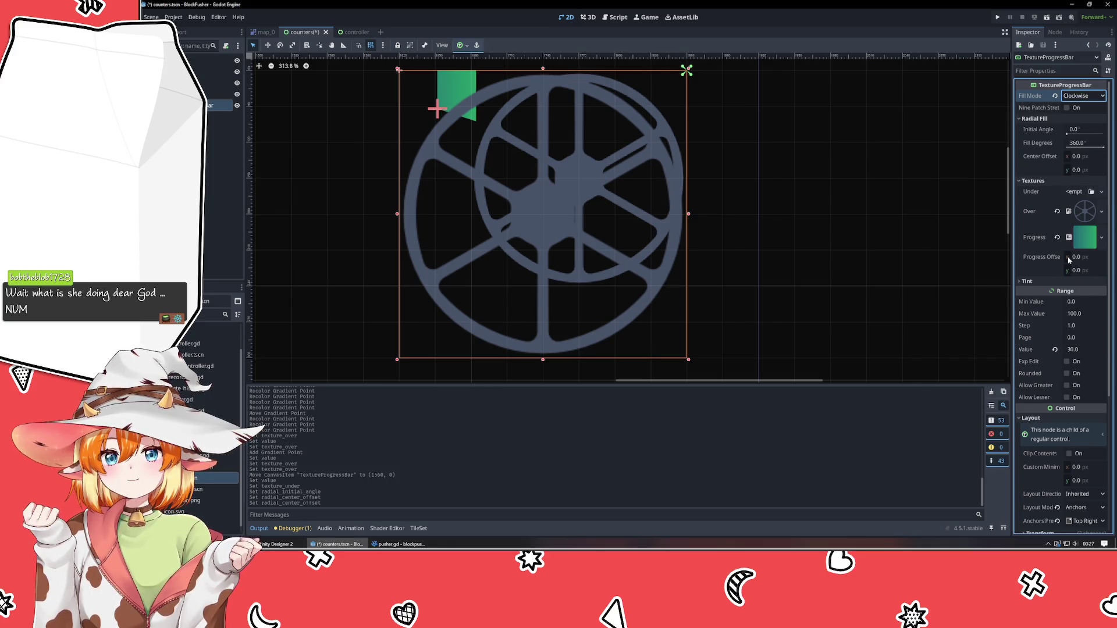
Step: Set the Progress Offset x to 90 px, after trying 300, 120 and 100
click(1085, 257)
text(300)
key(Return)
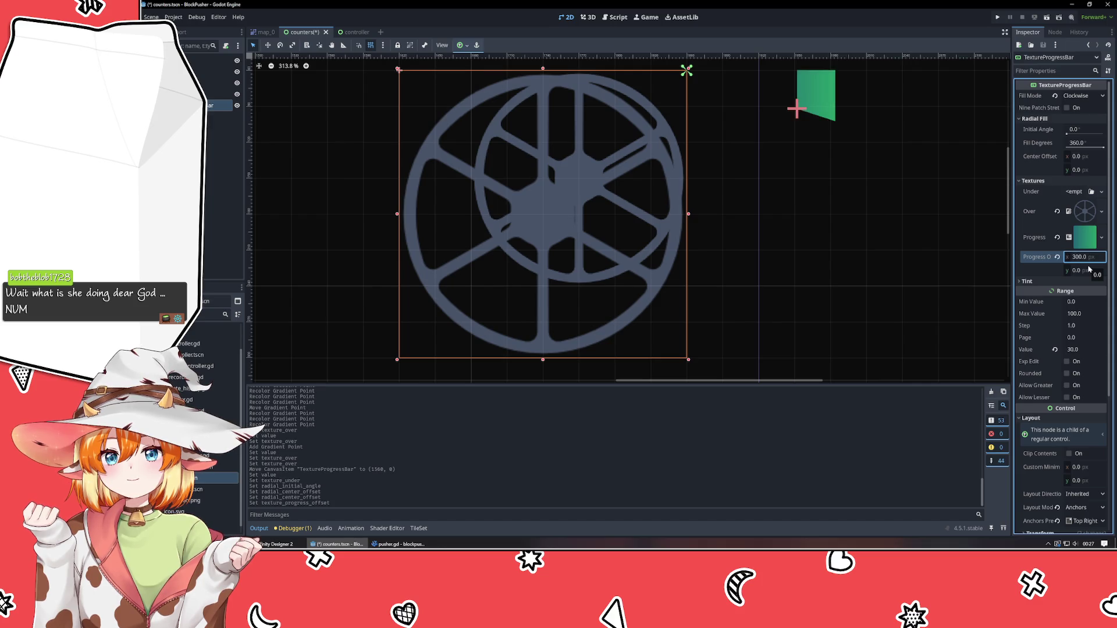
click(1086, 257)
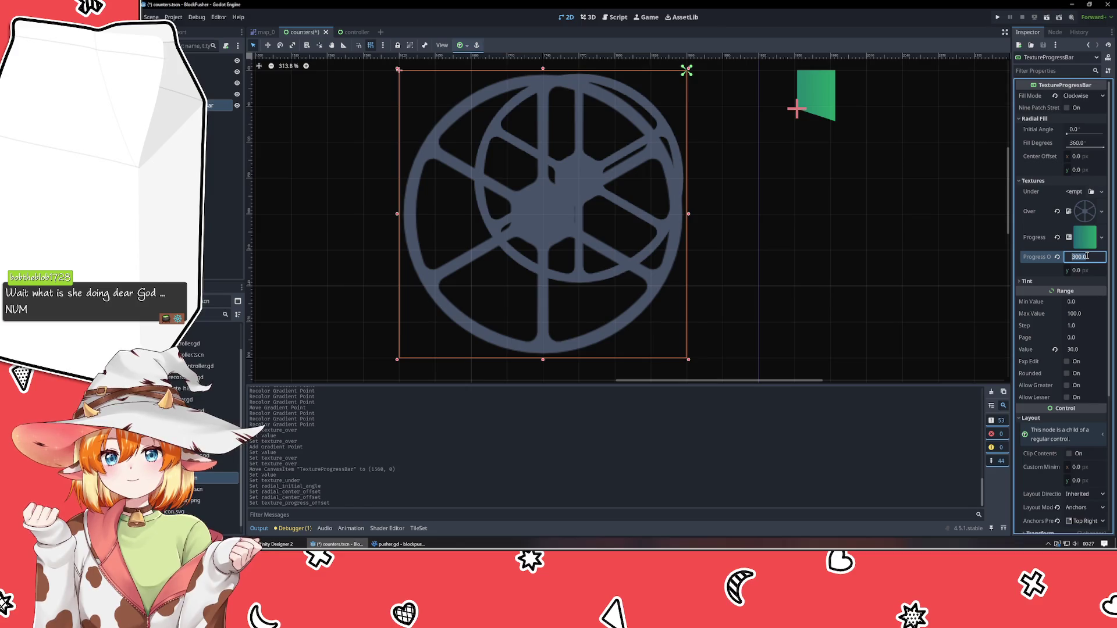
text(120)
key(Return)
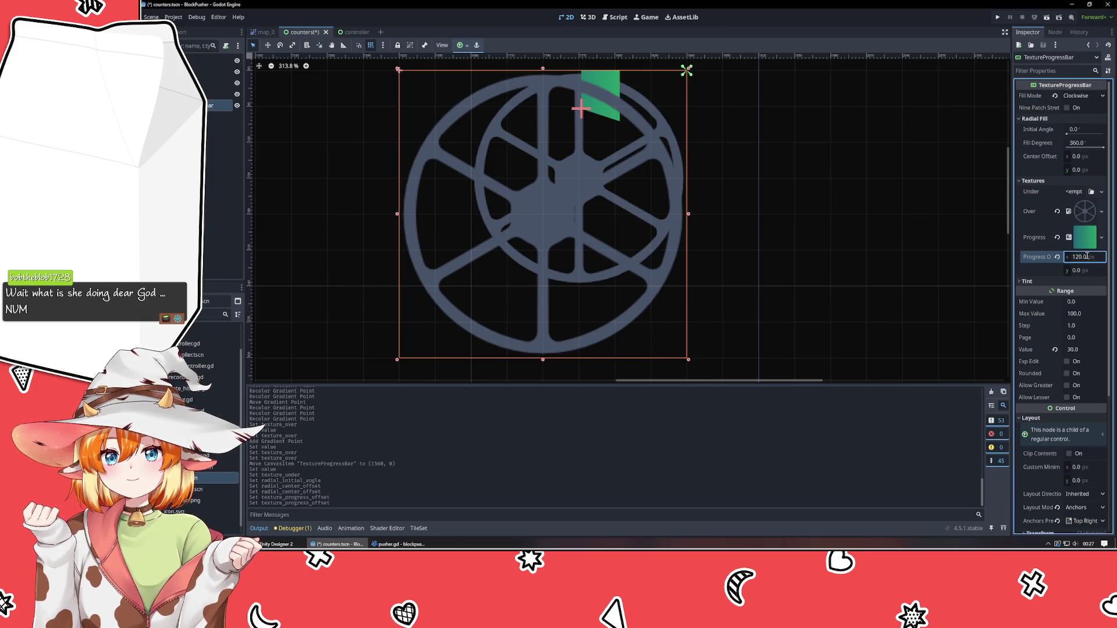
click(1086, 257)
text(100)
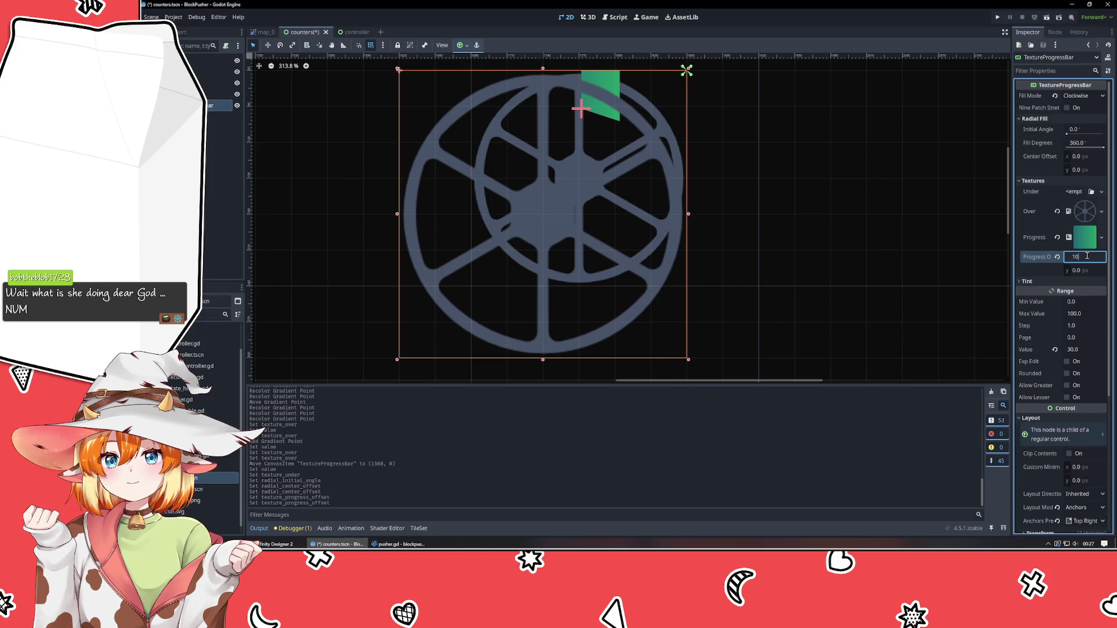
key(Return)
click(1086, 257)
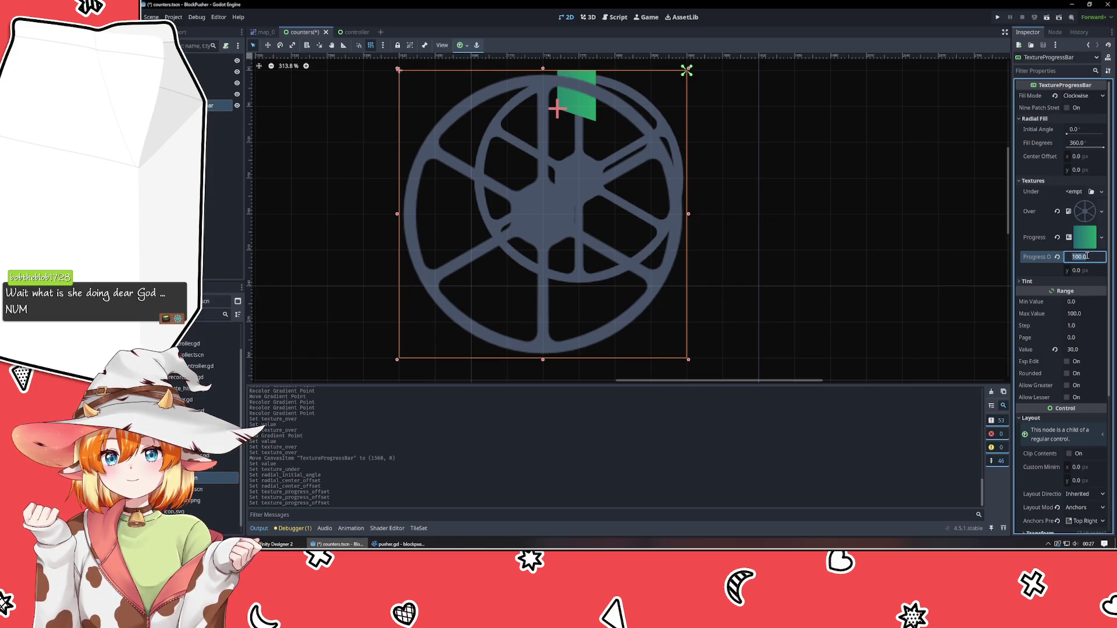
text(90)
key(Return)
Step: Set the Progress Offset y to 90 px
click(1088, 271)
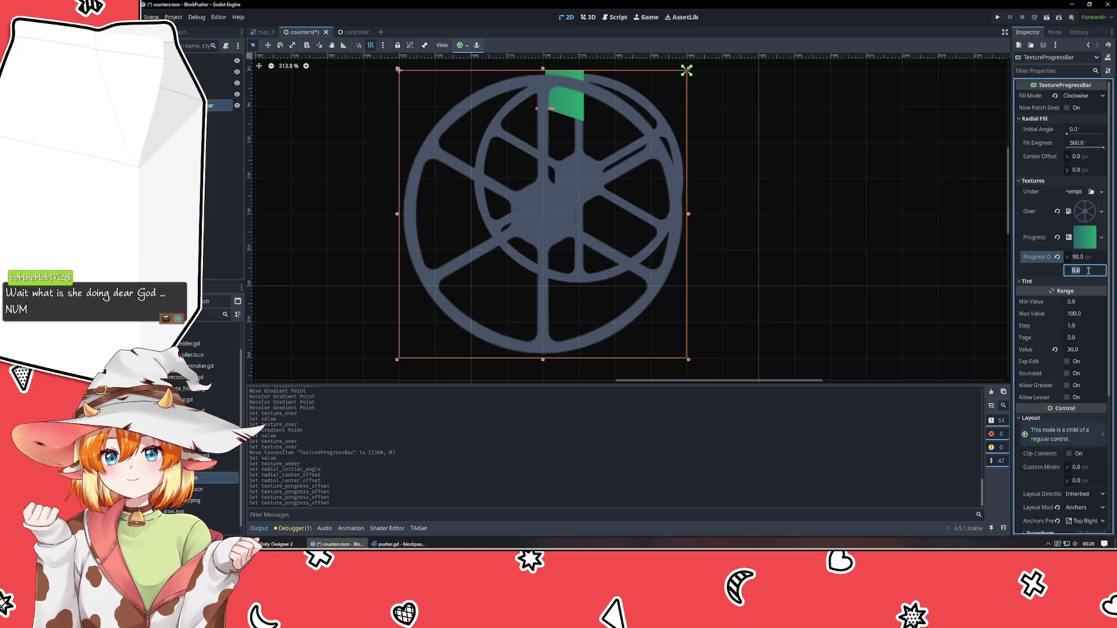
text(90)
key(Return)
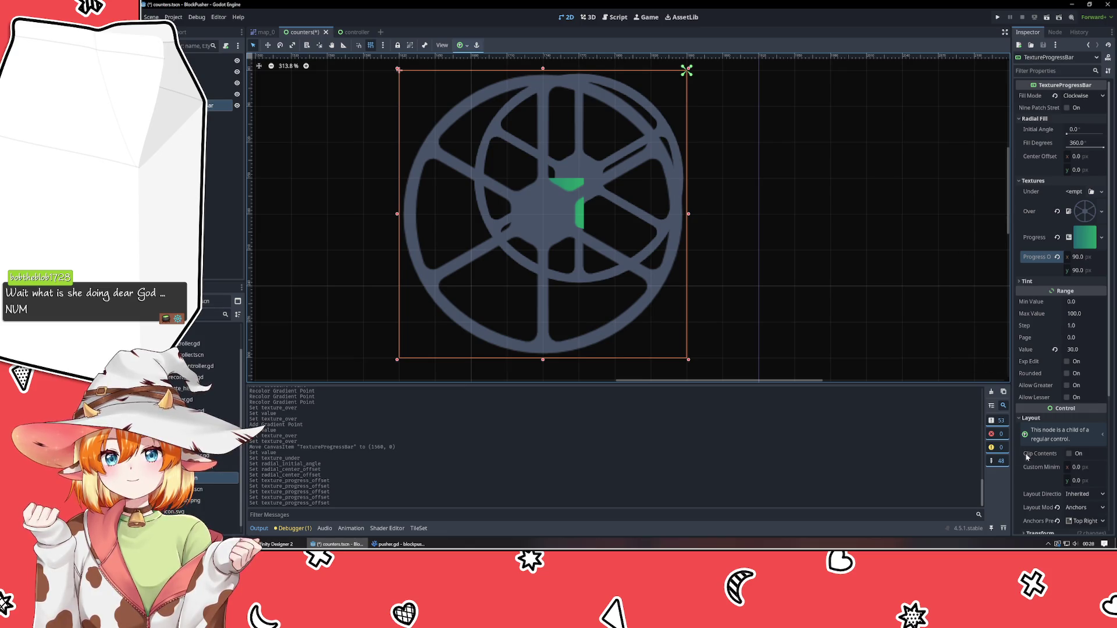
Step: Collapse the Layout, Textures and Radial Fill sections in the Inspector
click(1037, 421)
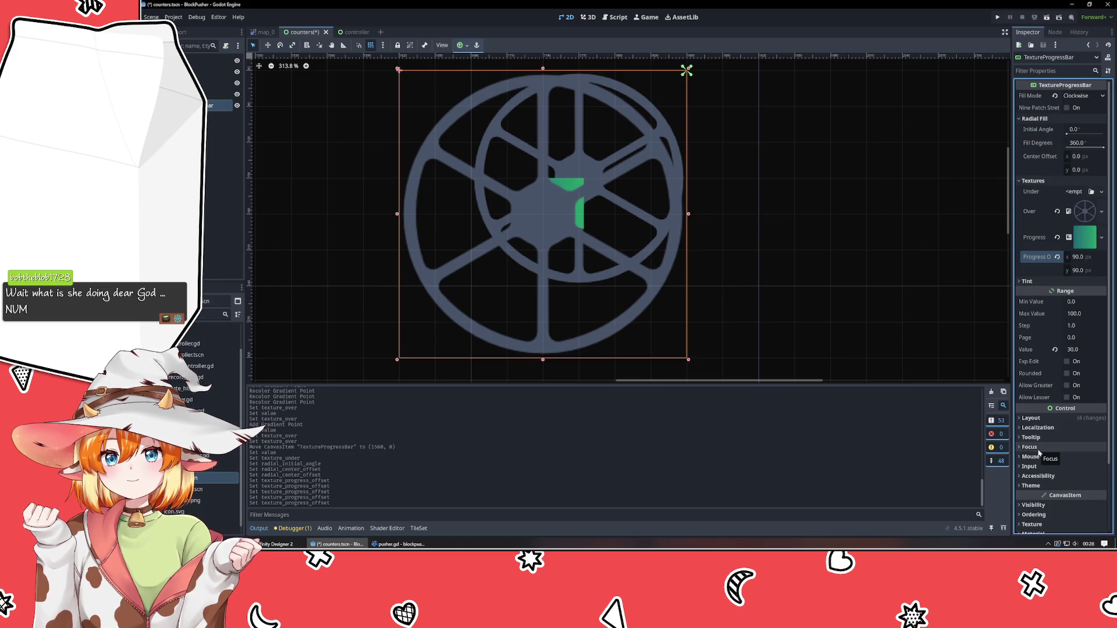
scroll(1040, 454, down, 2)
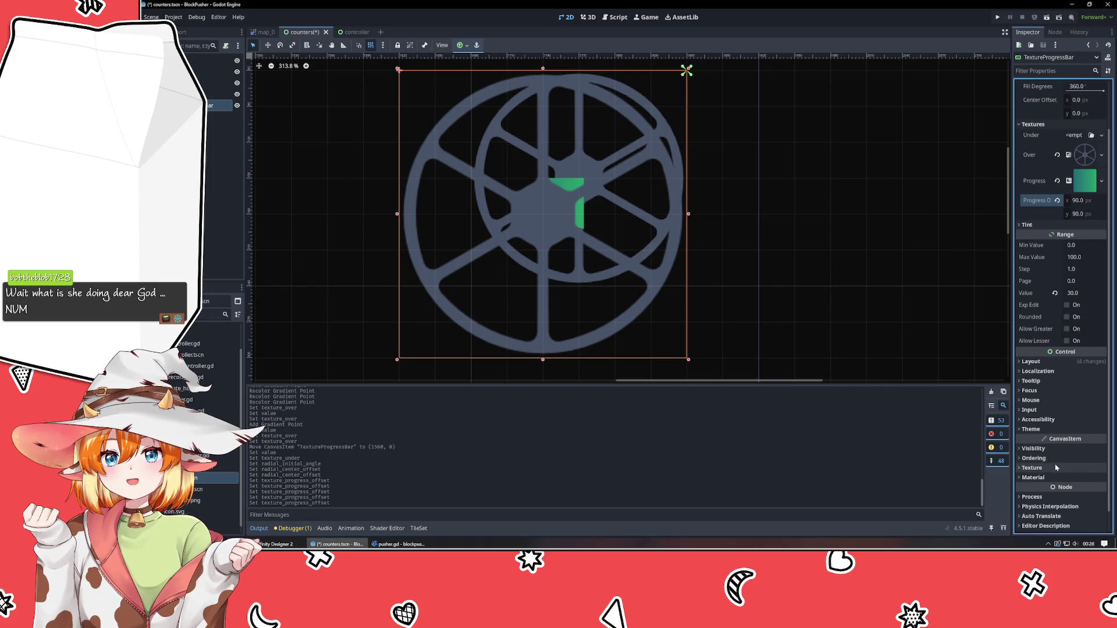
click(1056, 467)
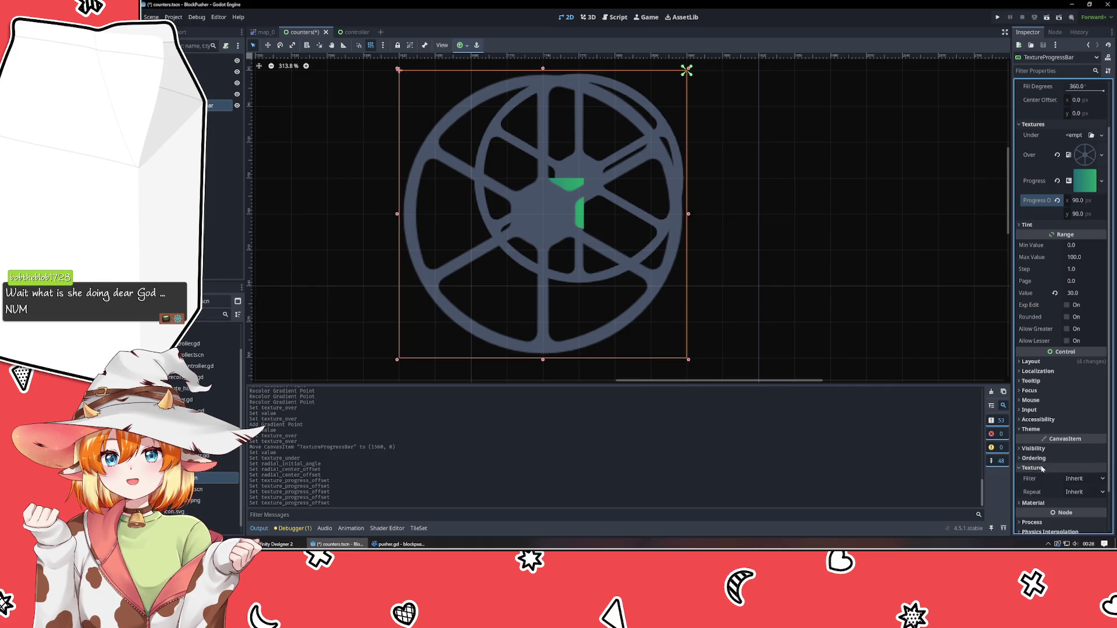
click(1042, 467)
scroll(1062, 373, up, 2)
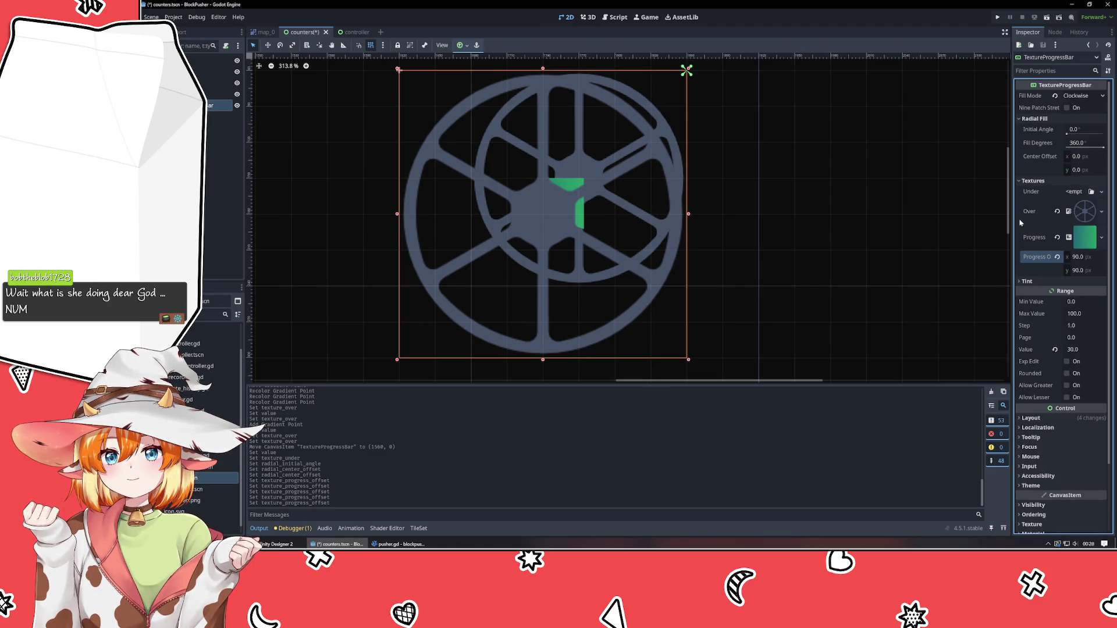
click(1033, 181)
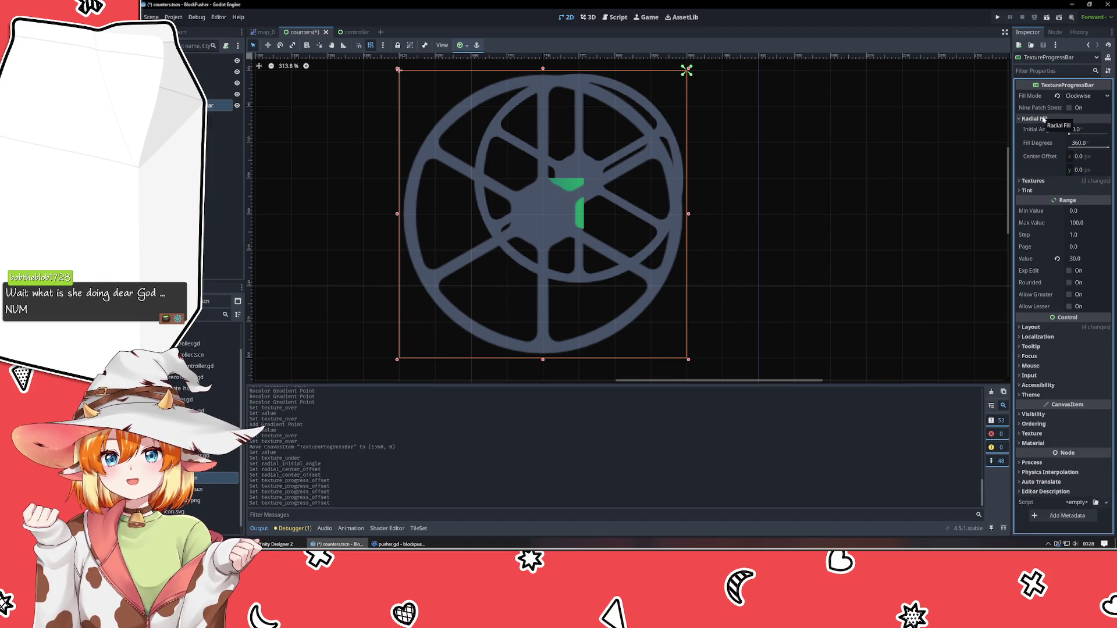
click(1027, 118)
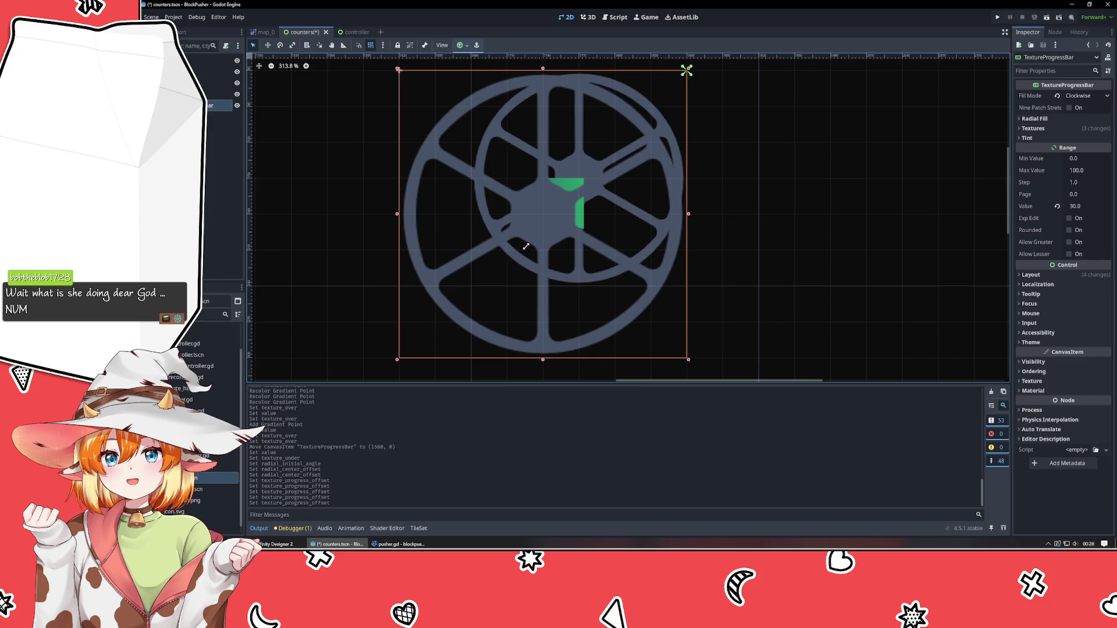
Step: Hide the overlapping inner wheel node with its eye icon in the Scene dock
click(218, 94)
click(219, 106)
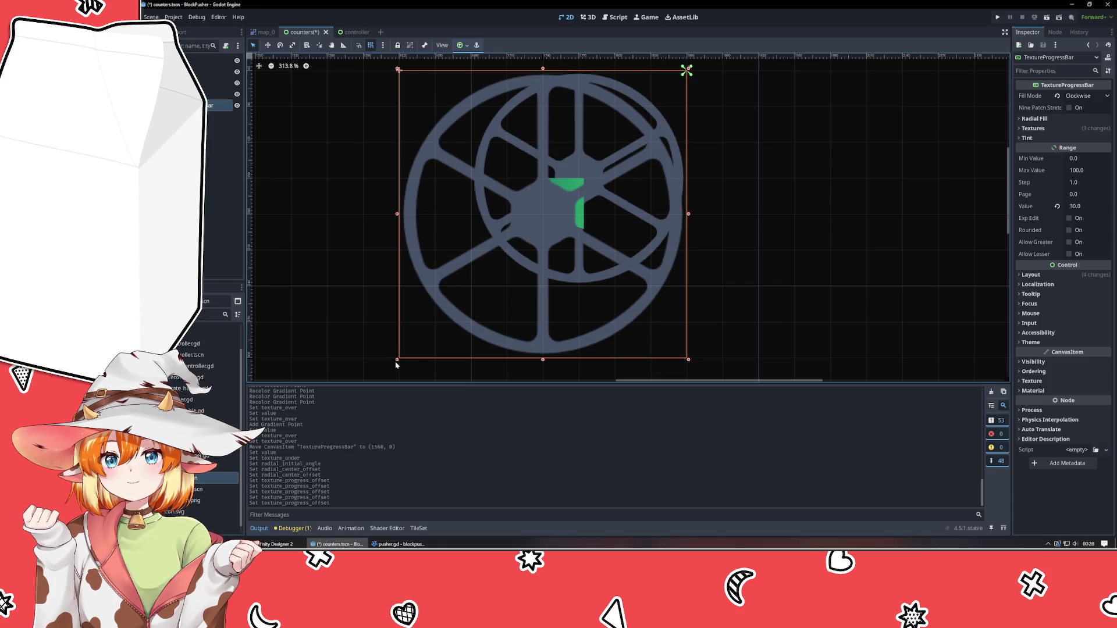
click(237, 93)
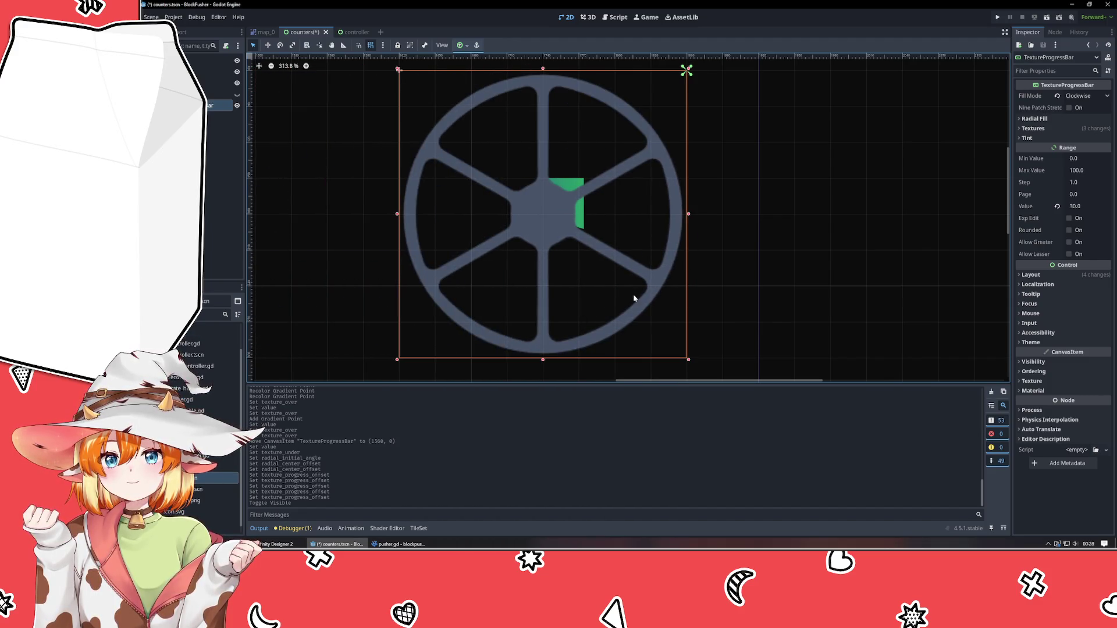
Step: Toggle Exp Edit, Rounded, Allow Greater and Allow Lesser, leaving Exp Edit off
scroll(589, 289, down, 2)
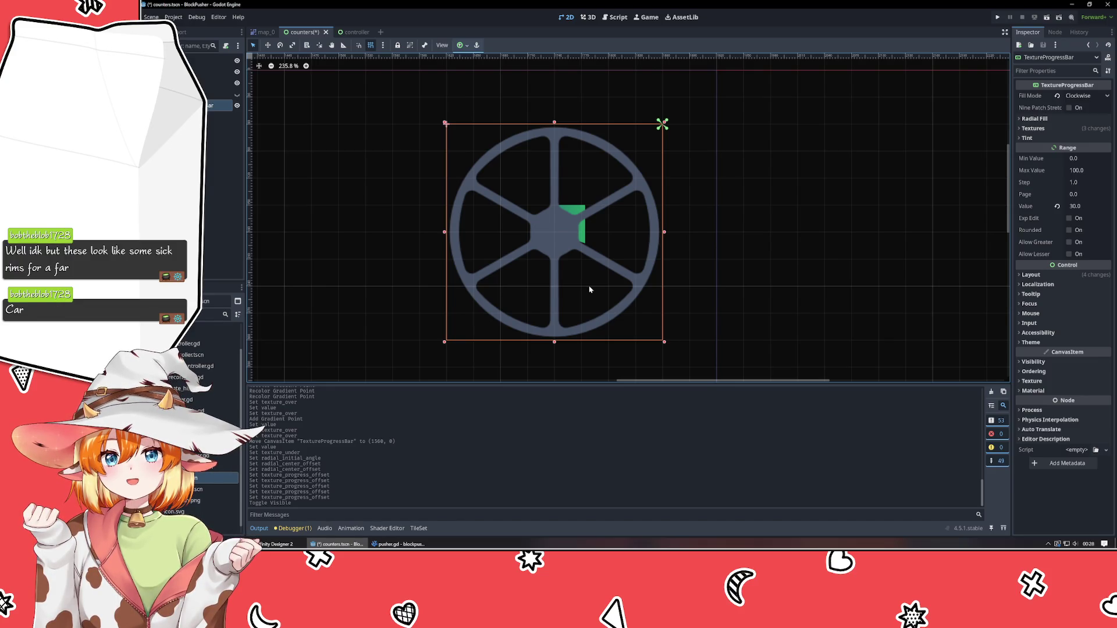
drag(654, 281, 724, 277)
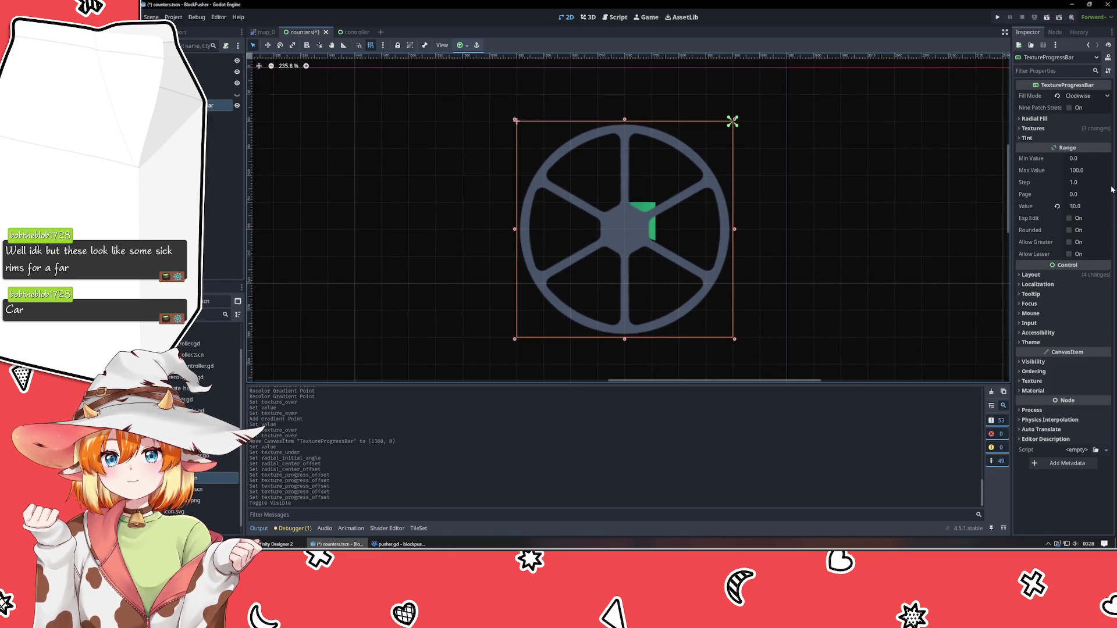
click(1069, 219)
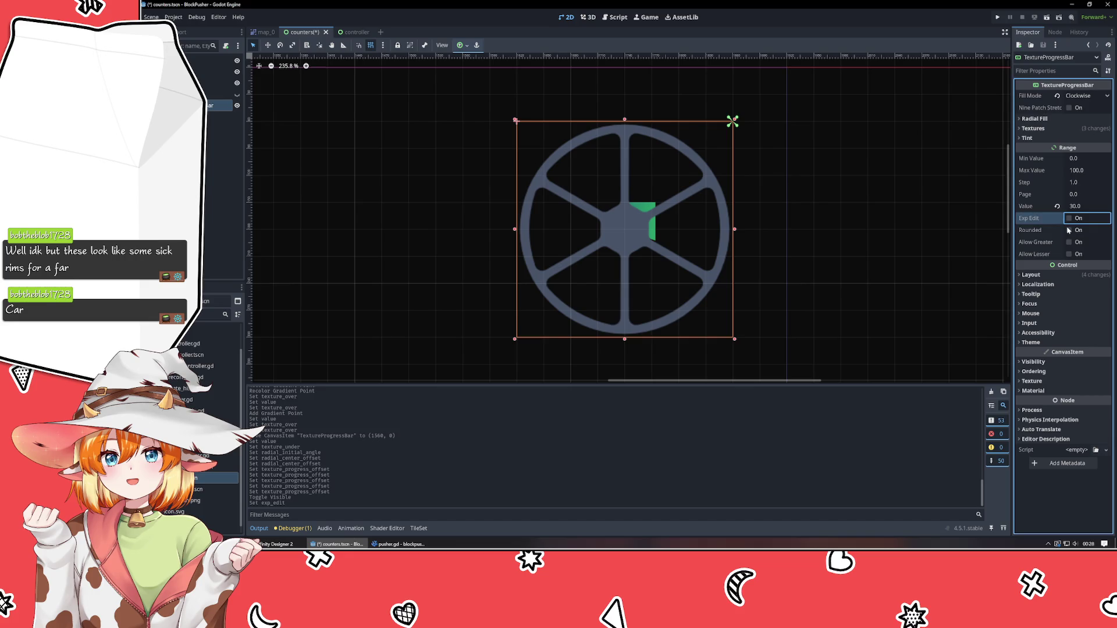
click(1069, 230)
click(1069, 242)
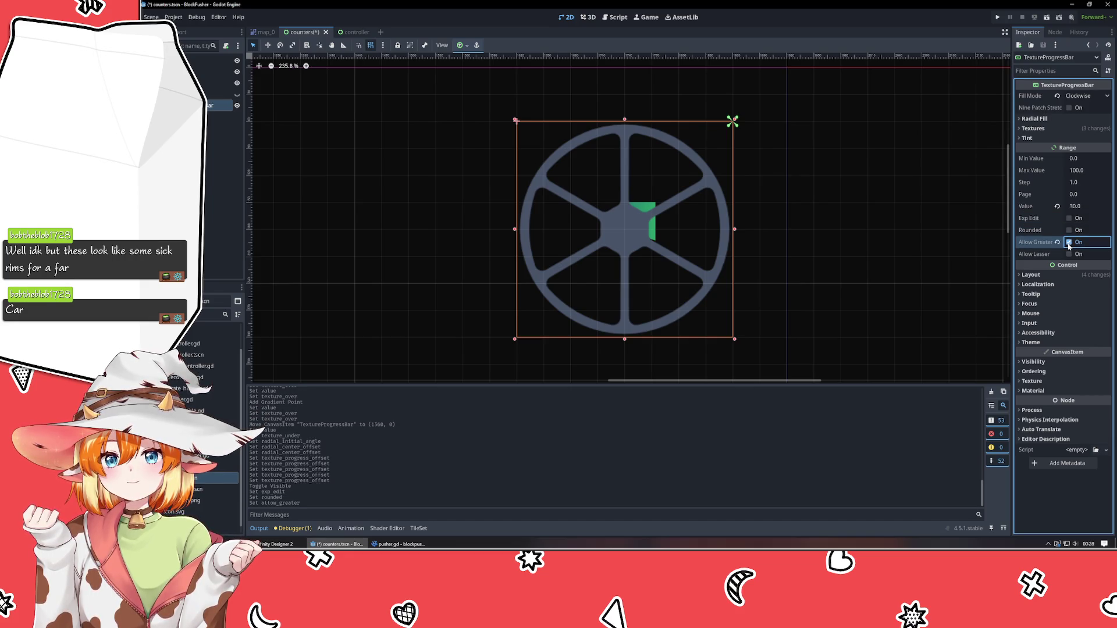
click(1069, 254)
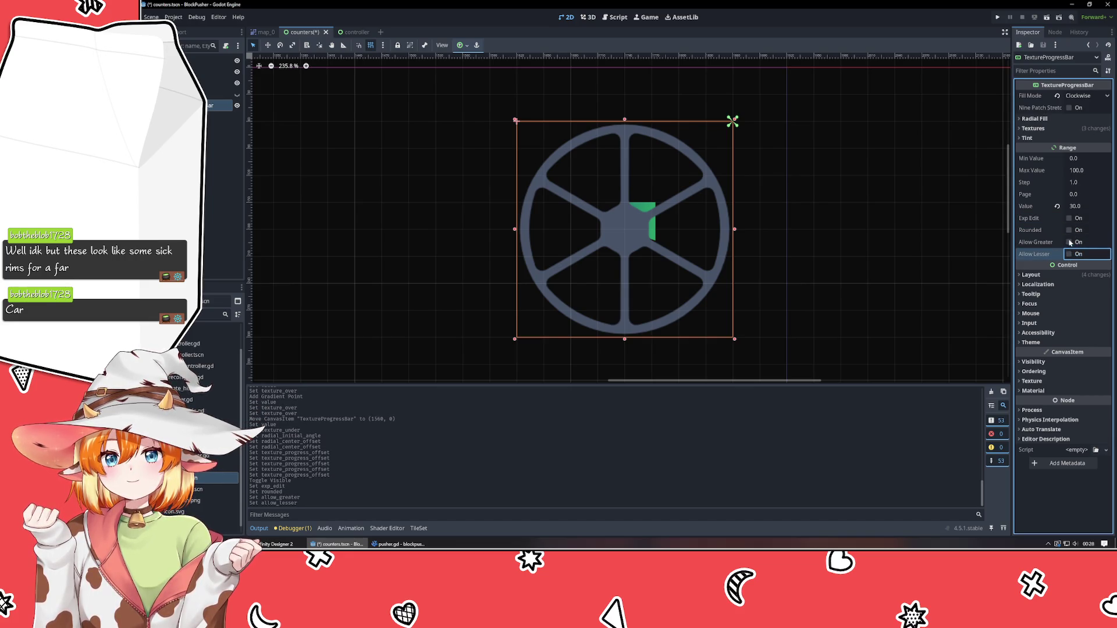
click(1069, 219)
click(1069, 219)
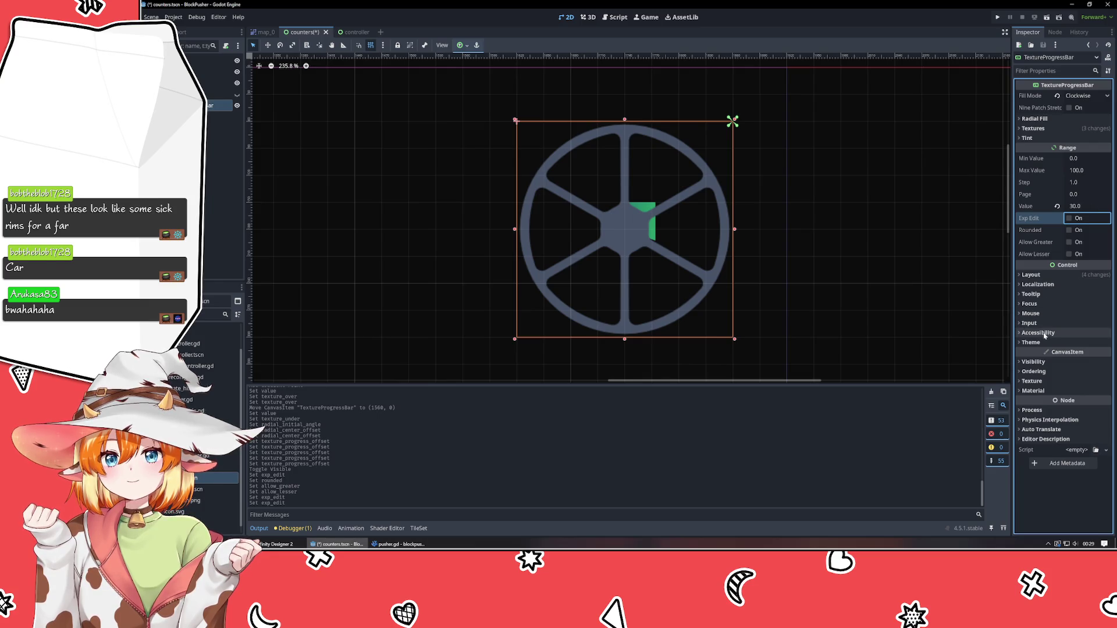
Step: Expand Radial Fill and Textures, then clear the wheel Over texture
click(1041, 120)
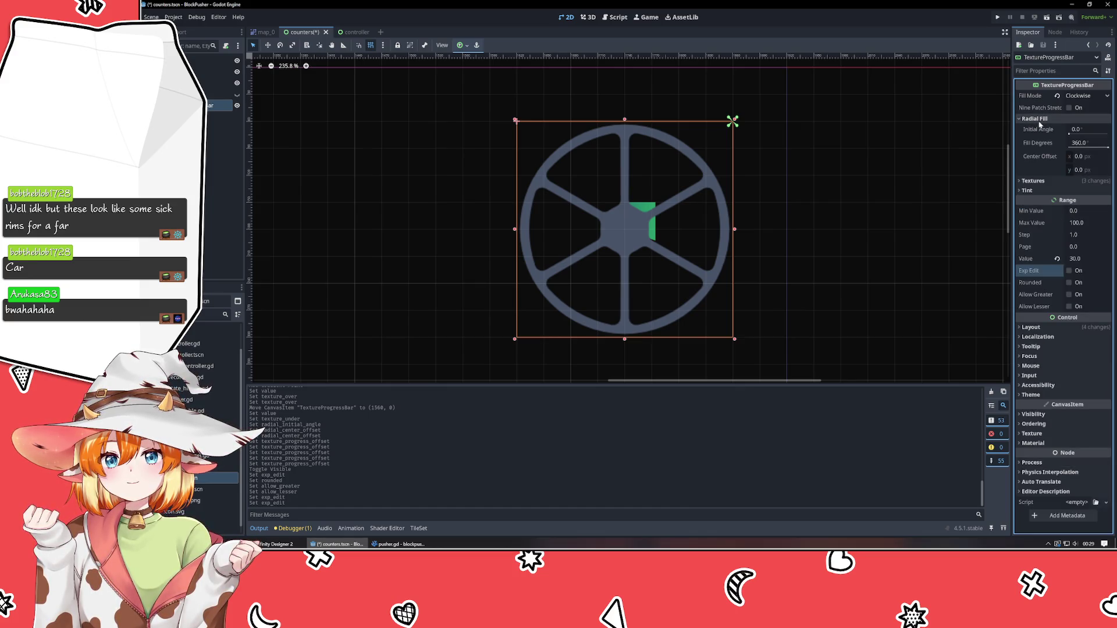
click(1044, 182)
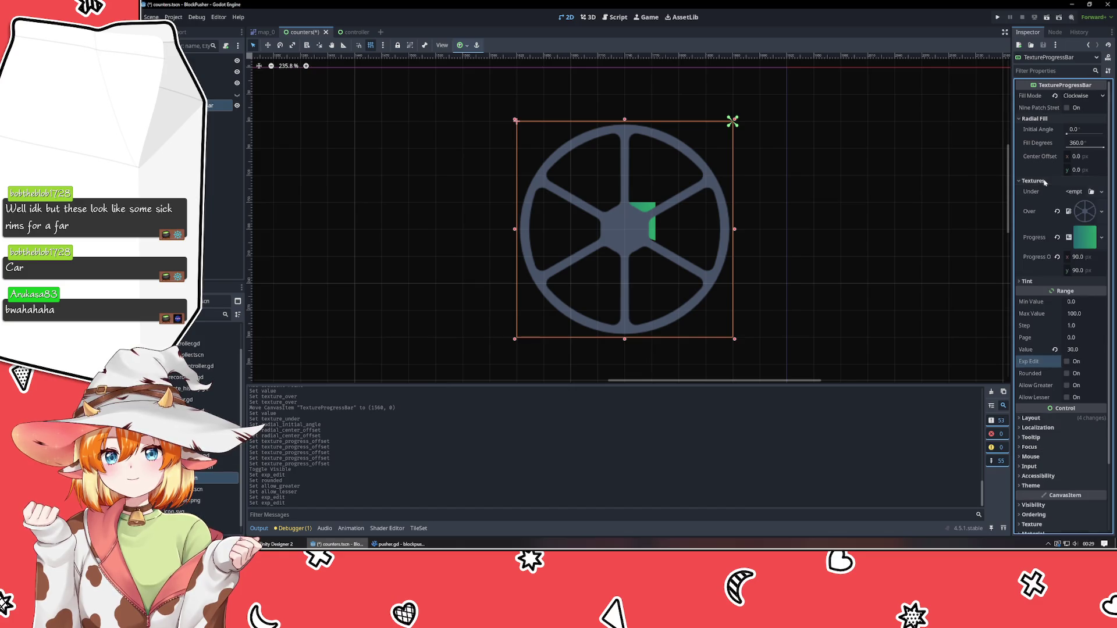
click(1057, 212)
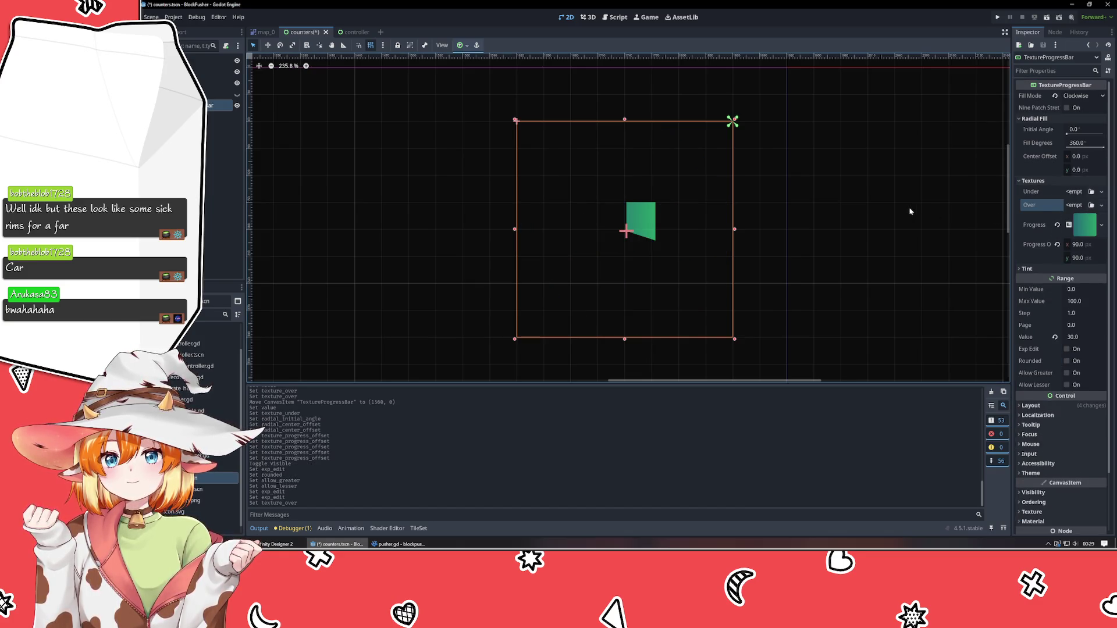
Step: Undo the Over texture removal to restore the wheel image, then reselect the progress bar
click(1083, 228)
click(1083, 428)
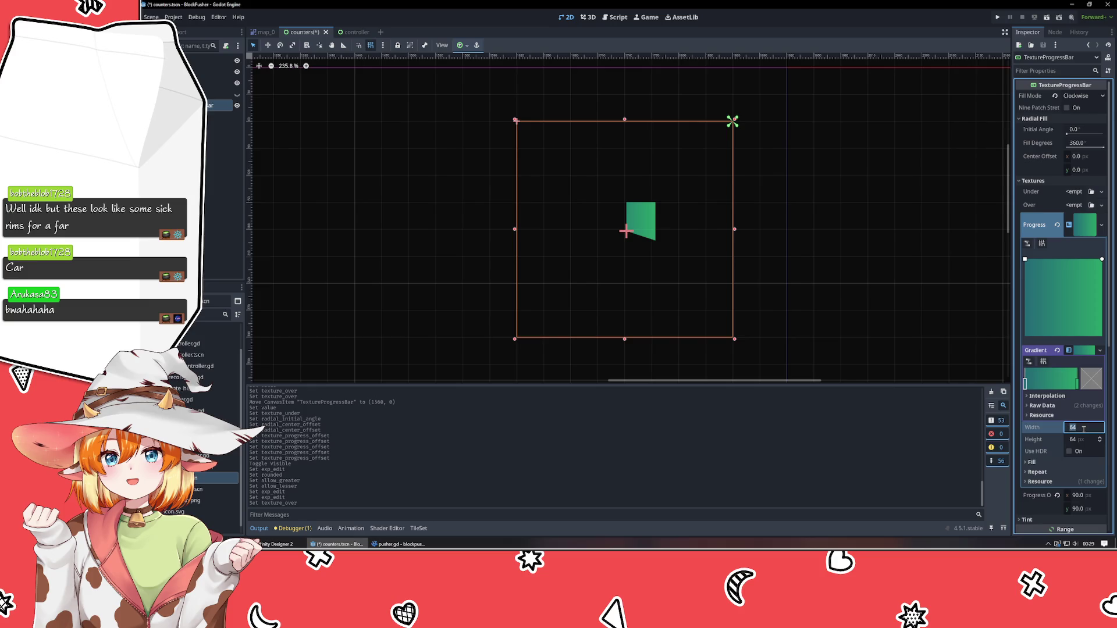
key(BackSpace)
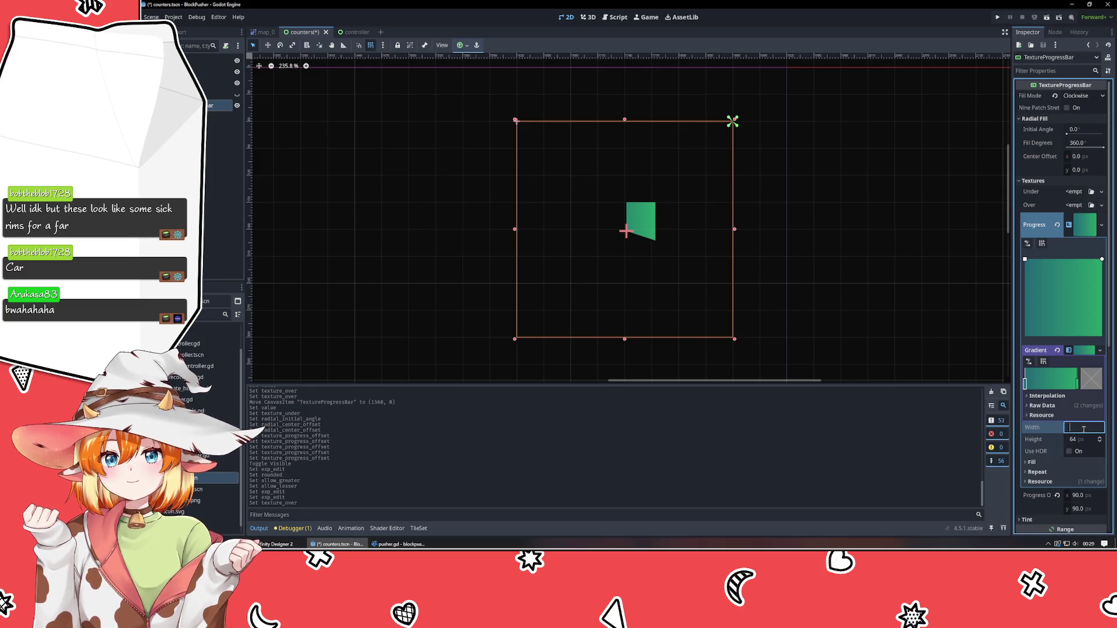
click(900, 332)
key(ctrl+z)
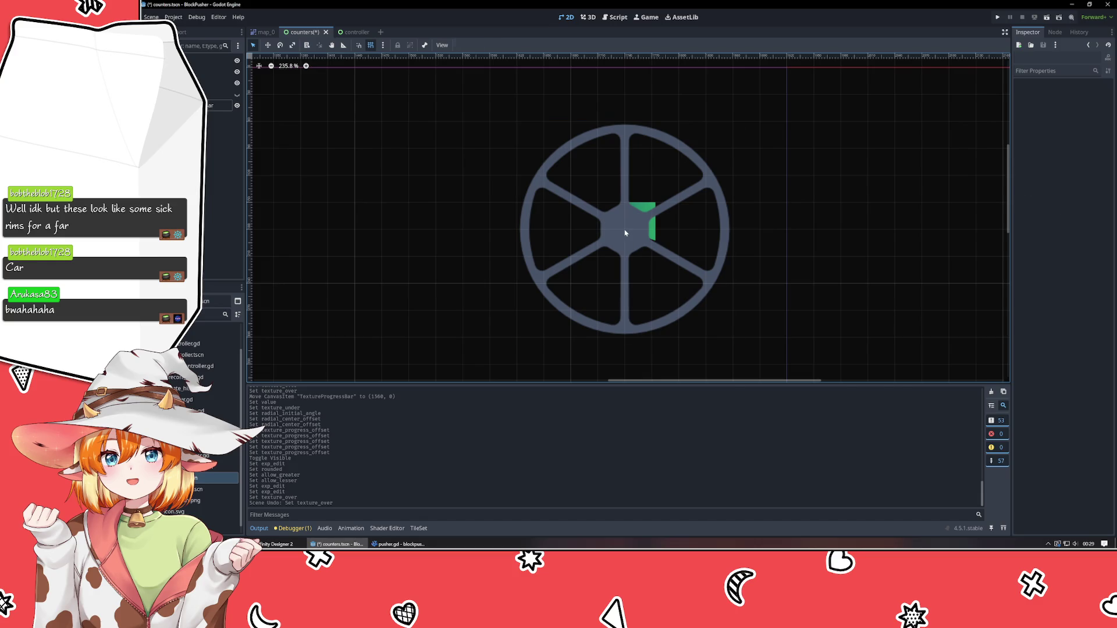
click(626, 232)
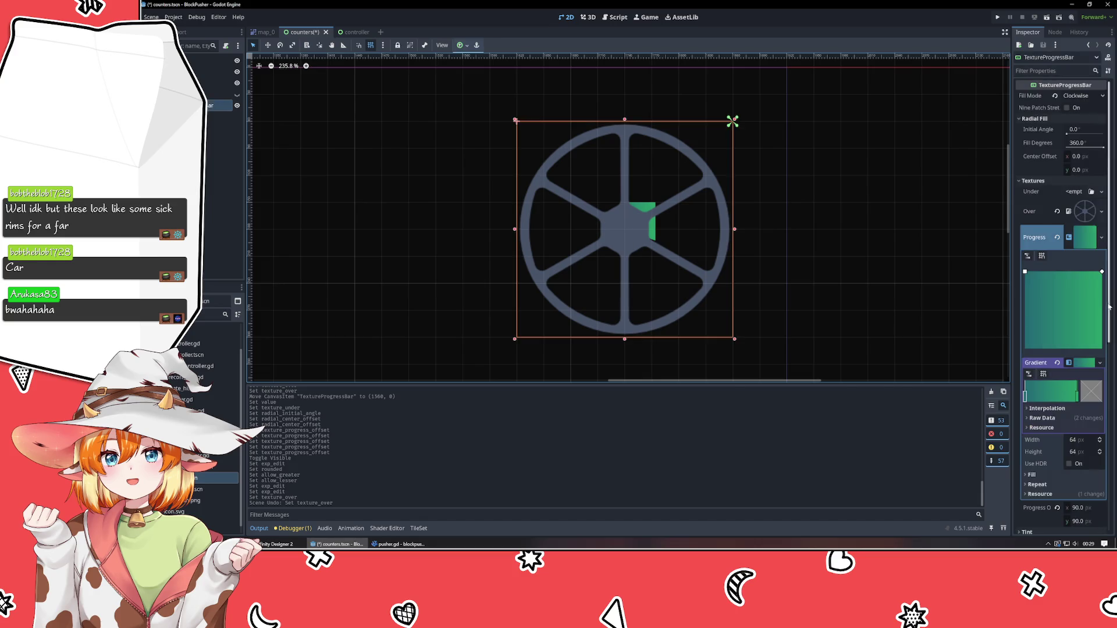
Step: Set the Progress GradientTexture2D width and height to 240 px, after briefly trying 120
click(1080, 440)
text(120)
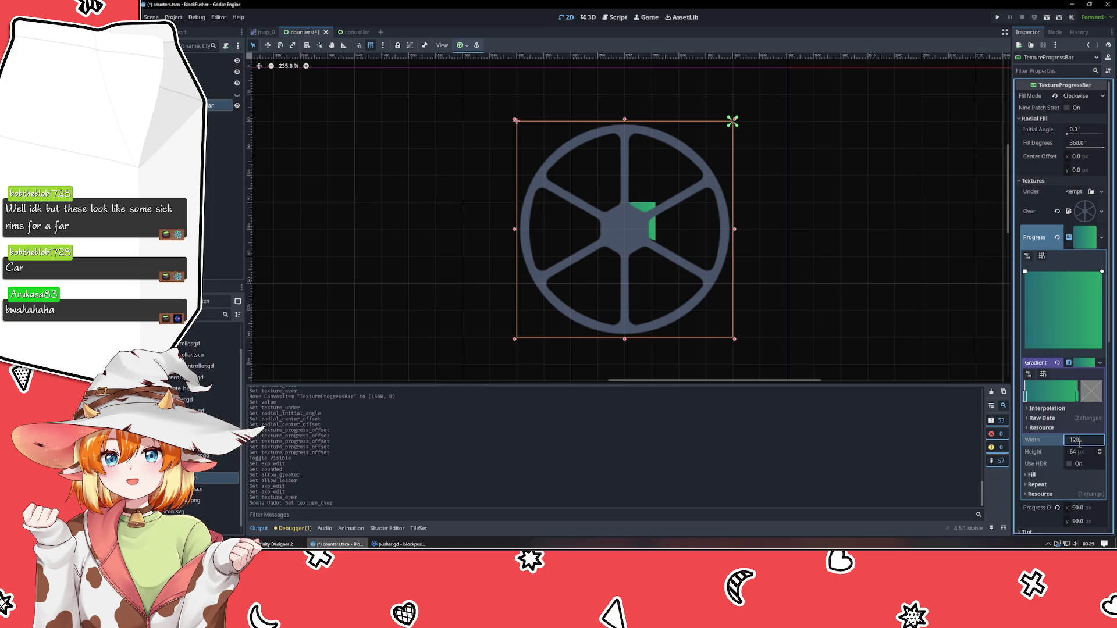
key(Tab)
text(120)
key(Return)
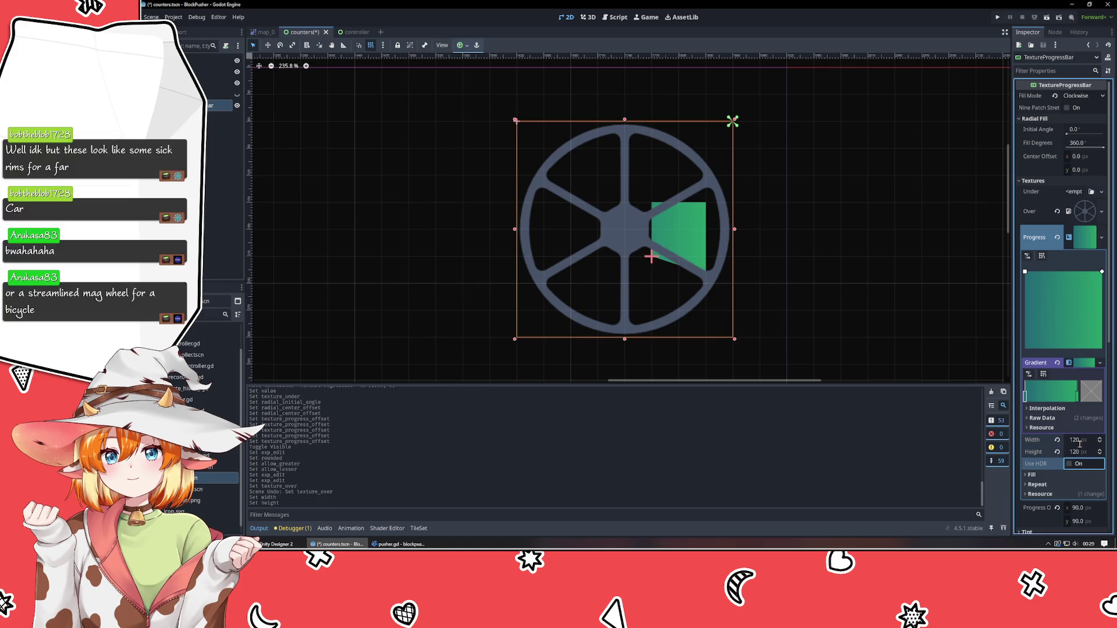
text(240)
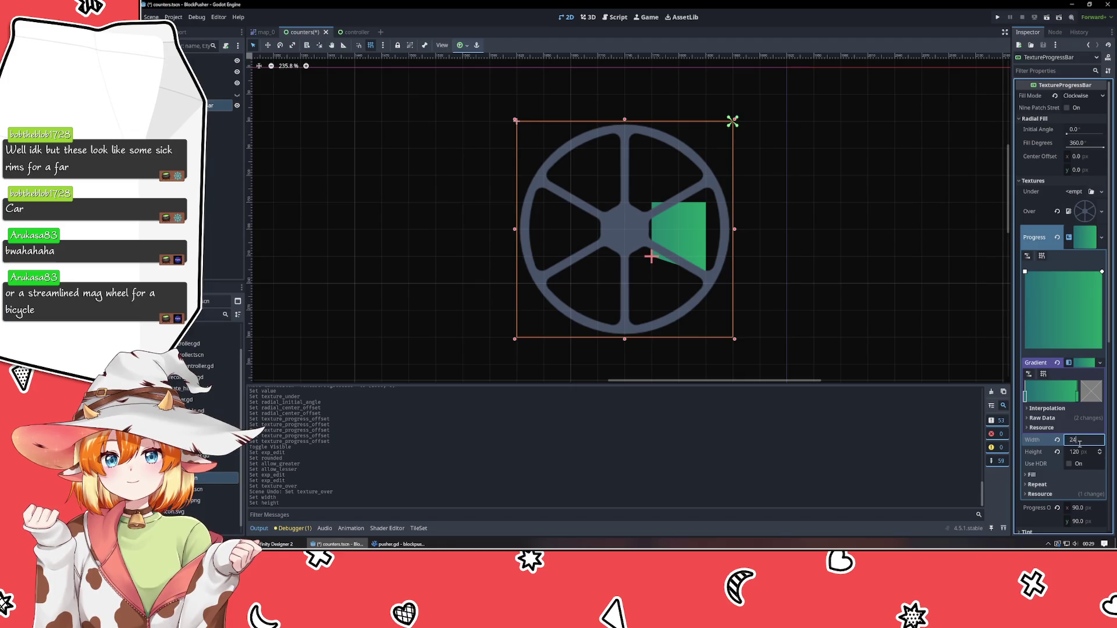
key(Tab)
text(240)
key(Tab)
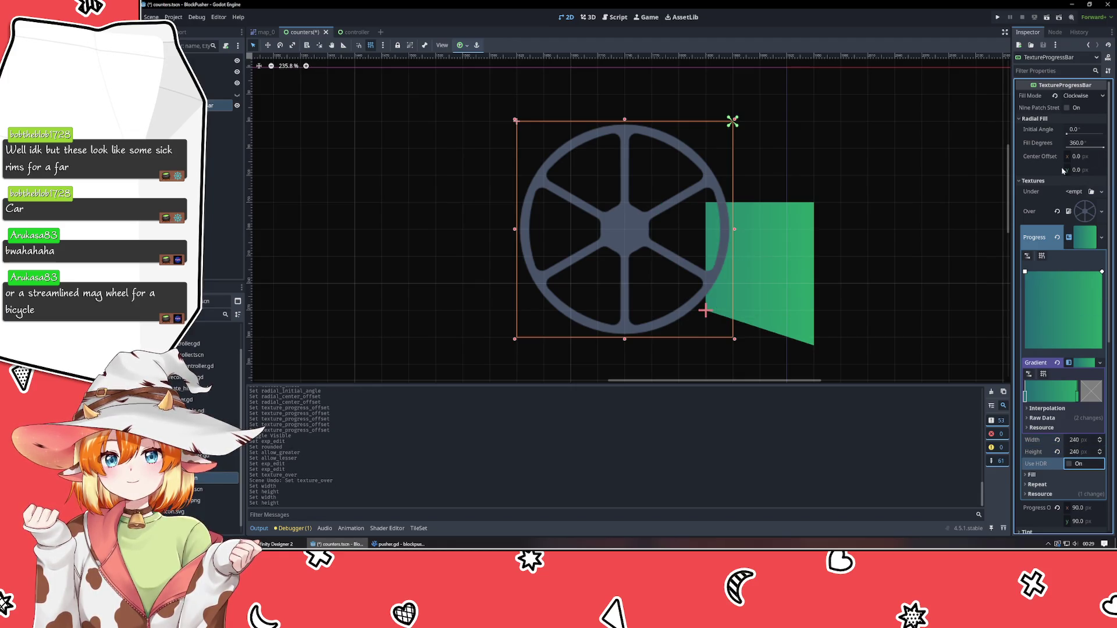
Step: Reset the Progress Offset back to 0 × 0
click(1096, 240)
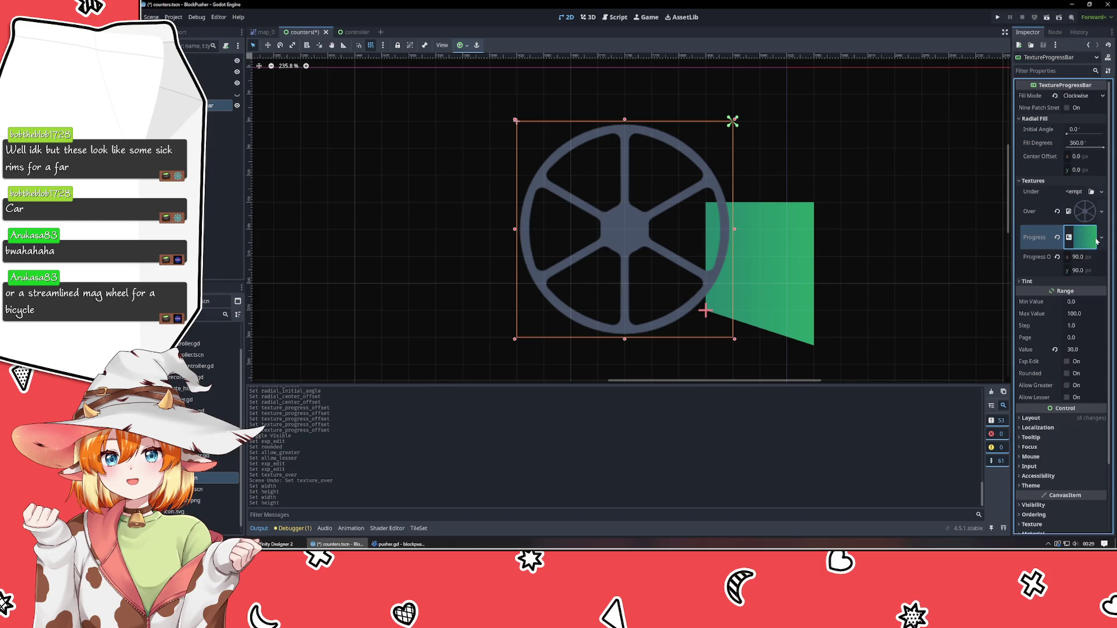
scroll(1080, 291, down, 3)
click(1057, 176)
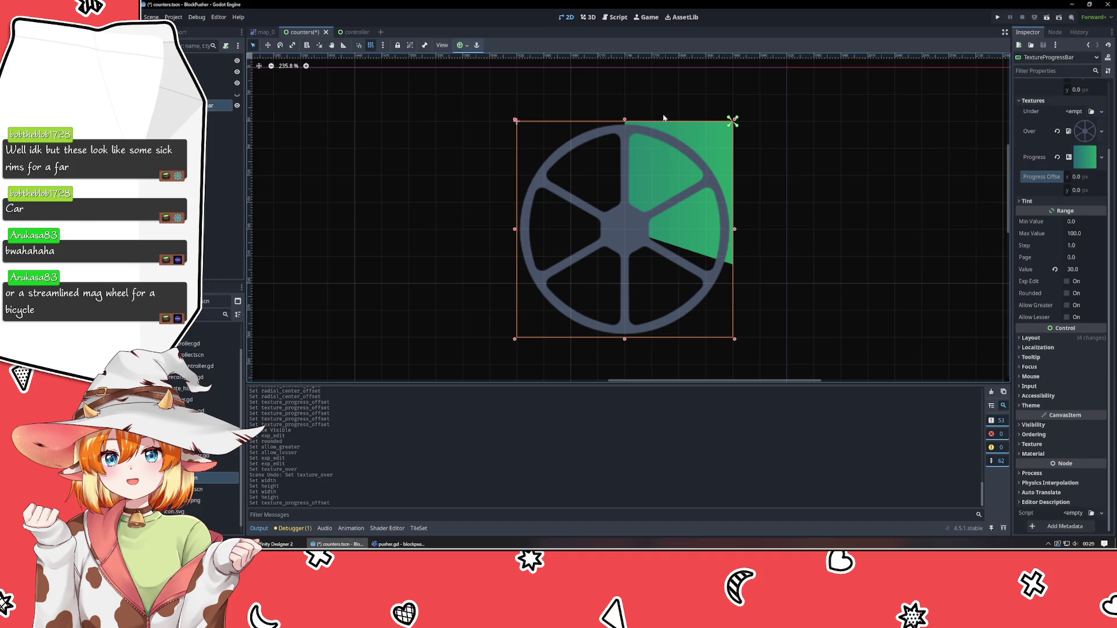
Step: Briefly expand and collapse the Tint settings while reviewing the green wedge
scroll(1047, 155, up, 3)
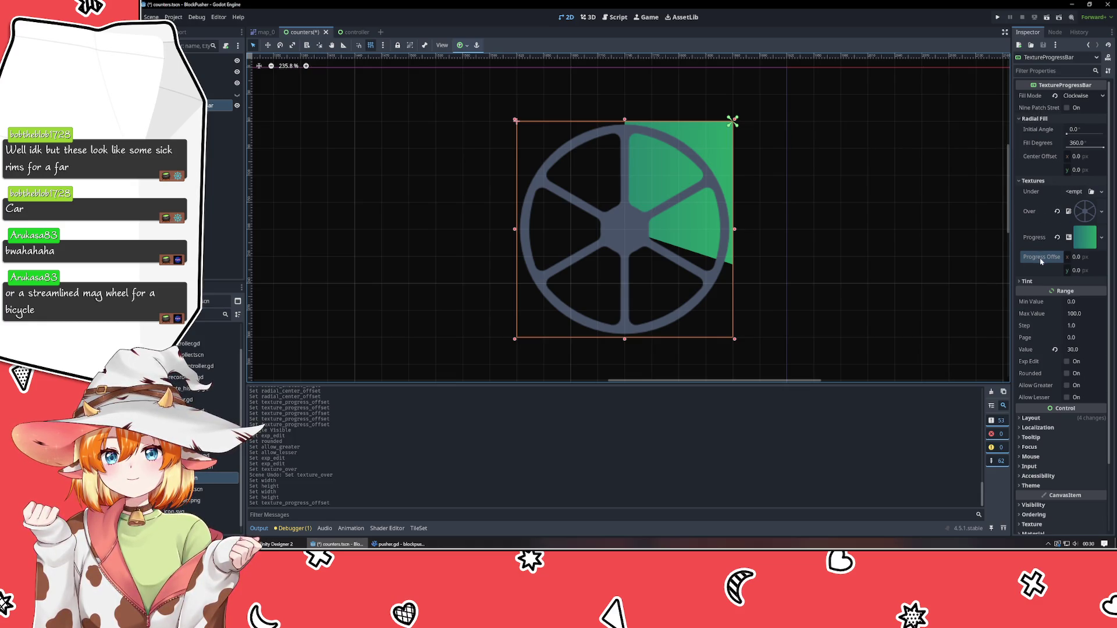
click(1027, 282)
click(1040, 282)
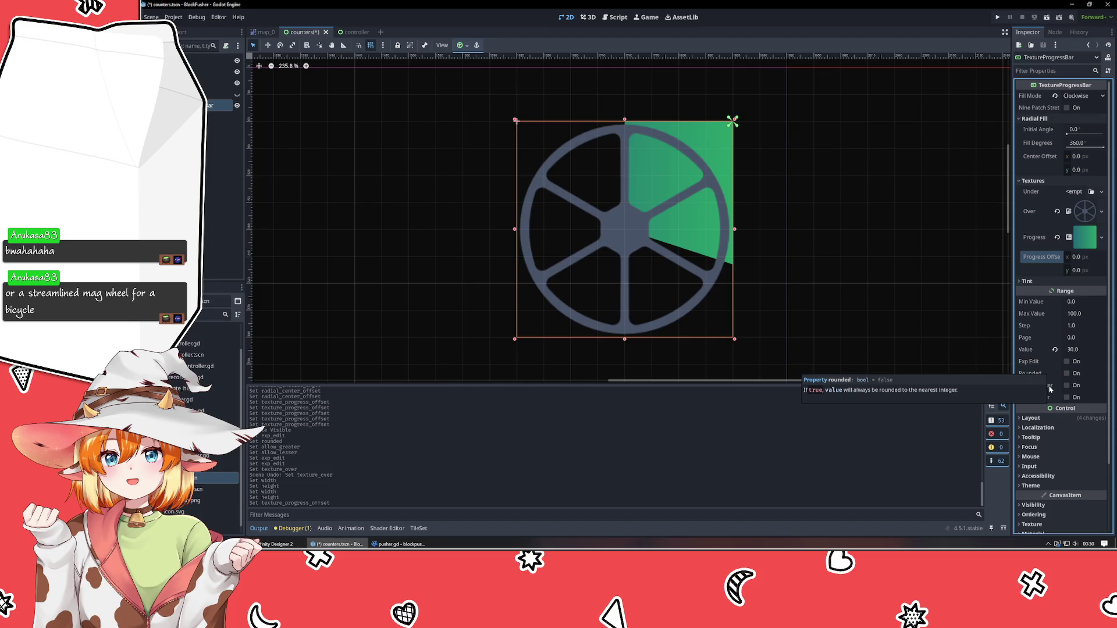
scroll(1045, 399, down, 3)
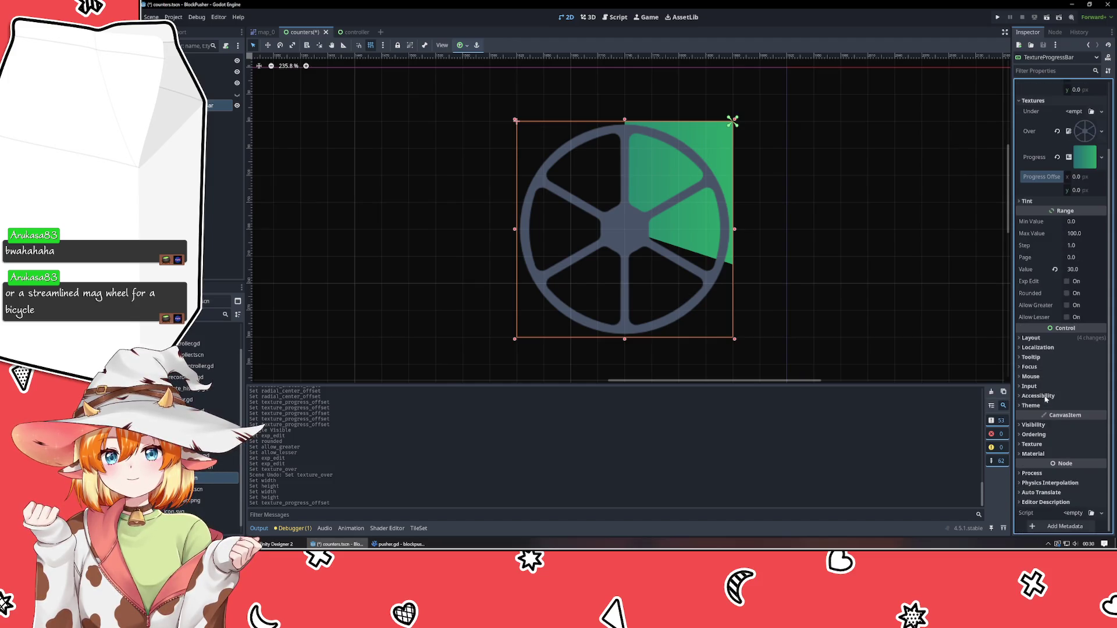
scroll(1046, 399, up, 3)
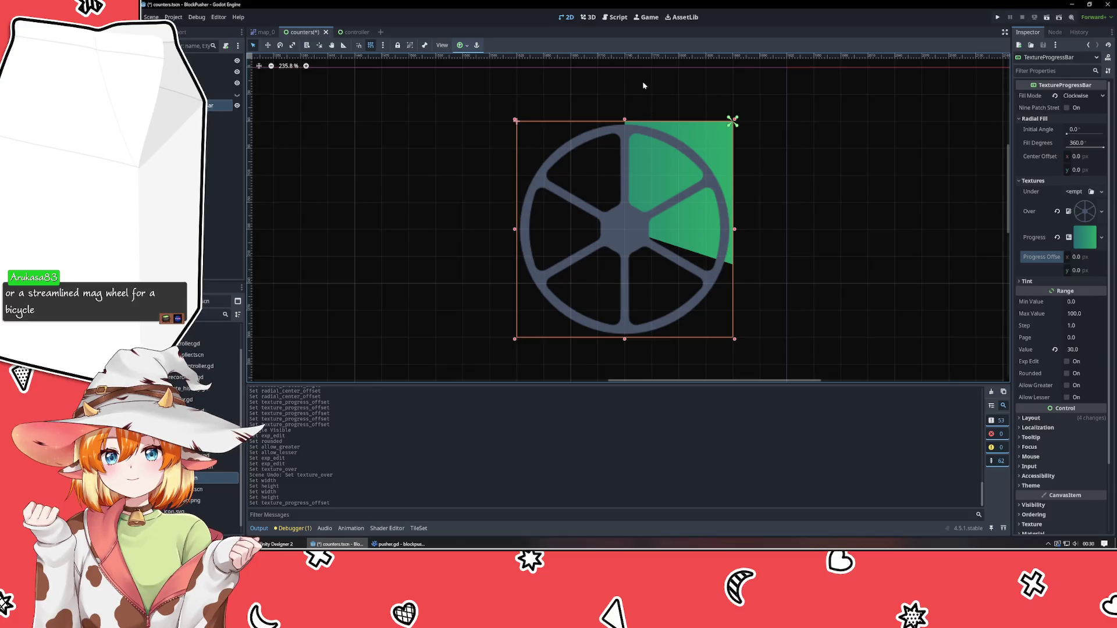
Step: Try several fill modes, settle on Clockwise, and leave the Radial Initial Angle at 0
click(1101, 95)
click(1050, 164)
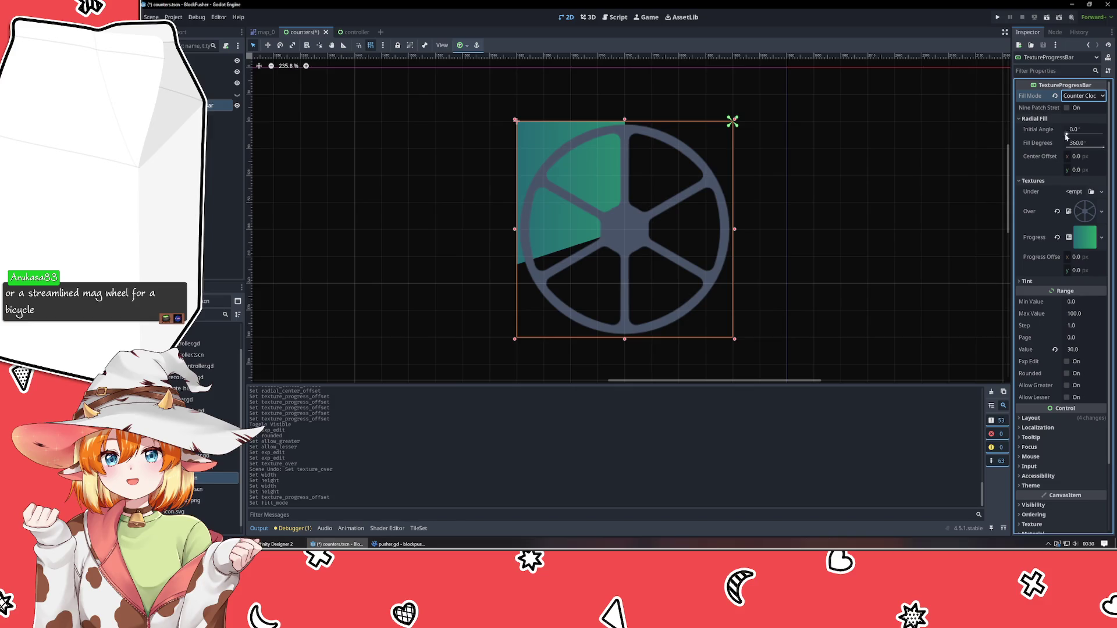
click(1100, 95)
click(1068, 201)
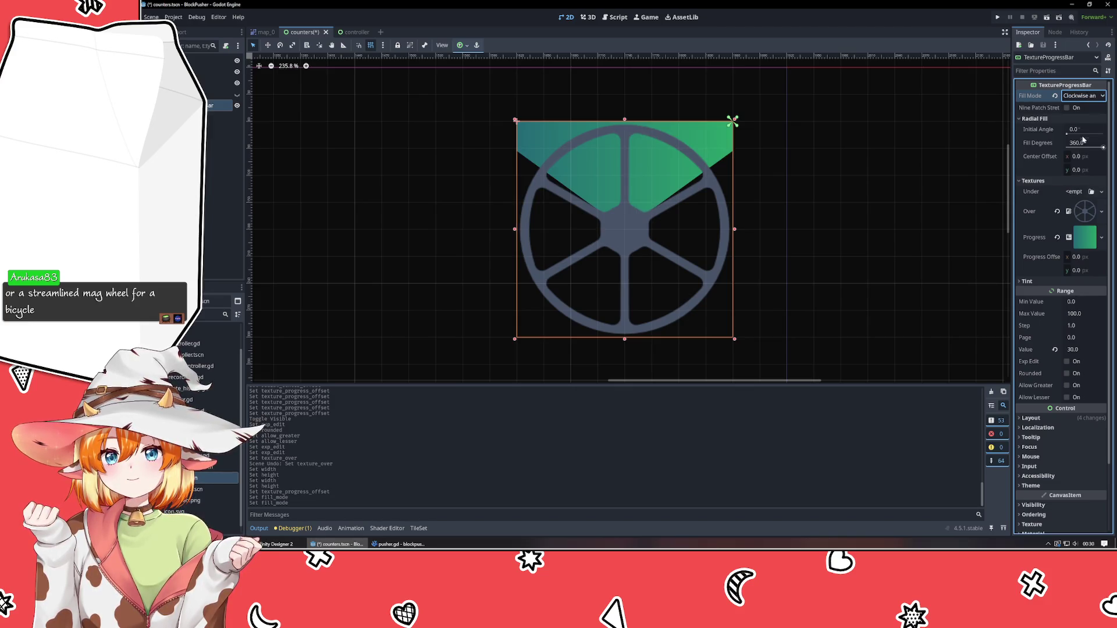
click(1089, 97)
click(1076, 175)
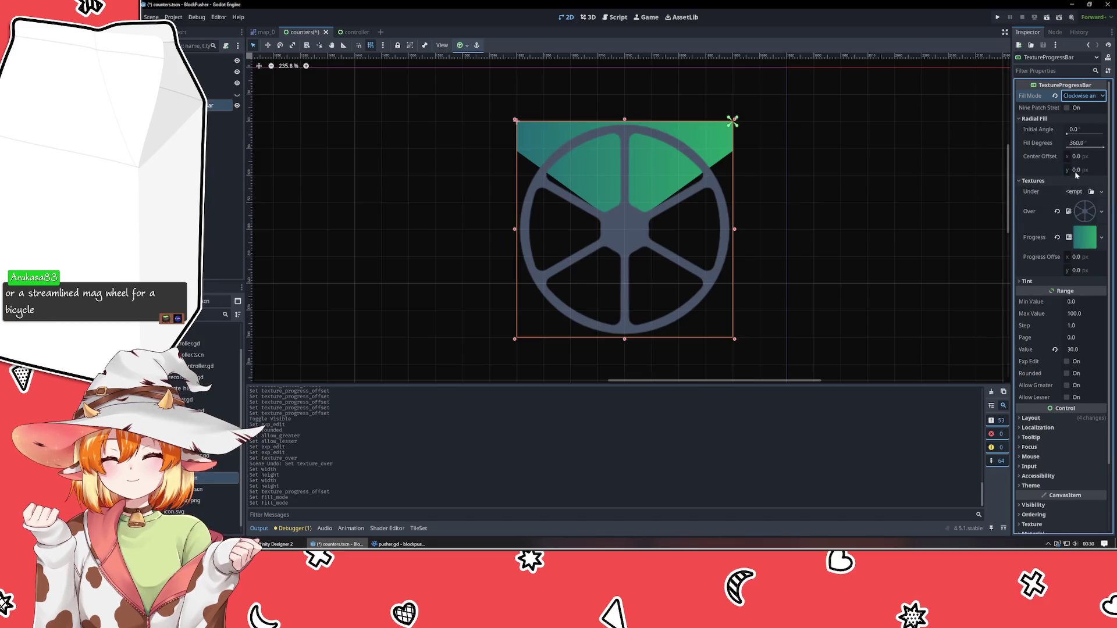
click(1082, 96)
click(1041, 108)
click(1079, 97)
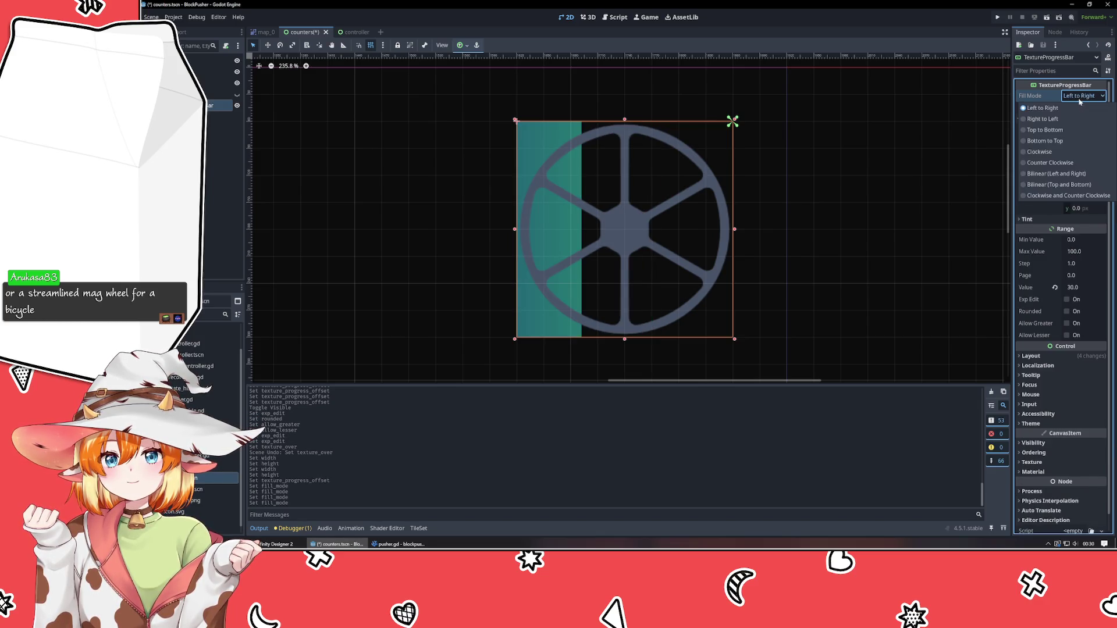
click(1071, 152)
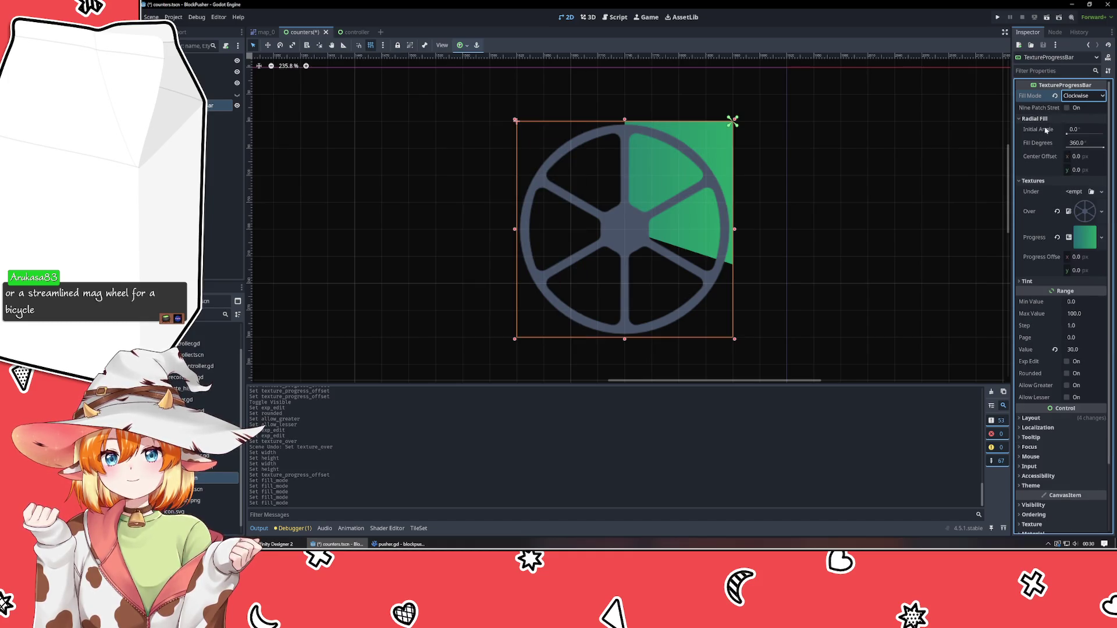
mouse_move(1064, 136)
mouse_down()
mouse_move(1088, 137)
mouse_move(1043, 144)
mouse_up()
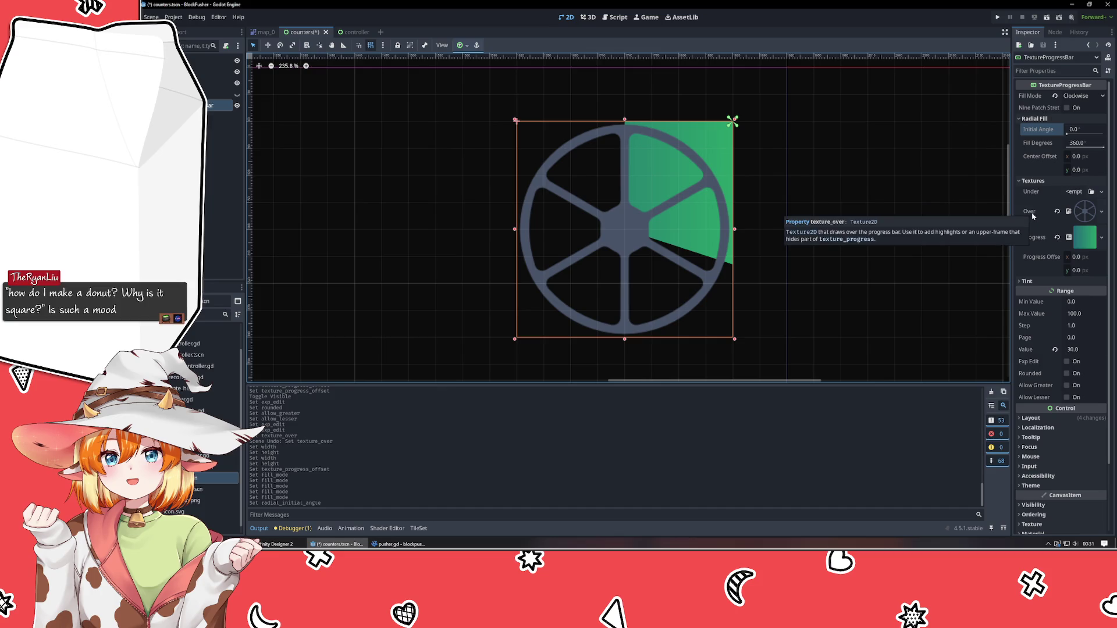
Step: Assign a new GradientTexture as Under and make its right stop black
click(1074, 191)
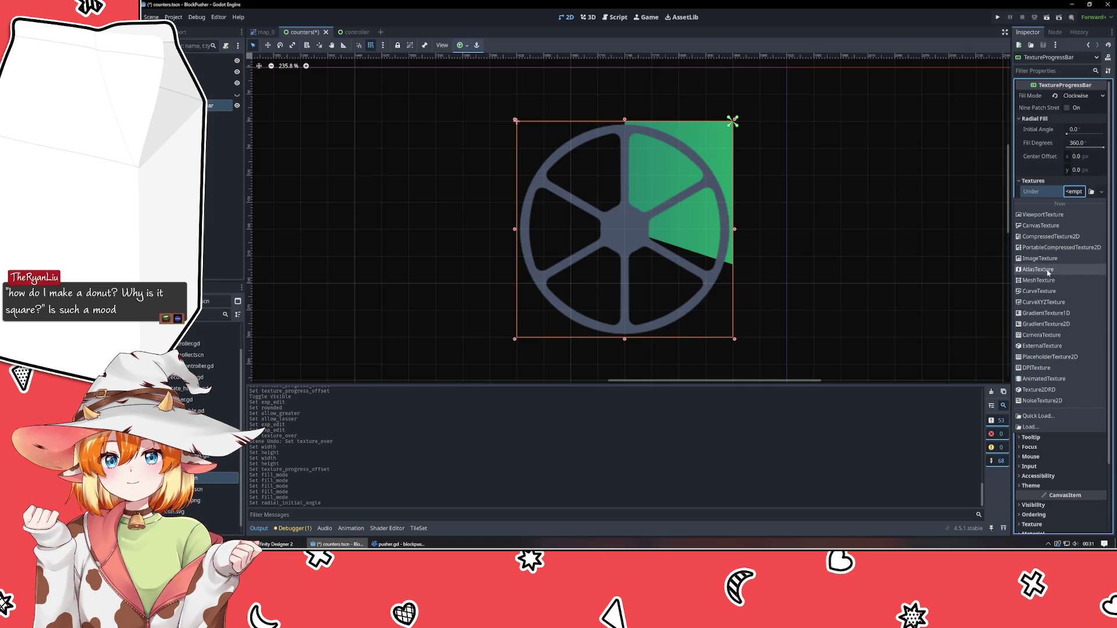
click(1040, 321)
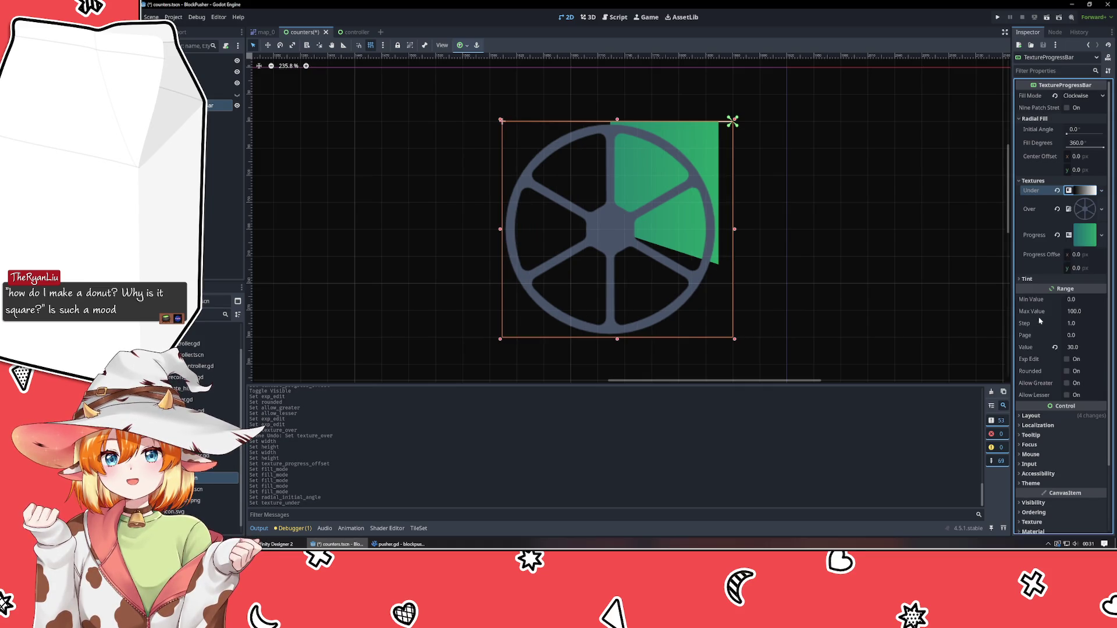
click(1084, 191)
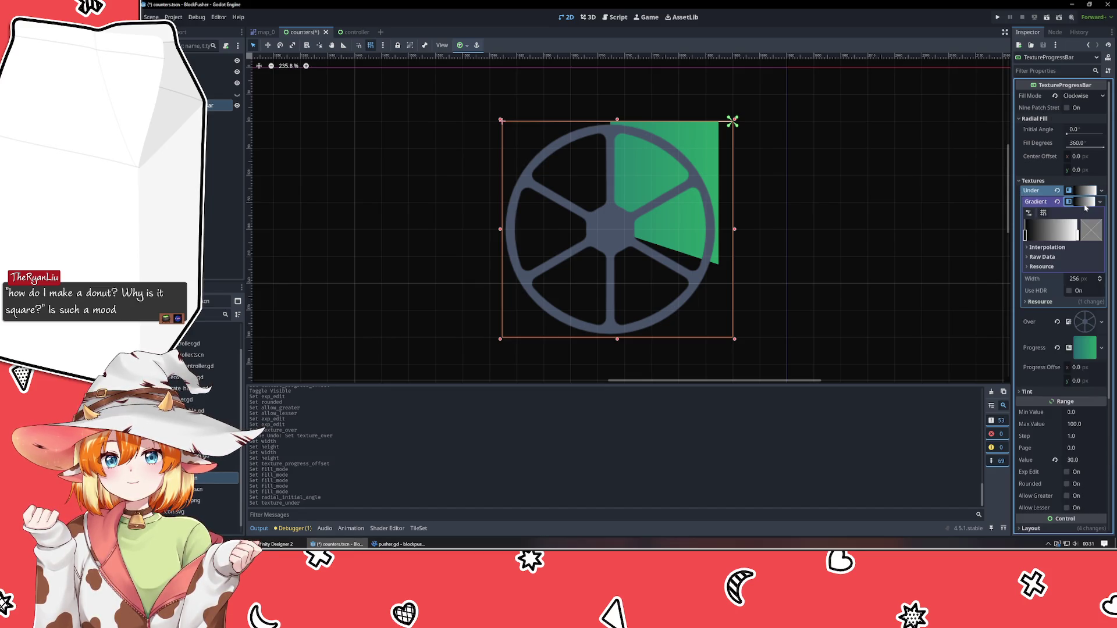
double_click(1078, 234)
drag(1108, 273, 1110, 352)
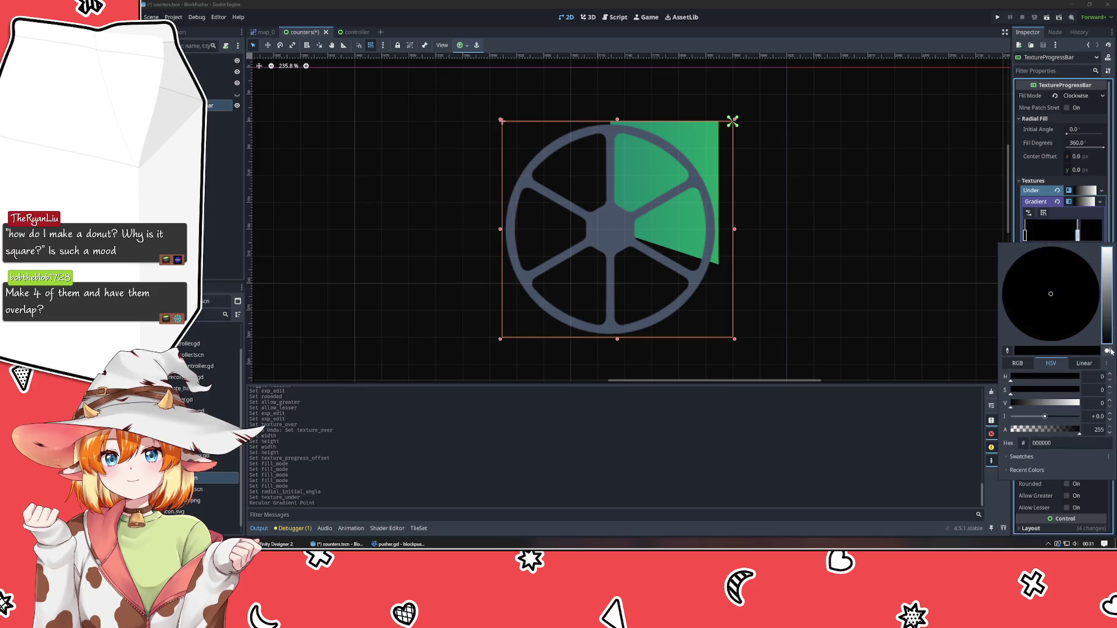
click(1089, 230)
Step: Make the gradient's left stop white, then undo an extra added point
click(1025, 233)
click(1083, 239)
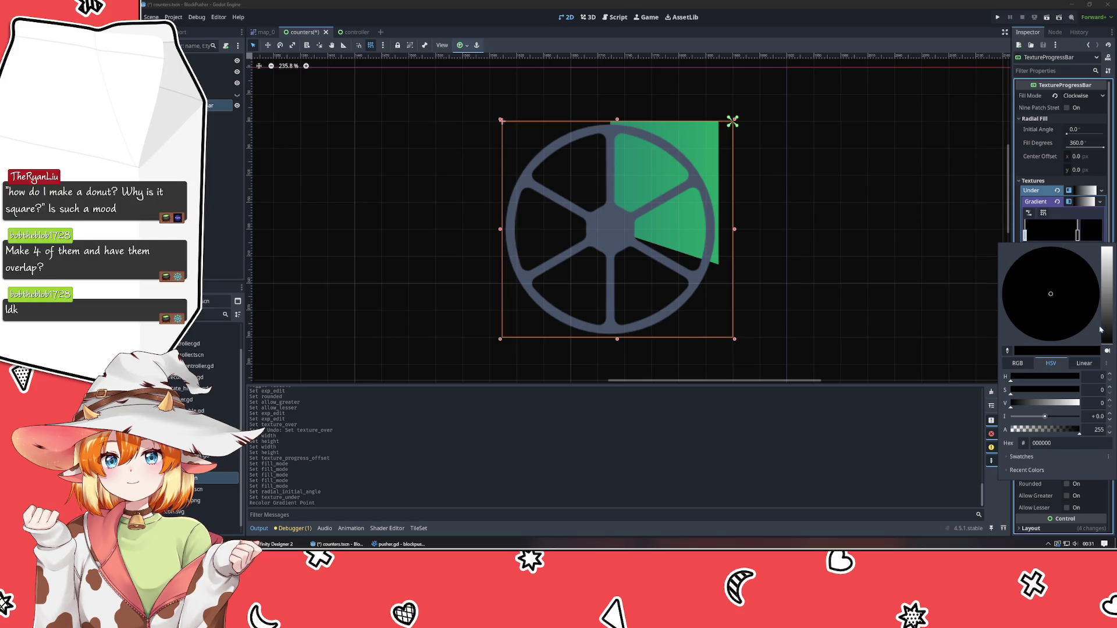
drag(1107, 343, 1107, 250)
click(1088, 213)
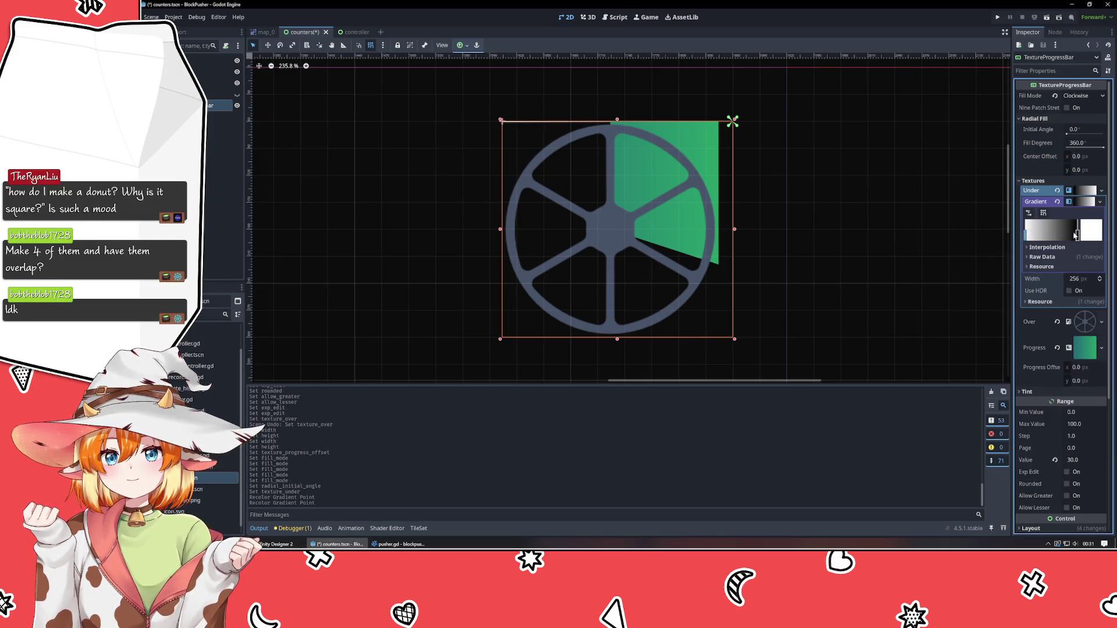
click(1077, 233)
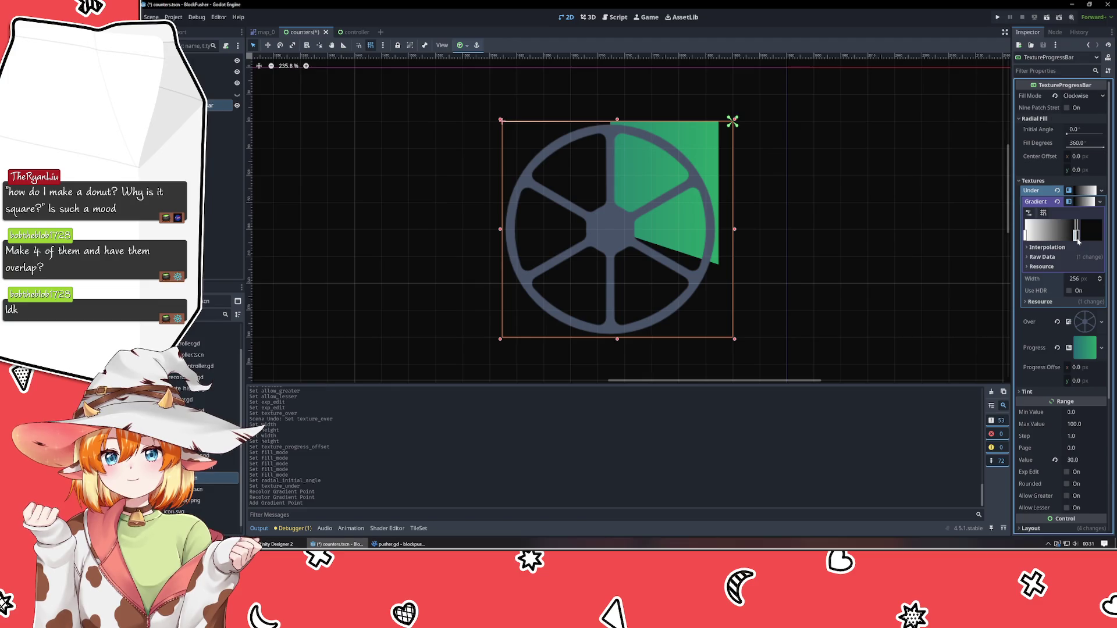
key(ctrl+z)
Step: Clear the Under texture back to empty and reopen its texture type list
click(1084, 201)
click(1085, 191)
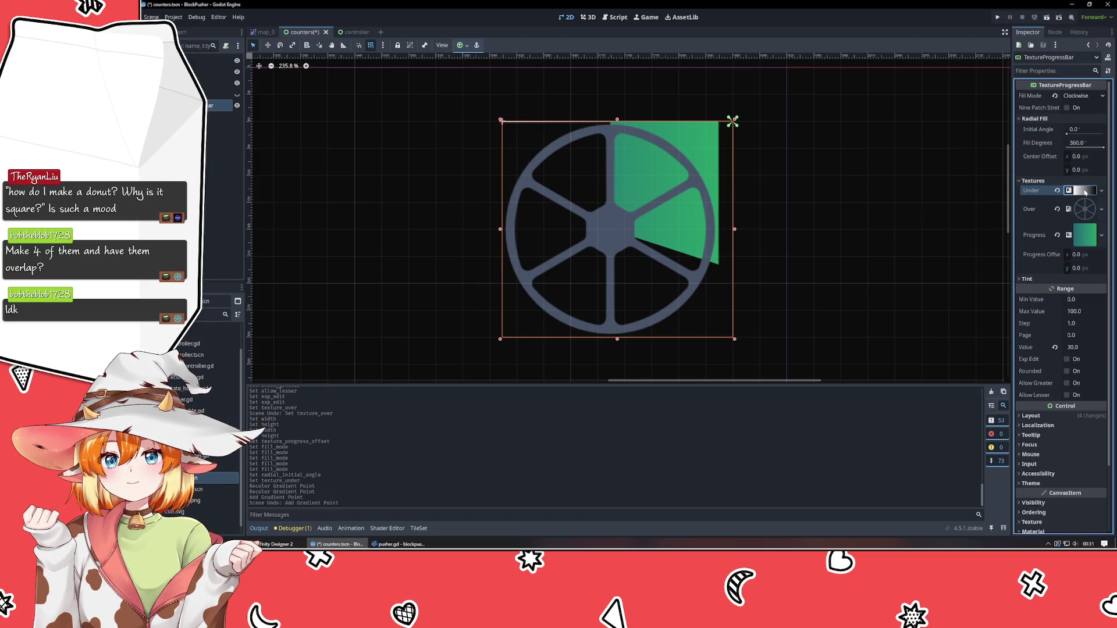
click(1058, 191)
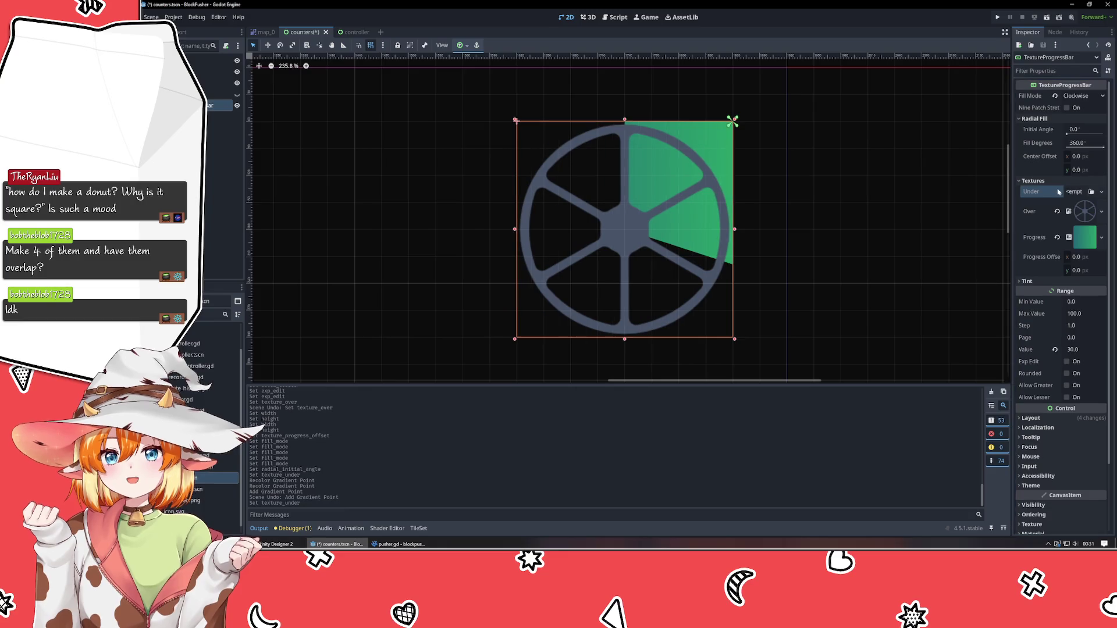
click(1086, 193)
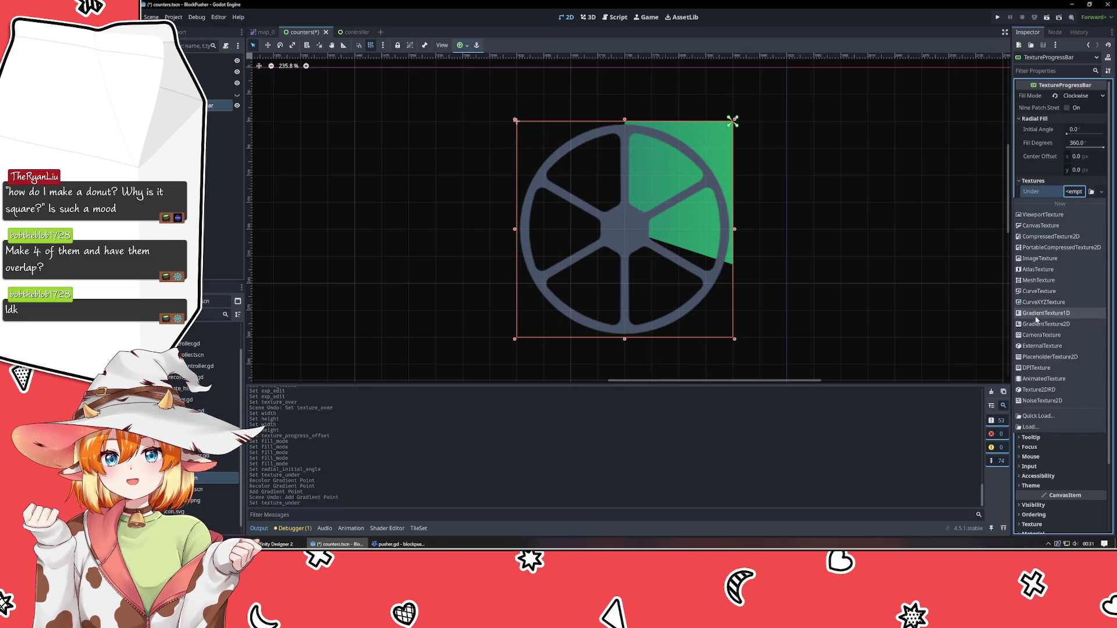
Step: Assign a new GradientTexture2D as Under with both stops near-black (151515, 171717)
click(1080, 204)
click(1080, 202)
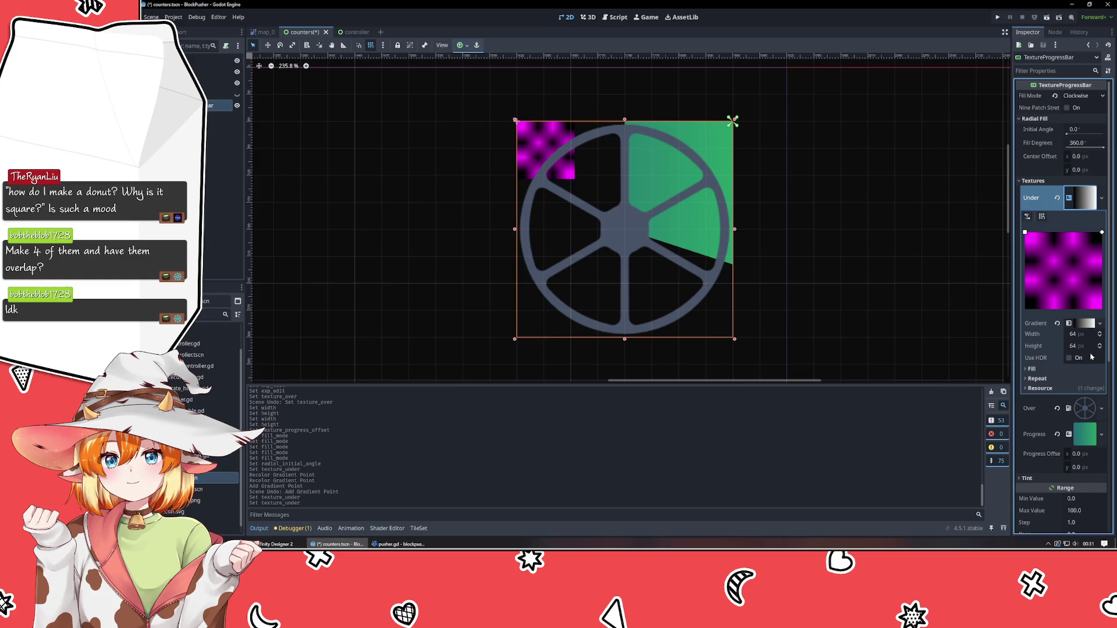
click(1086, 325)
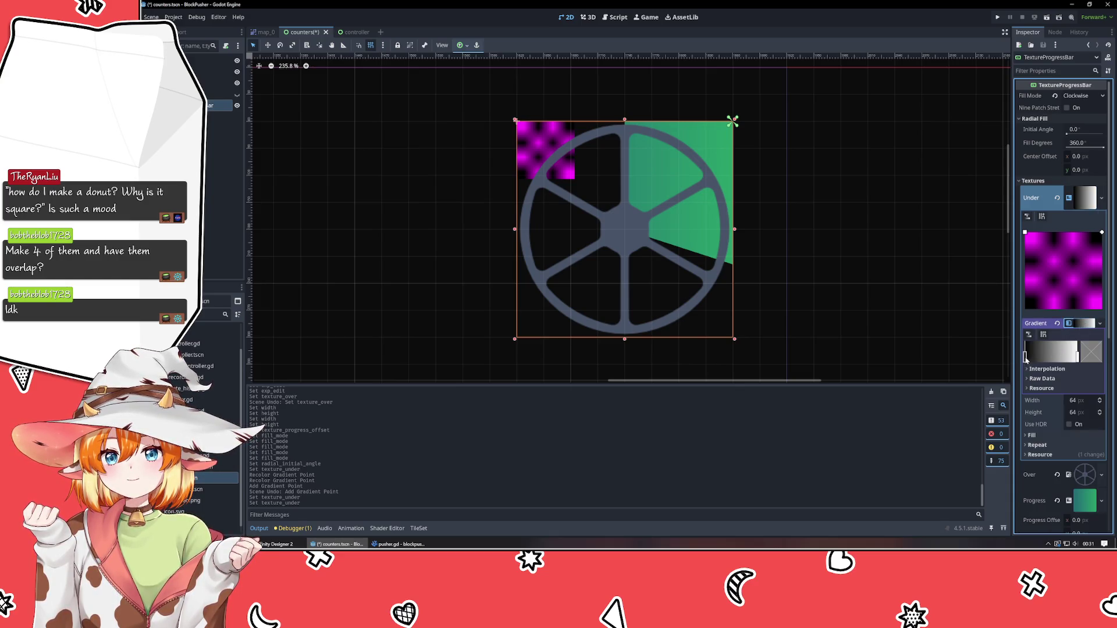
click(1096, 355)
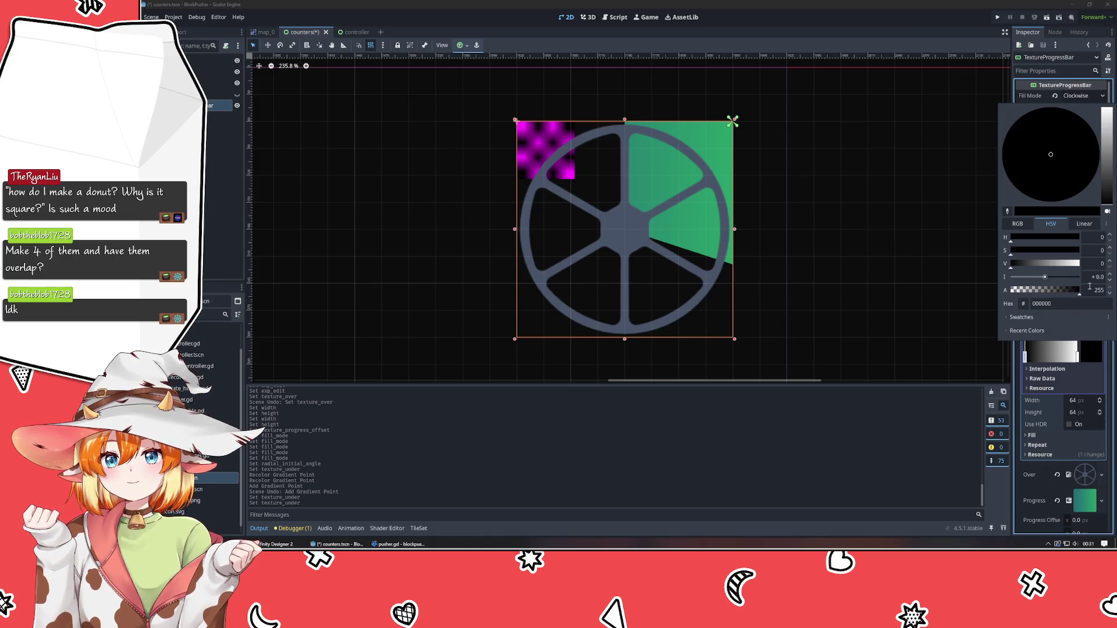
click(1107, 199)
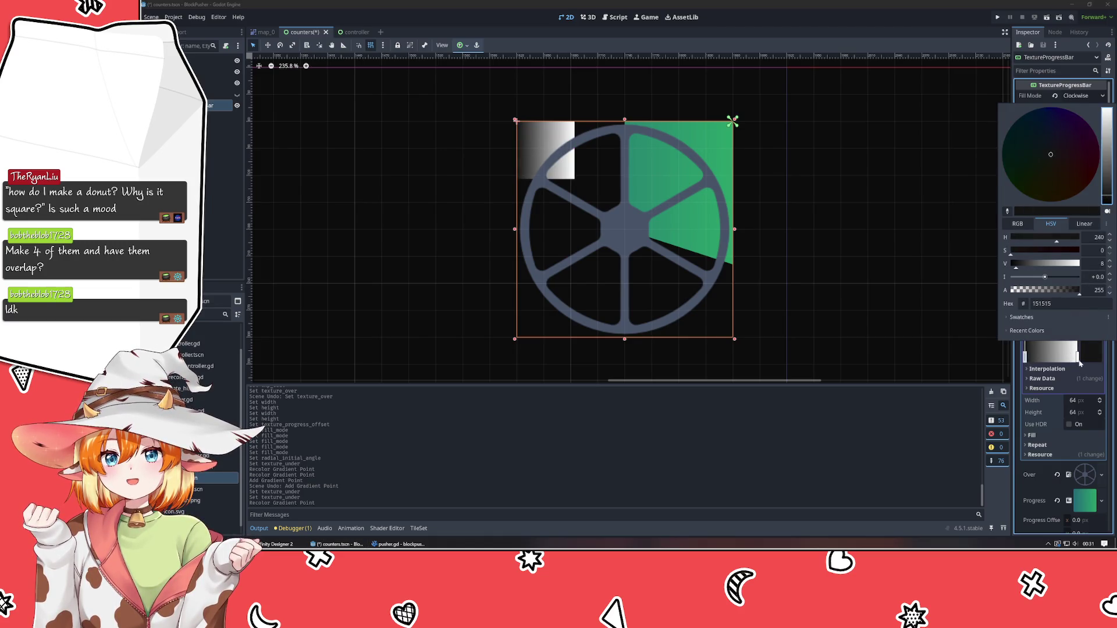
click(1078, 359)
click(1079, 359)
click(1092, 352)
click(1108, 199)
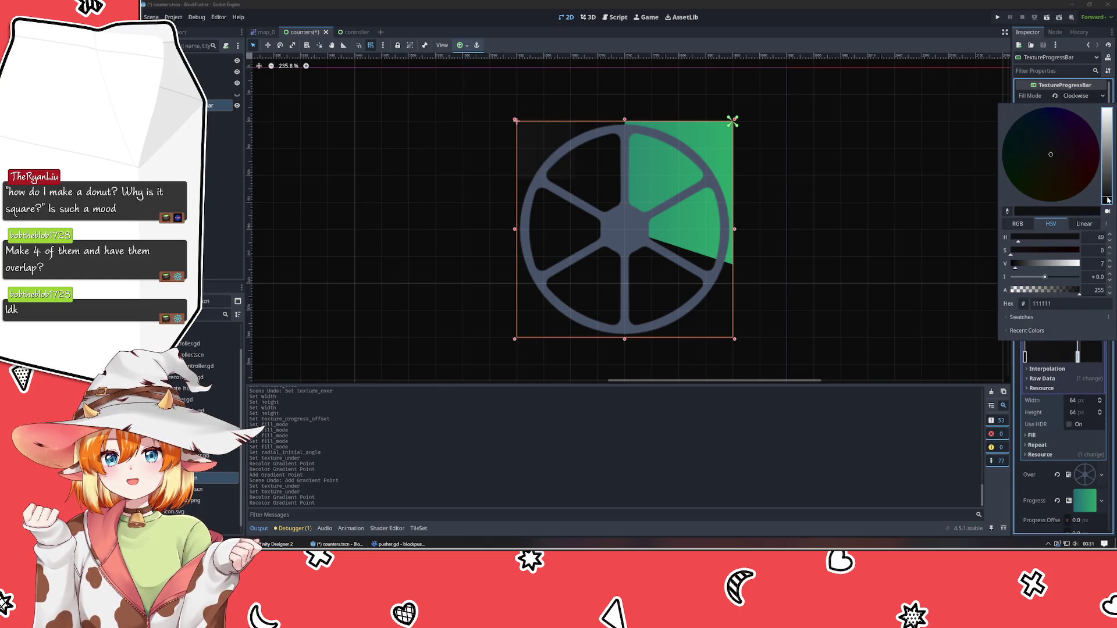
drag(1108, 200, 1108, 198)
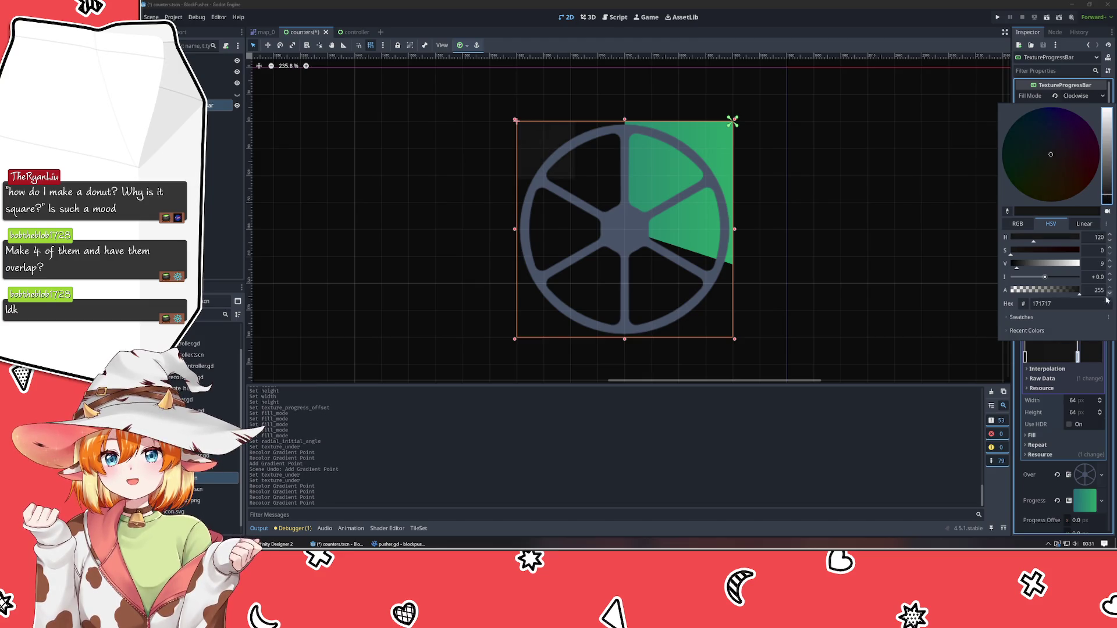
click(1094, 344)
Step: Size the Under gradient texture to 240 × 240 px
click(1084, 400)
text(240)
key(Tab)
text(240)
key(Tab)
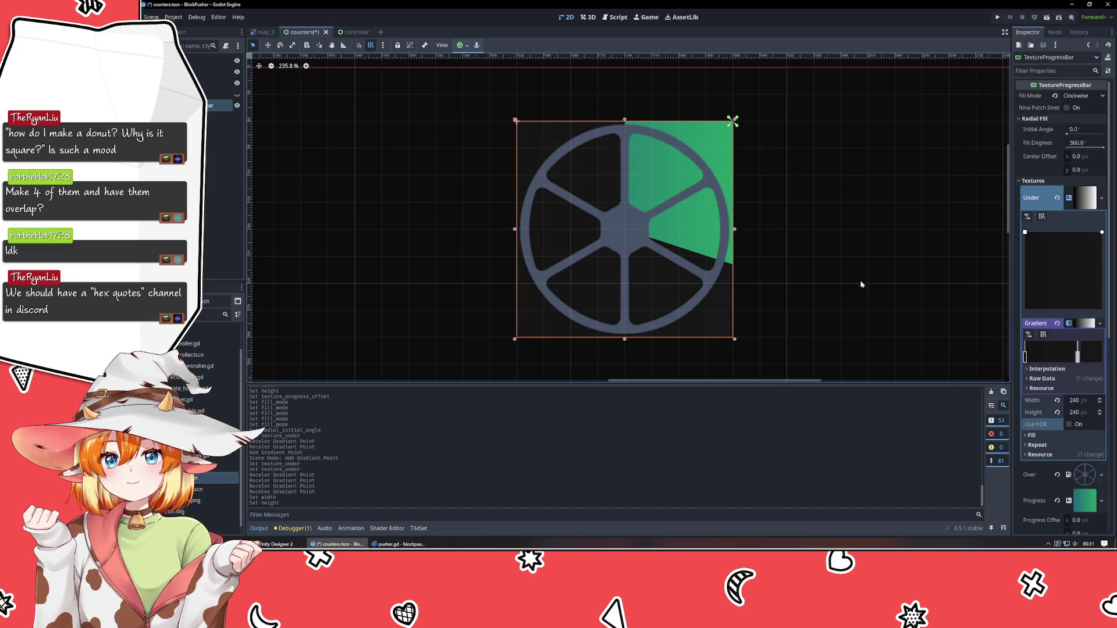
click(862, 283)
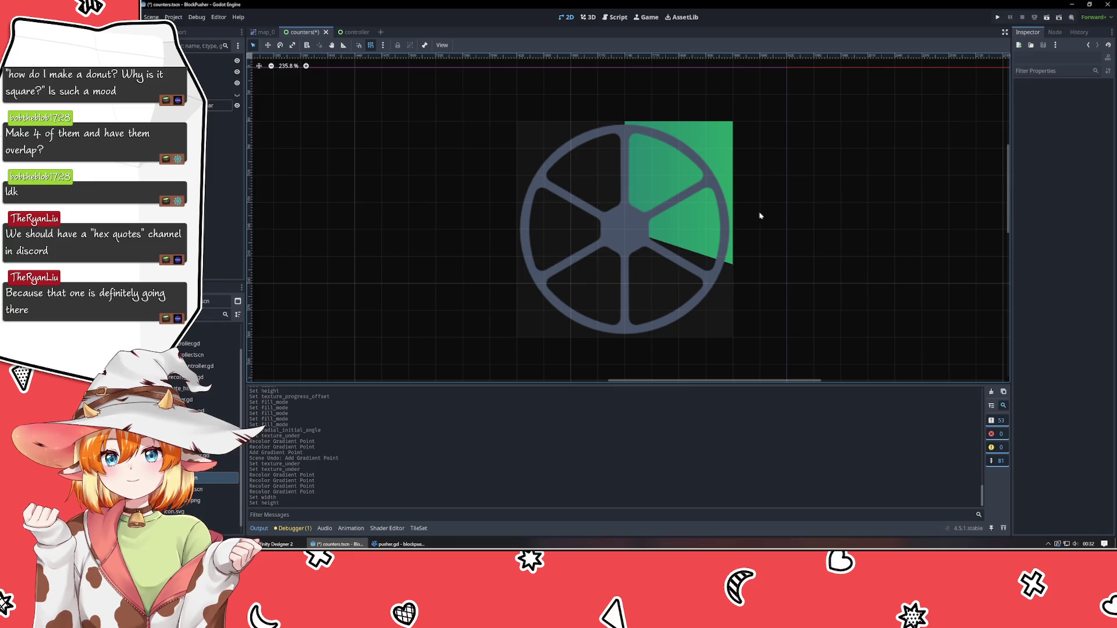
Step: Reselect the wheel gauge and collapse the Under texture's gradient sub-inspector
click(717, 133)
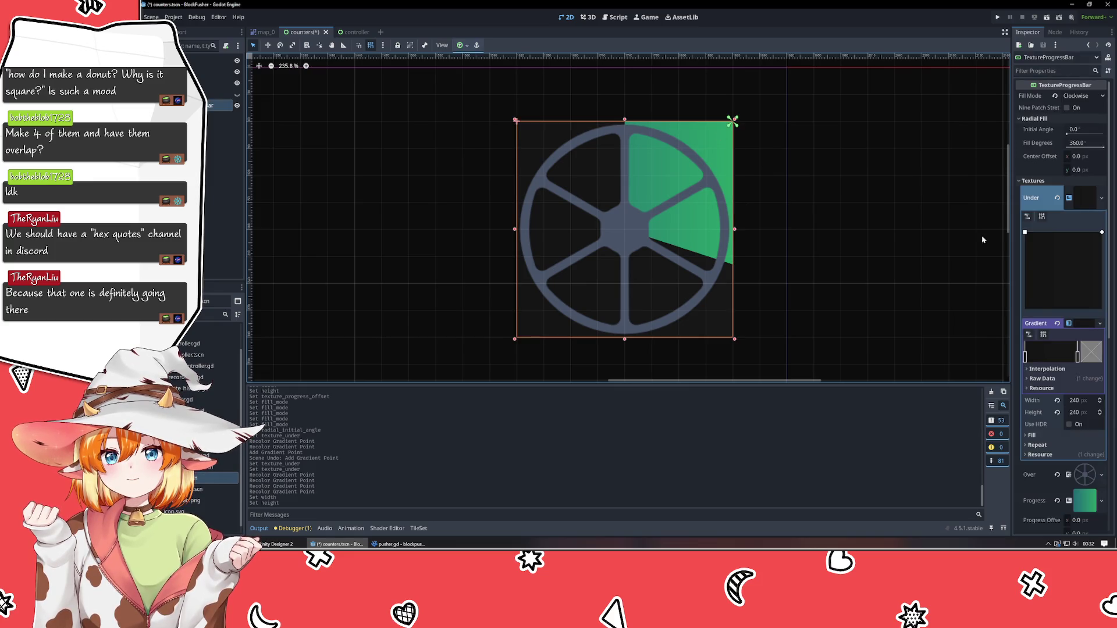
click(1040, 195)
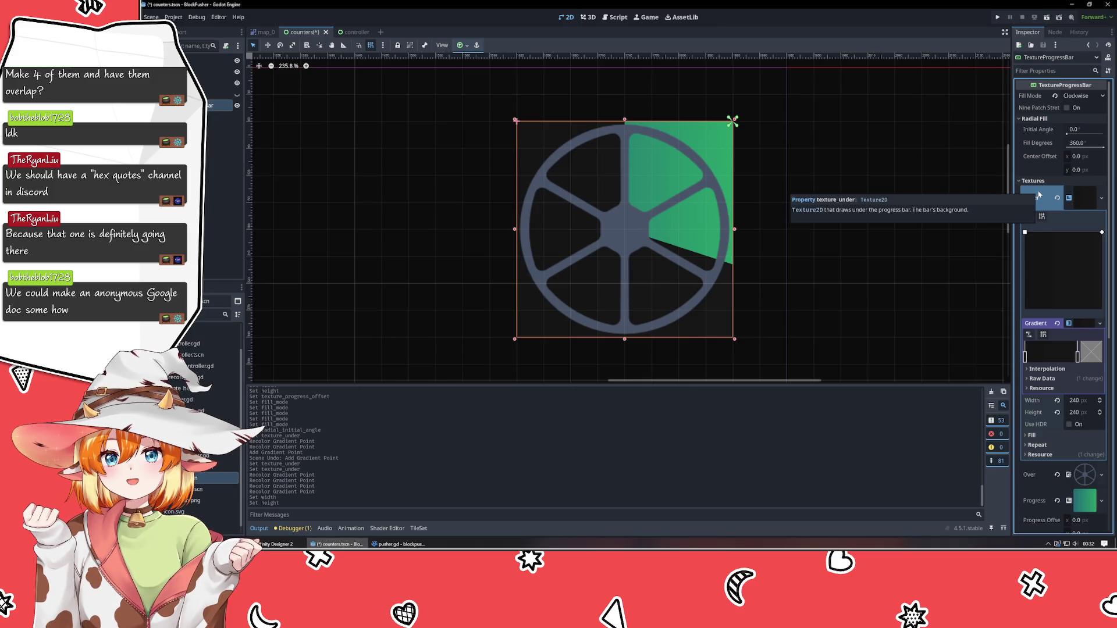
click(1081, 198)
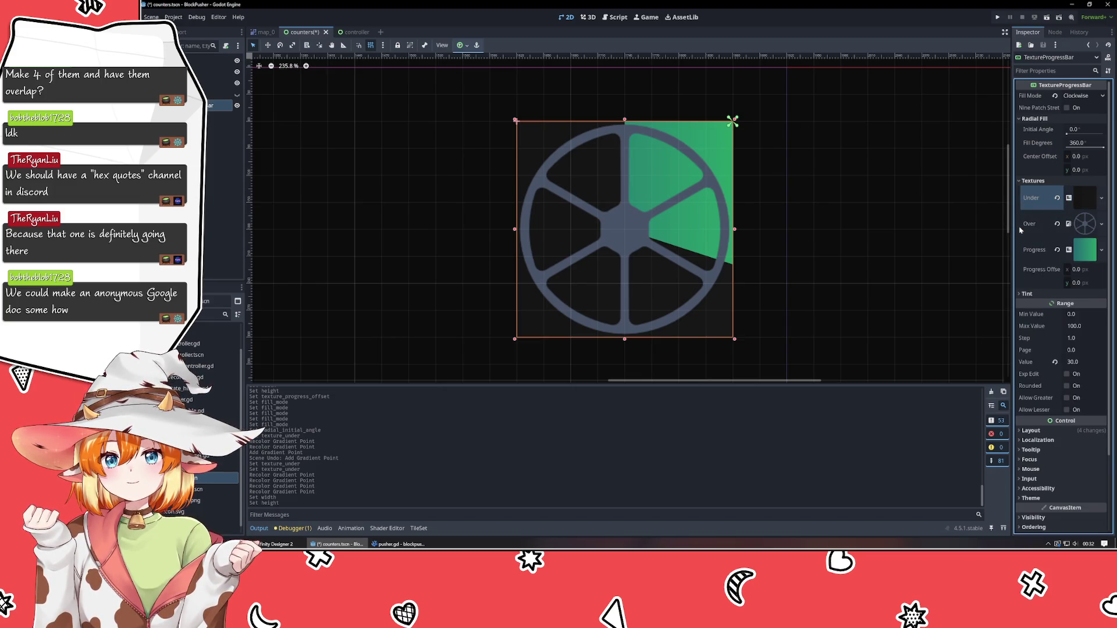
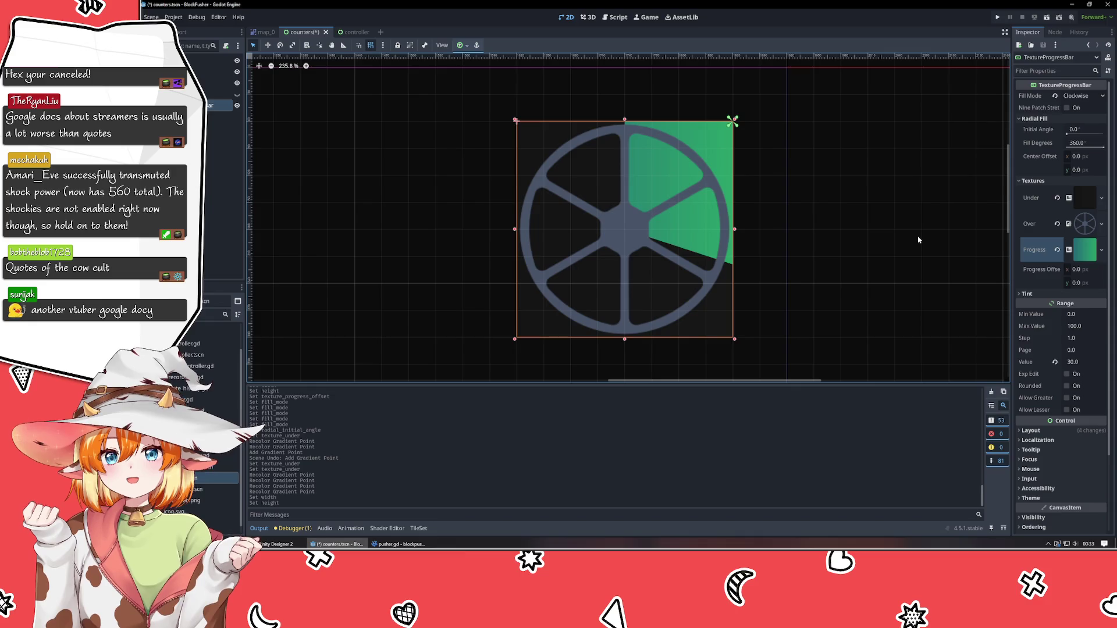
Step: Expand the Progress GradientTexture2D and set its Fill to Radial
click(1080, 249)
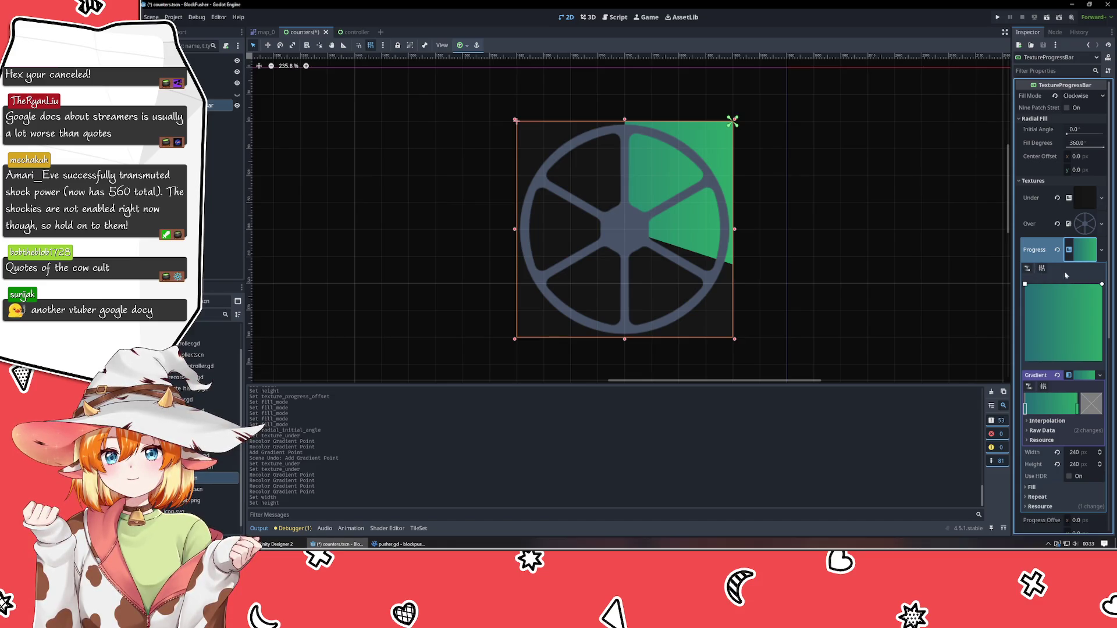
scroll(1082, 291, down, 3)
click(1048, 394)
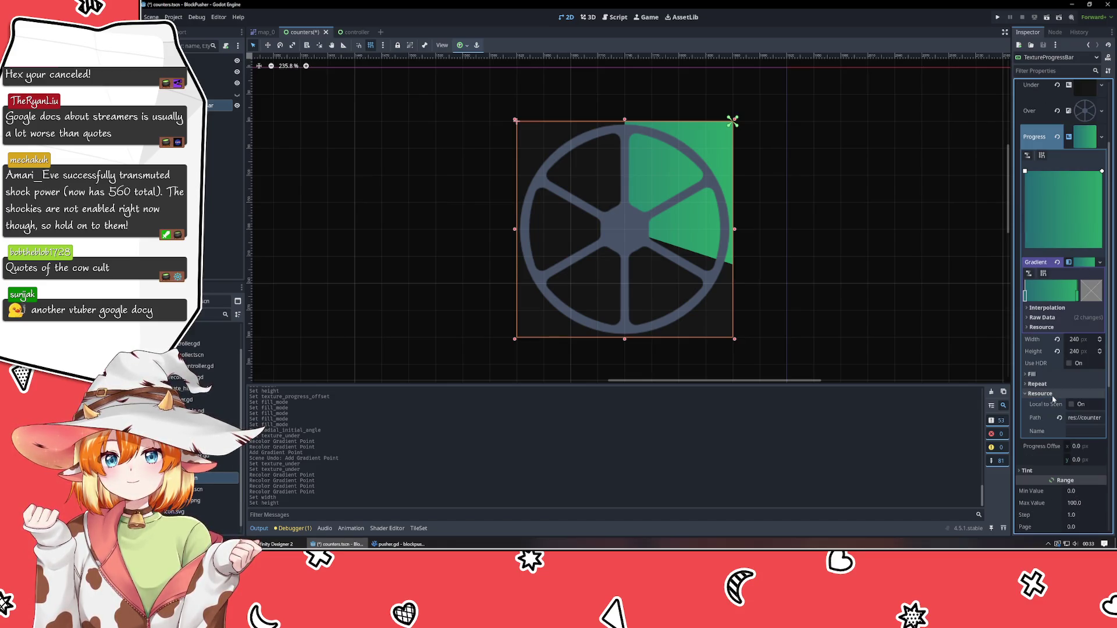
click(1049, 395)
click(1041, 385)
click(1038, 384)
click(1031, 374)
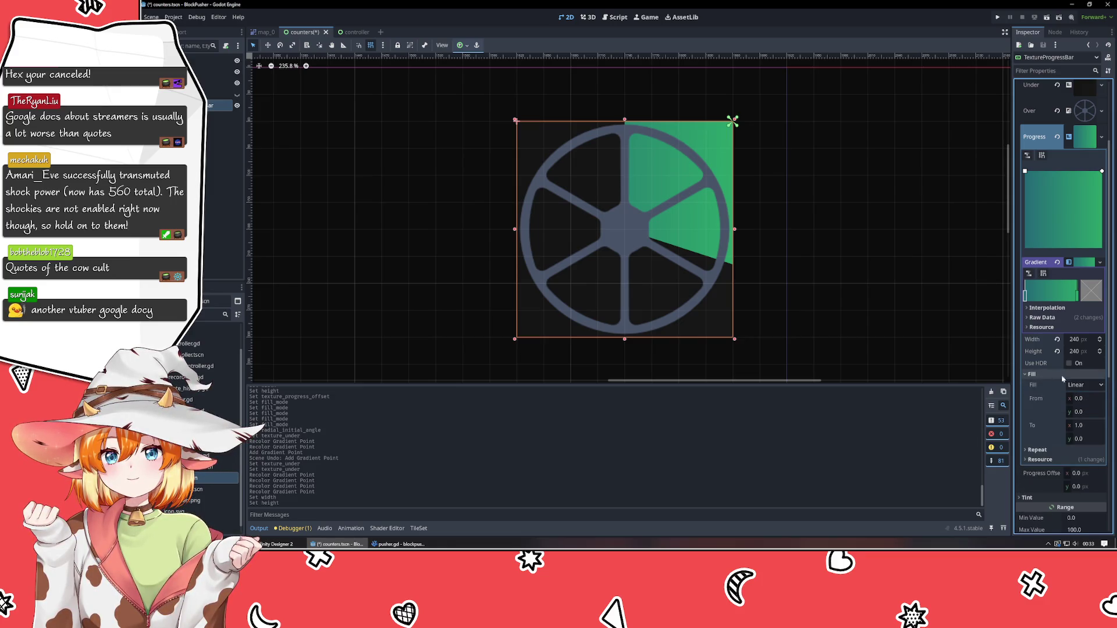
click(1085, 384)
click(1084, 408)
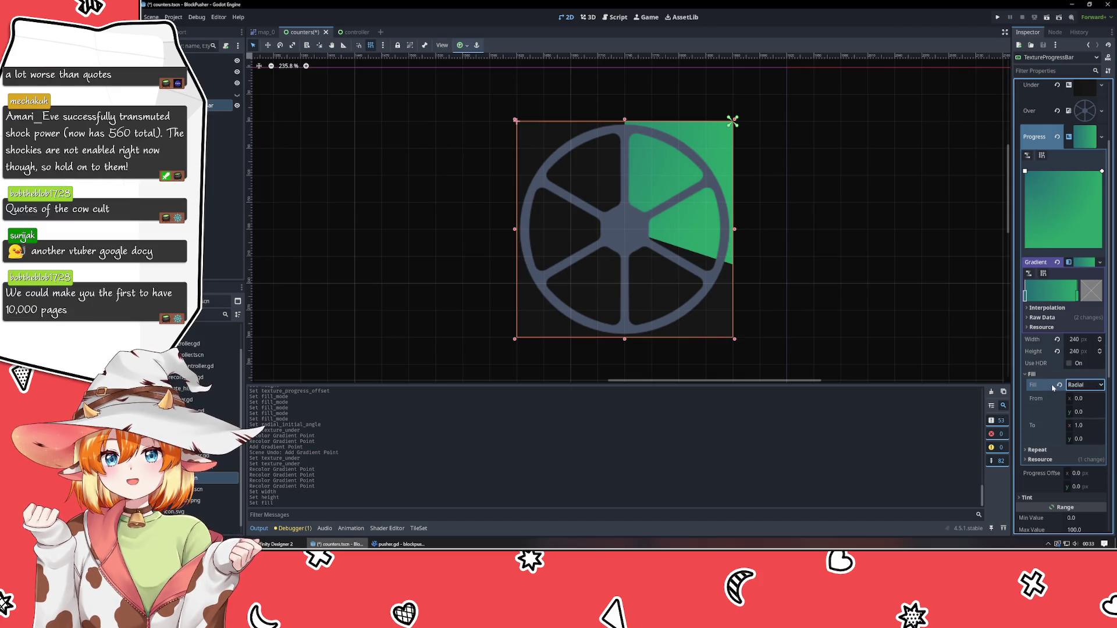
Step: Set the radial gradient's From point to 0.5, 0.5 and collapse the Fill section
drag(1025, 172, 1064, 211)
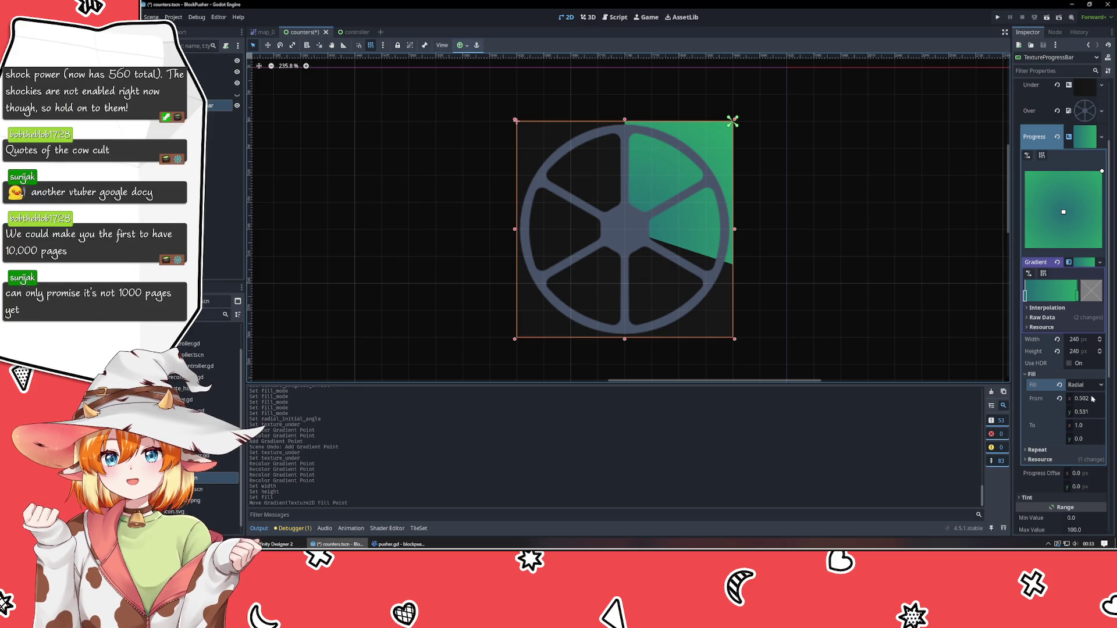
click(1084, 398)
key(BackSpace)
text(0.5)
key(Tab)
text(0.5)
key(Tab)
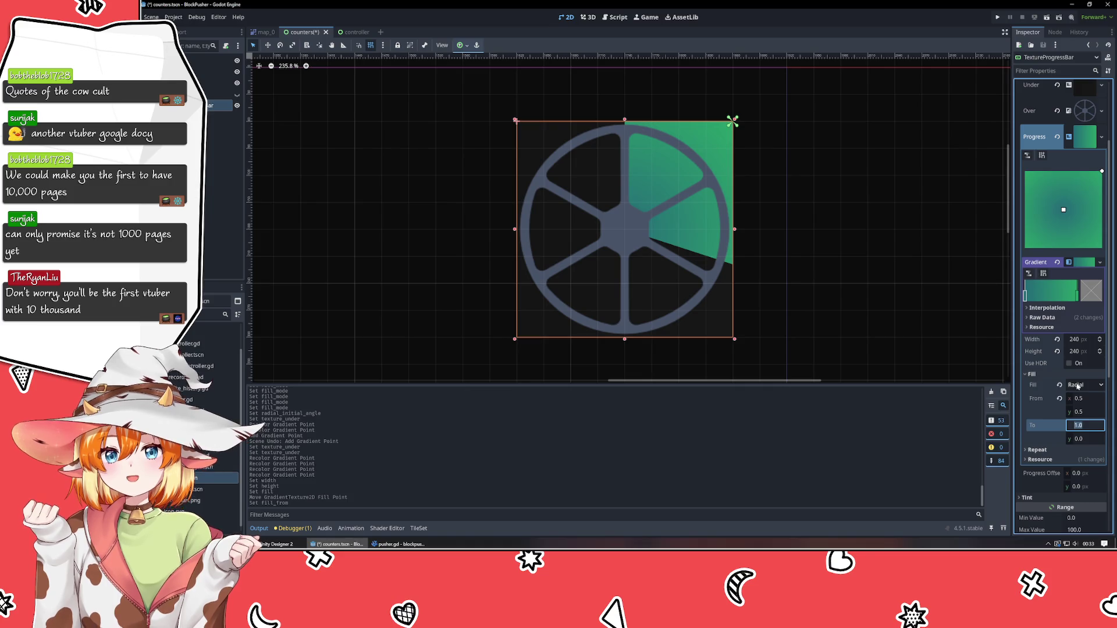
click(1037, 412)
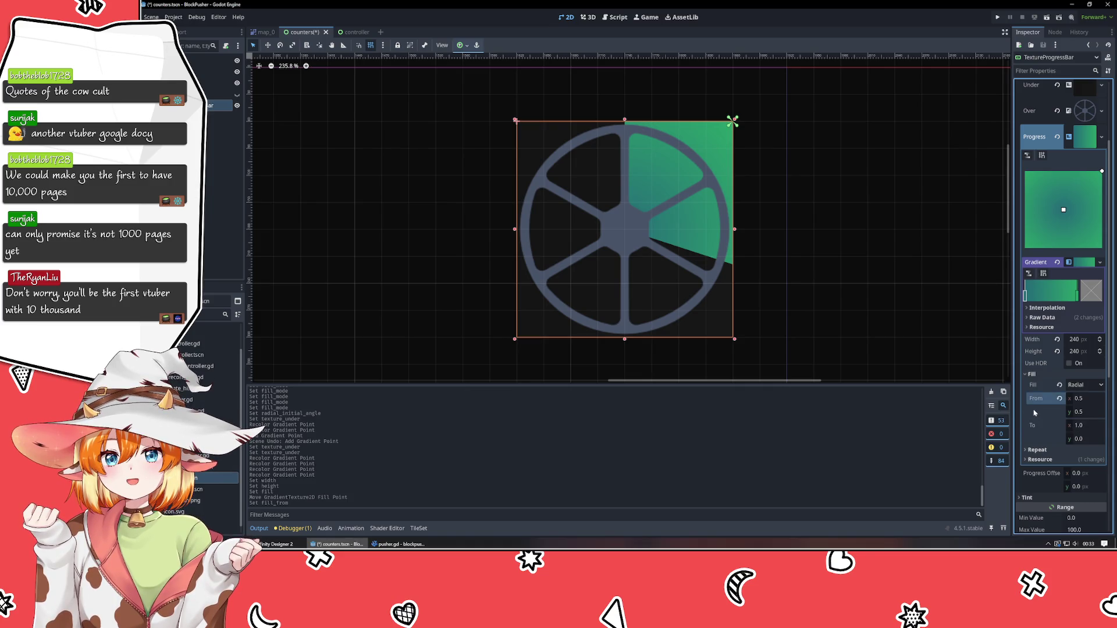
click(1040, 375)
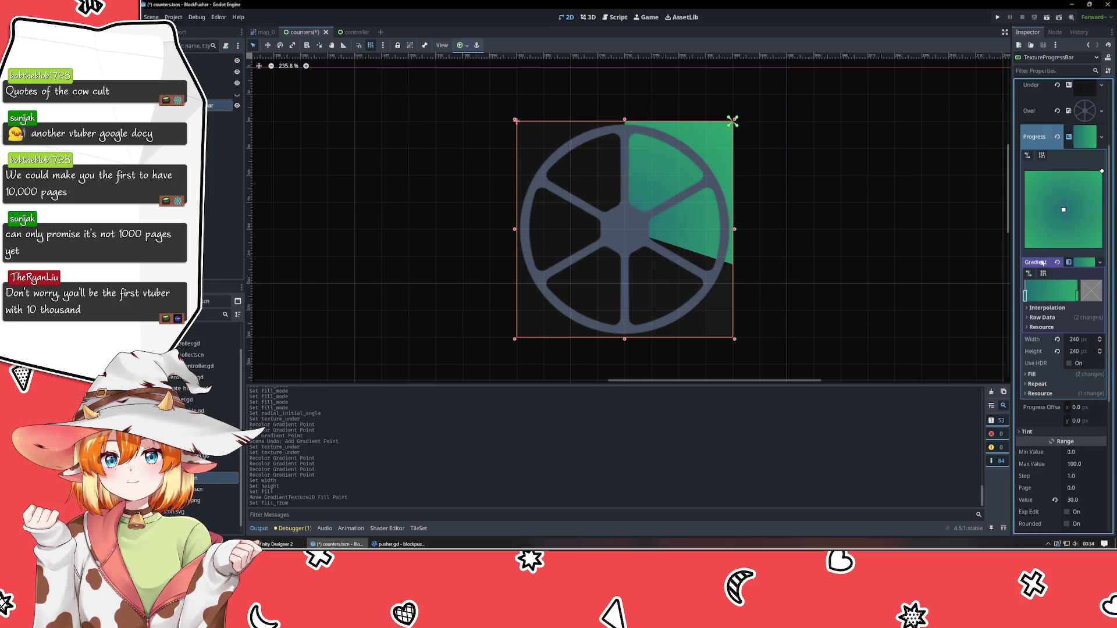
Step: Add alpha-0 stops to the Progress gradient so the green fades to transparent
drag(1078, 295, 1051, 296)
double_click(1071, 301)
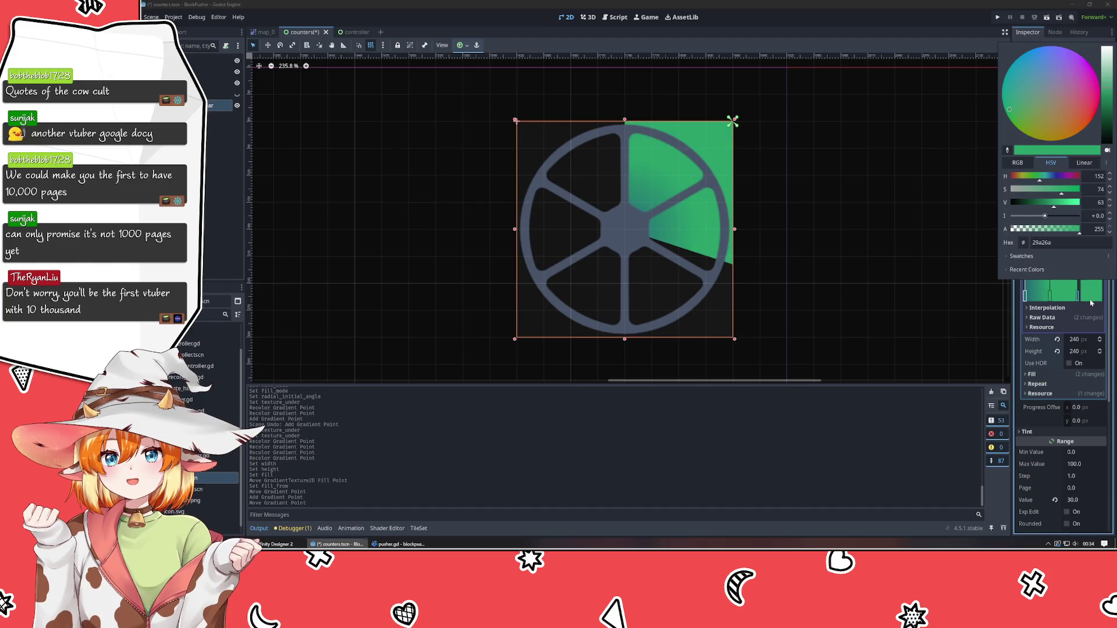
drag(1044, 229, 969, 232)
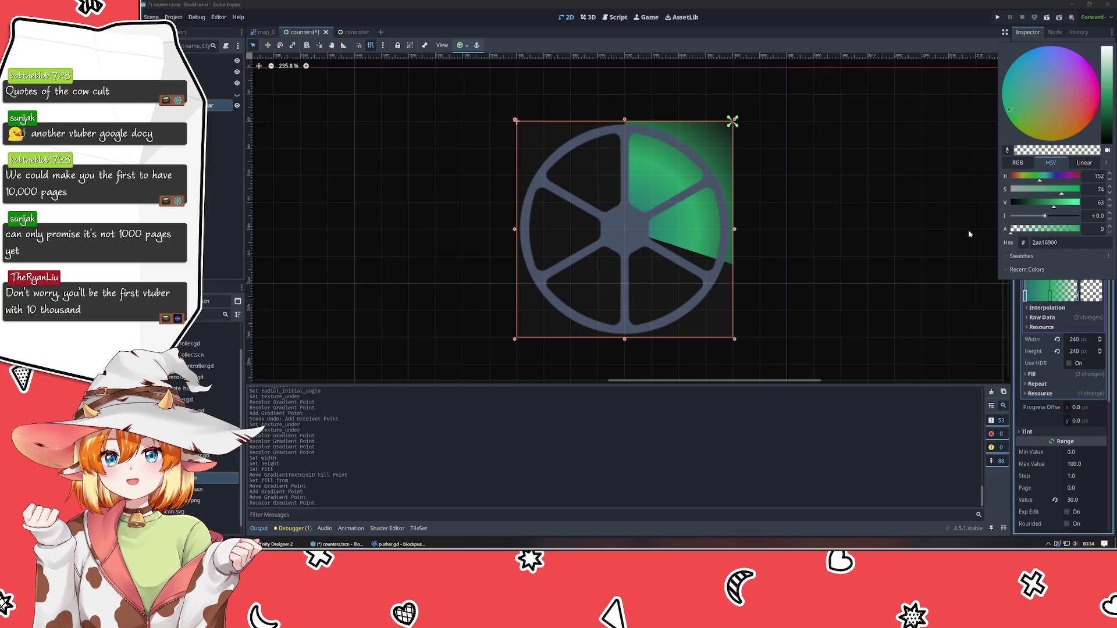
click(1070, 288)
double_click(1069, 295)
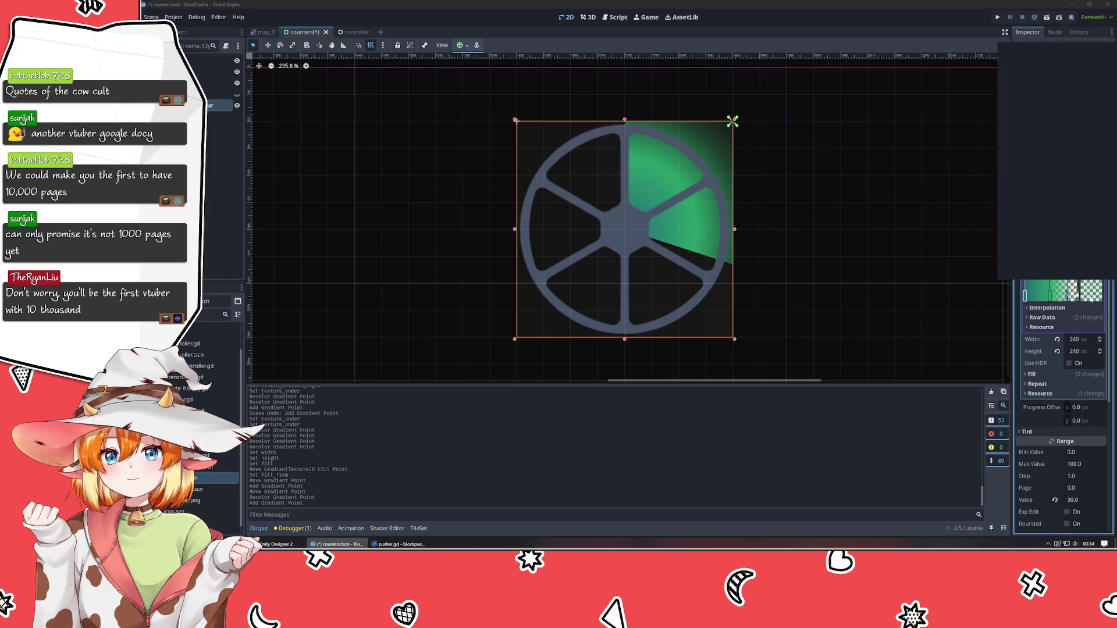
drag(1030, 229, 998, 236)
click(1091, 313)
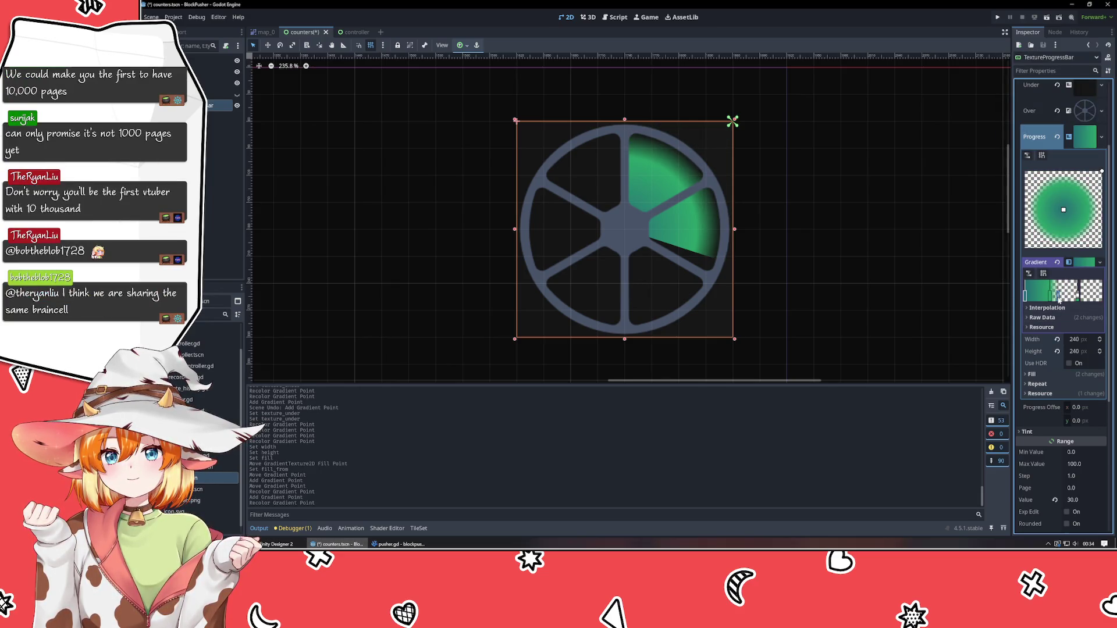
drag(1059, 299, 1056, 299)
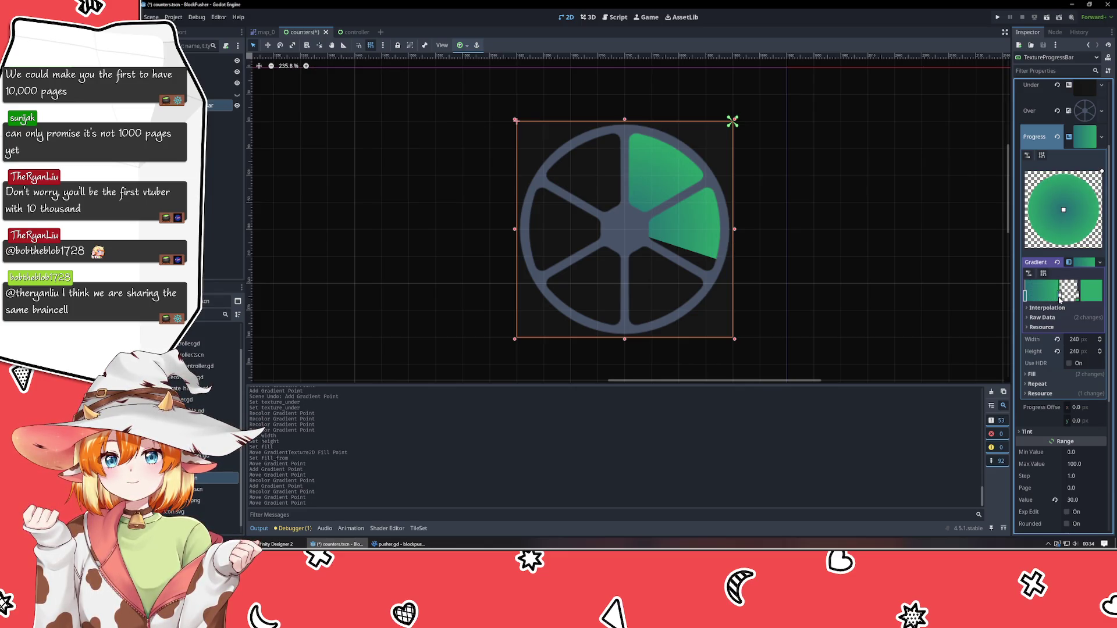
click(820, 225)
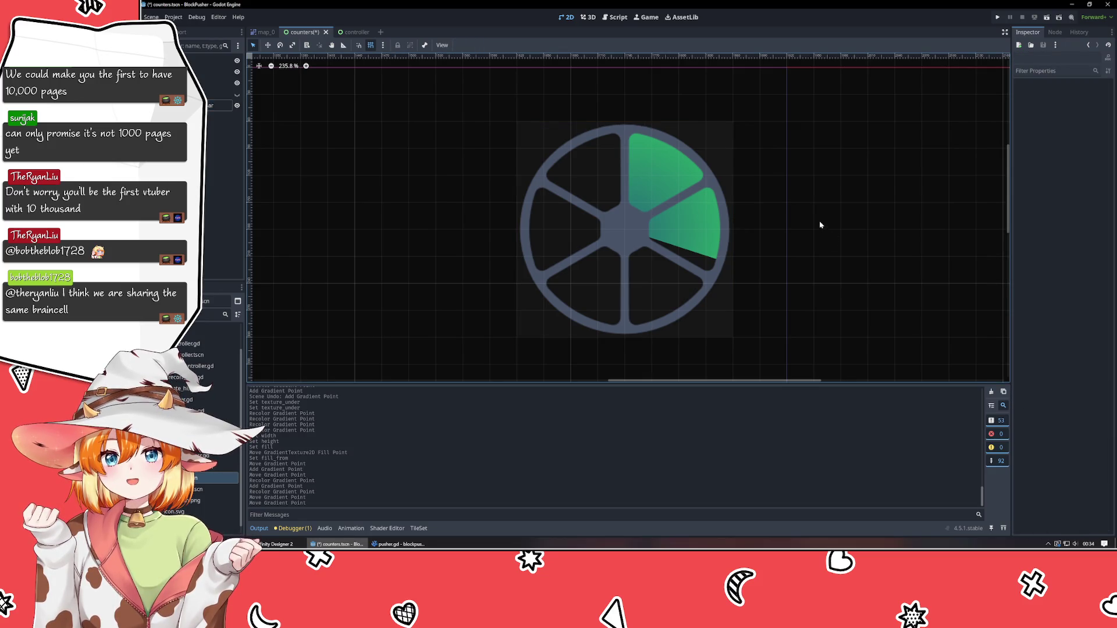
Step: Reselect the wheel progress bar and expand the Under texture's gradient
click(716, 153)
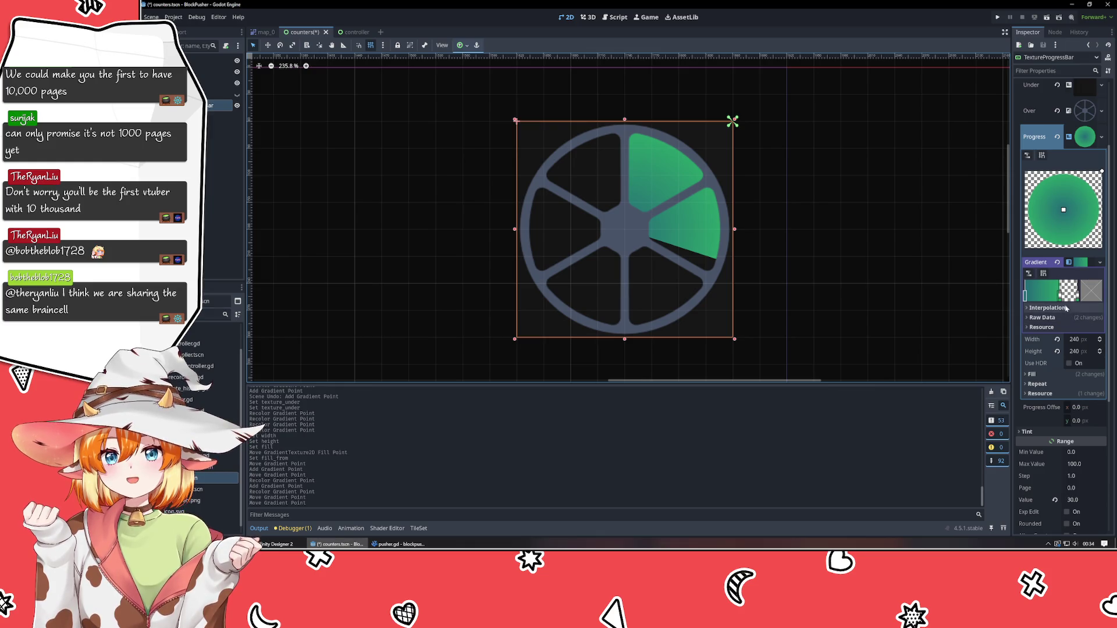
click(1061, 299)
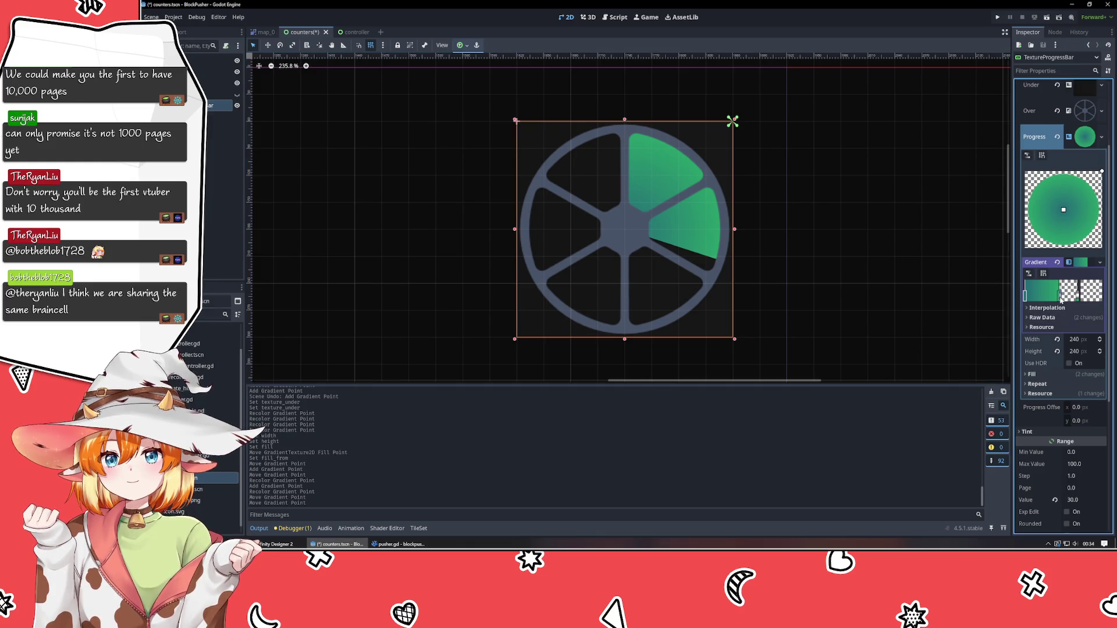
click(1041, 375)
click(1041, 375)
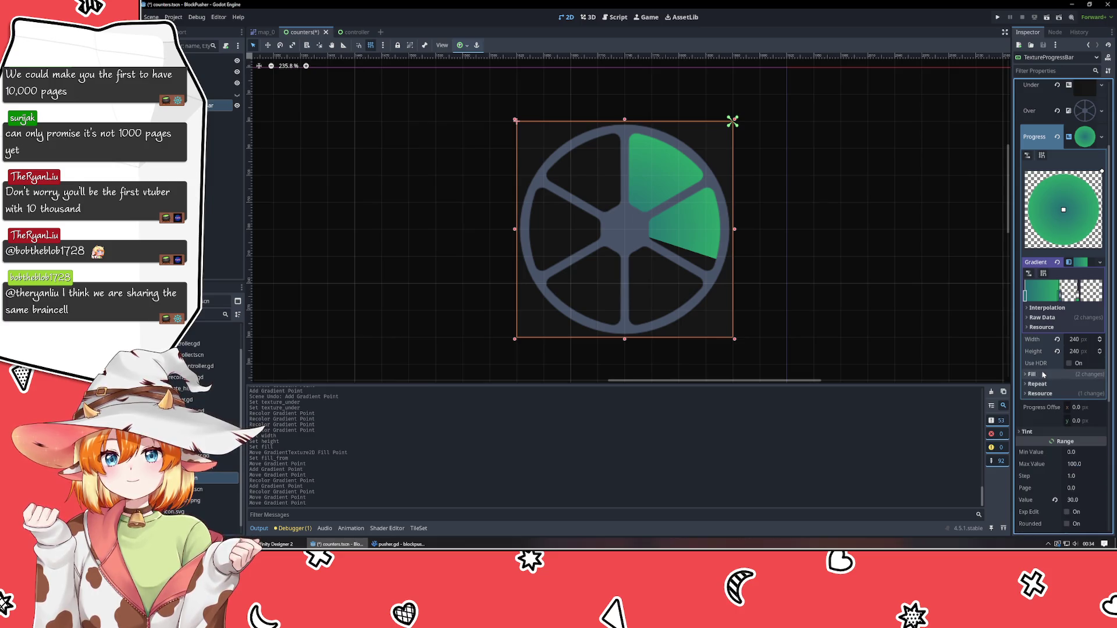
click(1040, 394)
click(1039, 394)
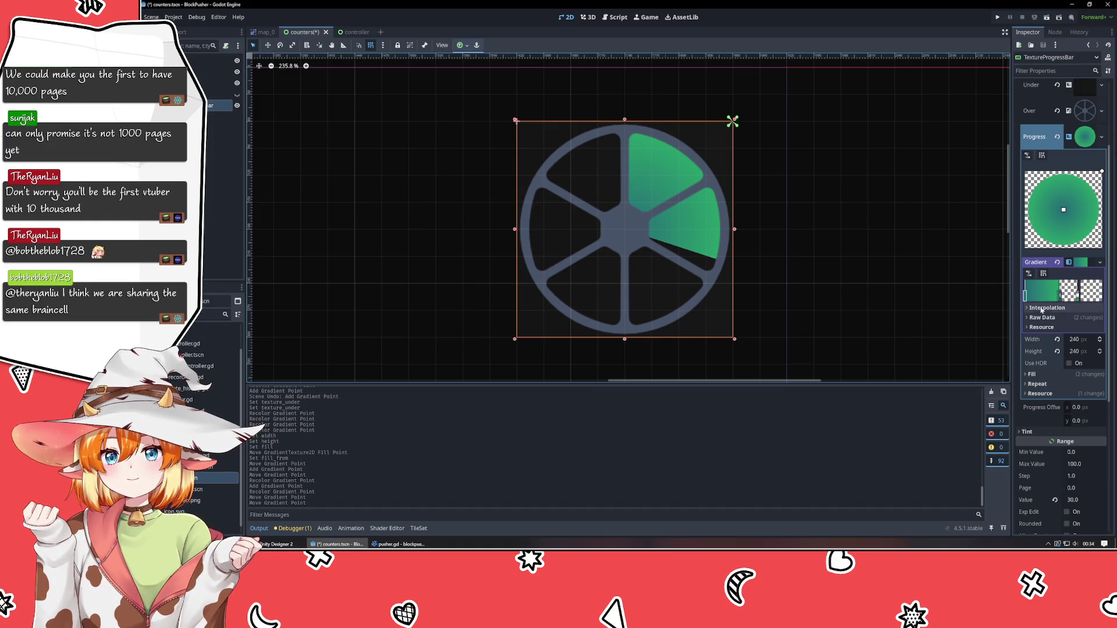
click(1053, 194)
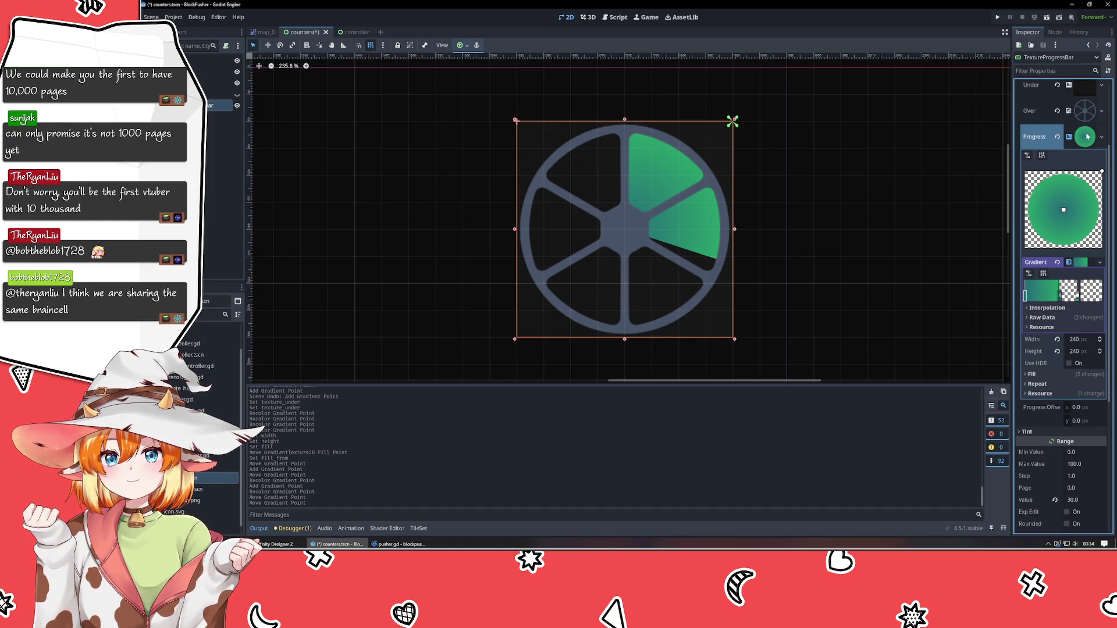
click(1085, 137)
click(1081, 119)
Step: Add a transparent outer stop to the Under gradient and adjust its fade
drag(1077, 273, 1052, 273)
click(1065, 274)
click(1091, 274)
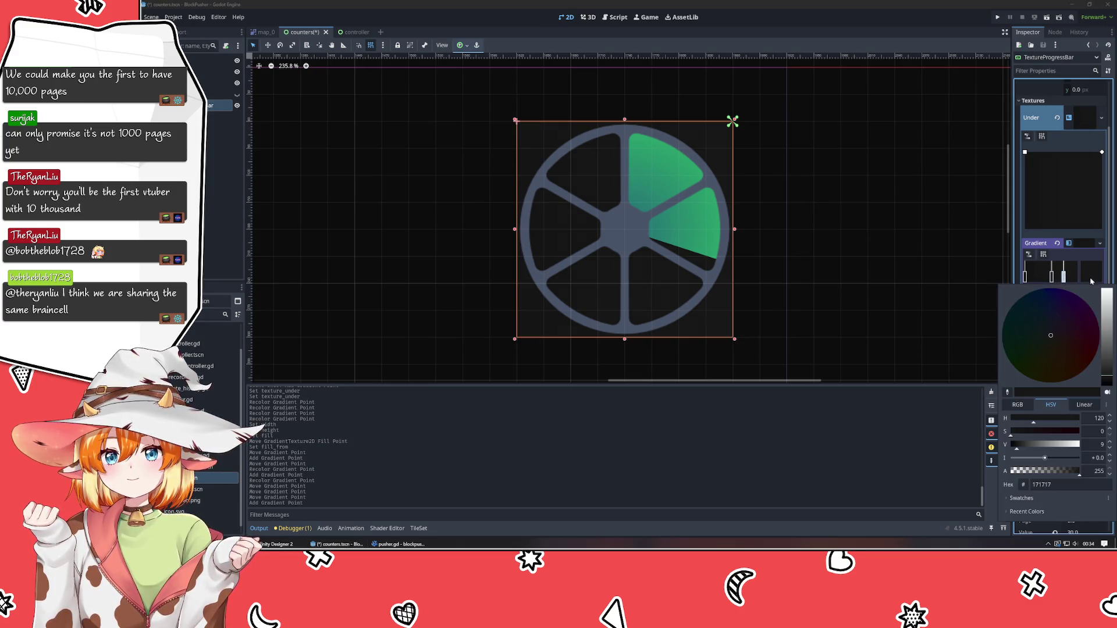
drag(1044, 470, 990, 465)
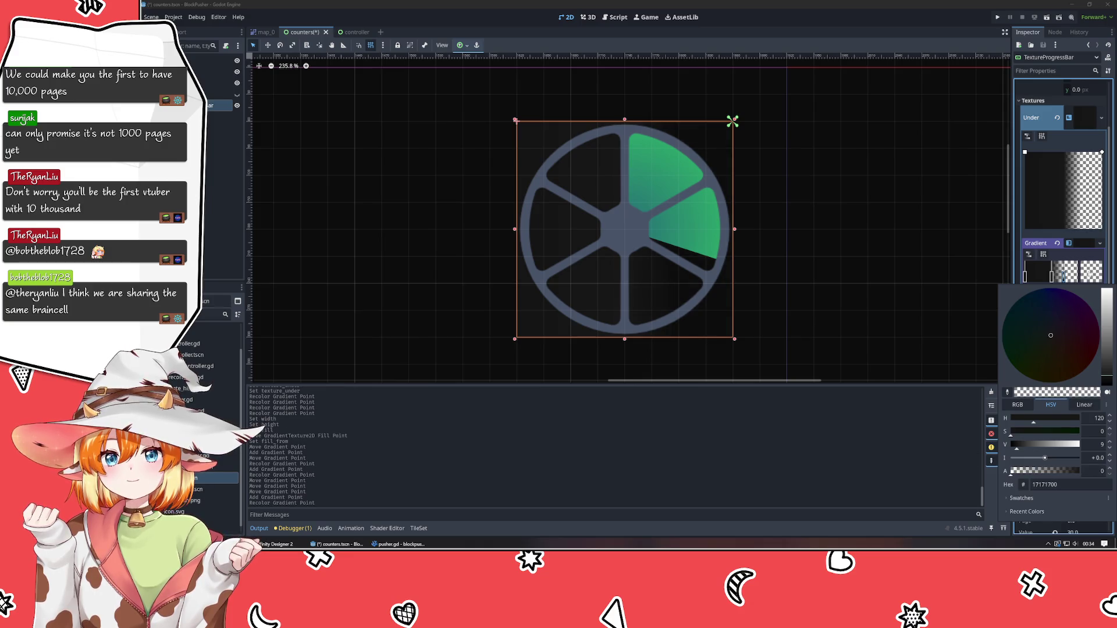
click(1051, 273)
drag(1052, 274, 1062, 282)
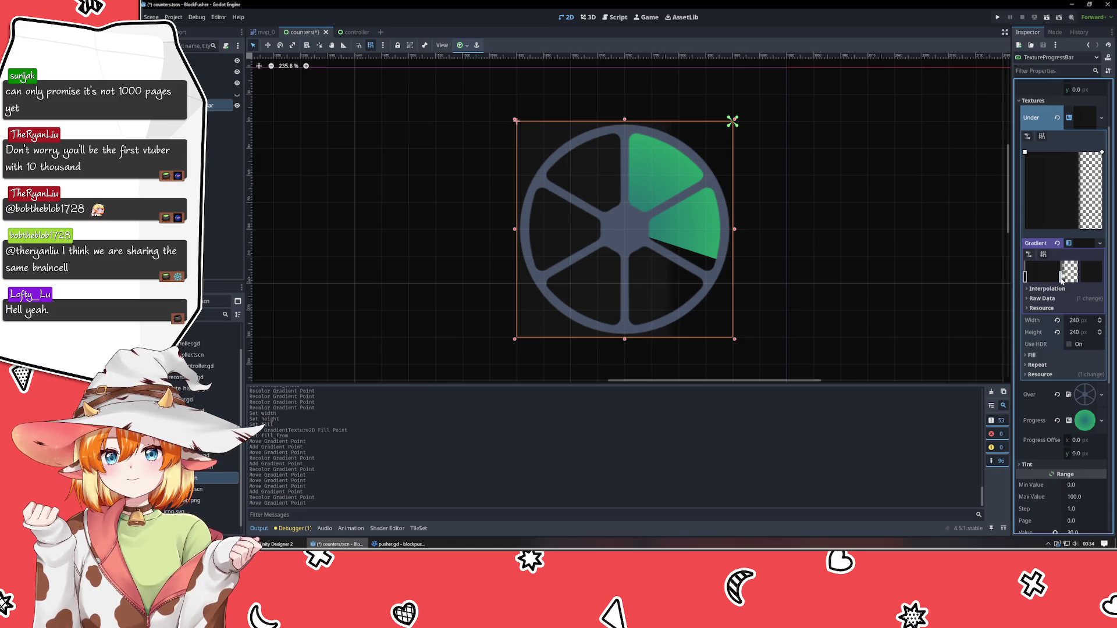
Step: Make the Under gradient fill radial with its From point at 0.5, 0.5
click(1041, 357)
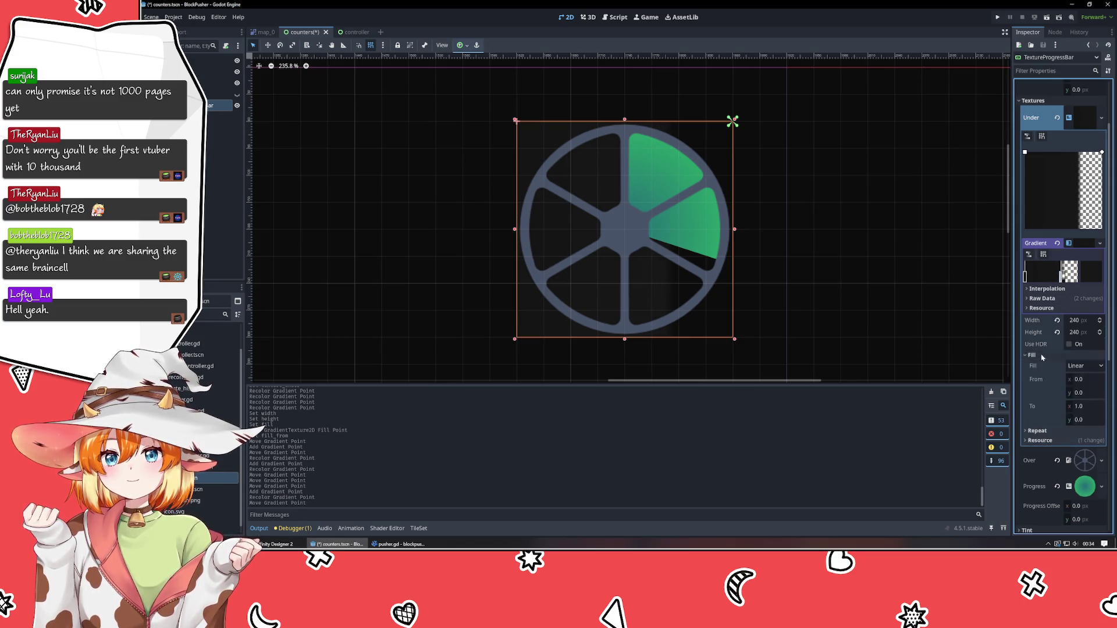
click(1079, 367)
click(1054, 385)
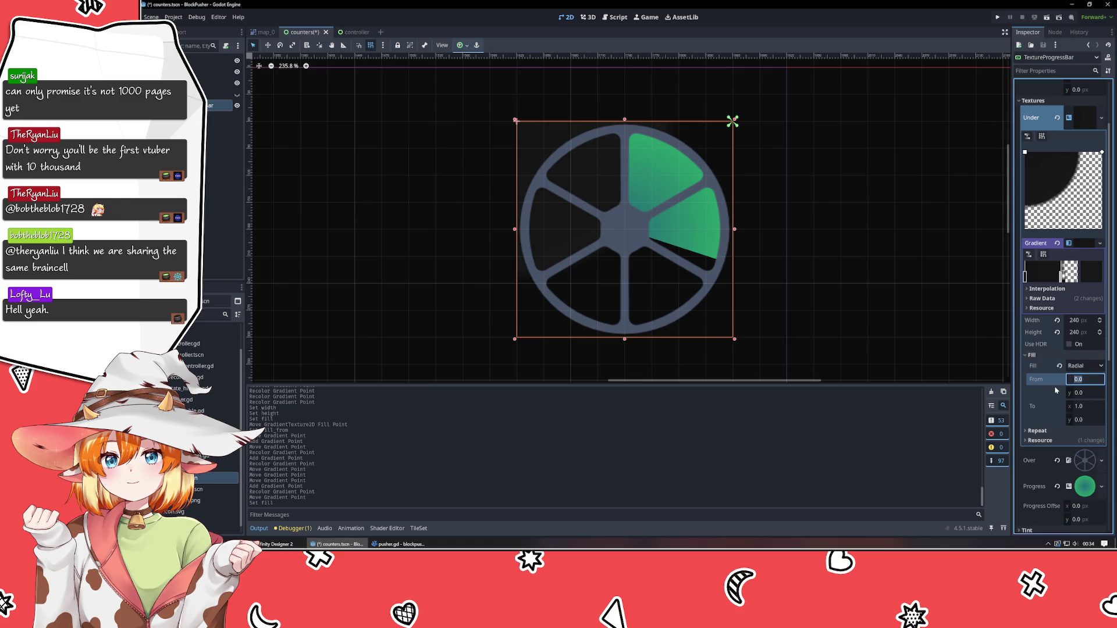
text(0.5)
key(Tab)
text(0.5)
key(Tab)
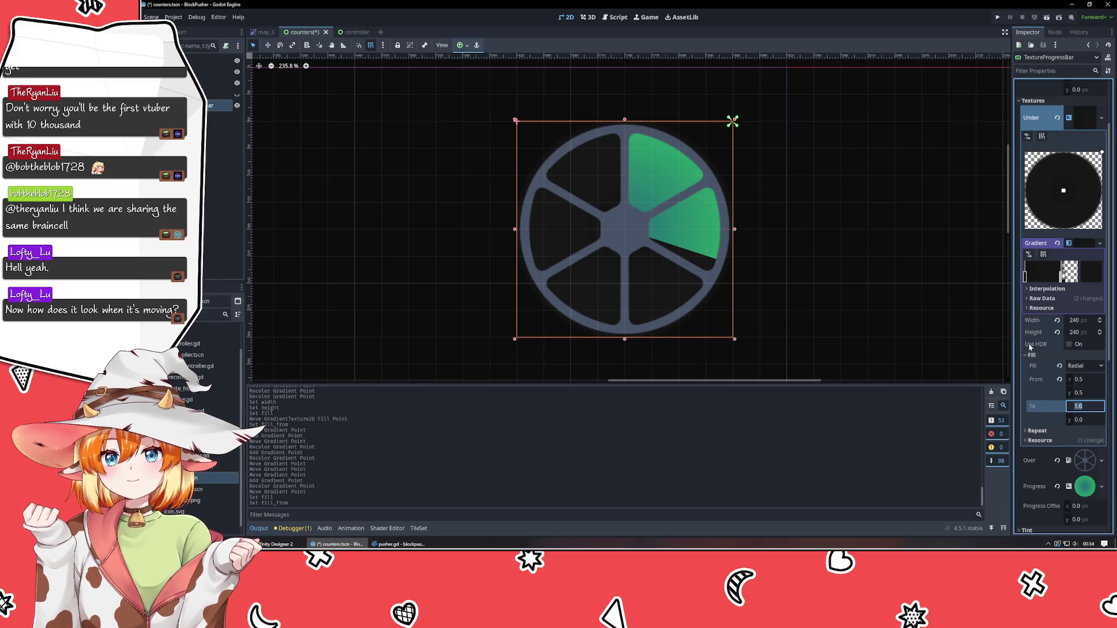
scroll(801, 121, up, 3)
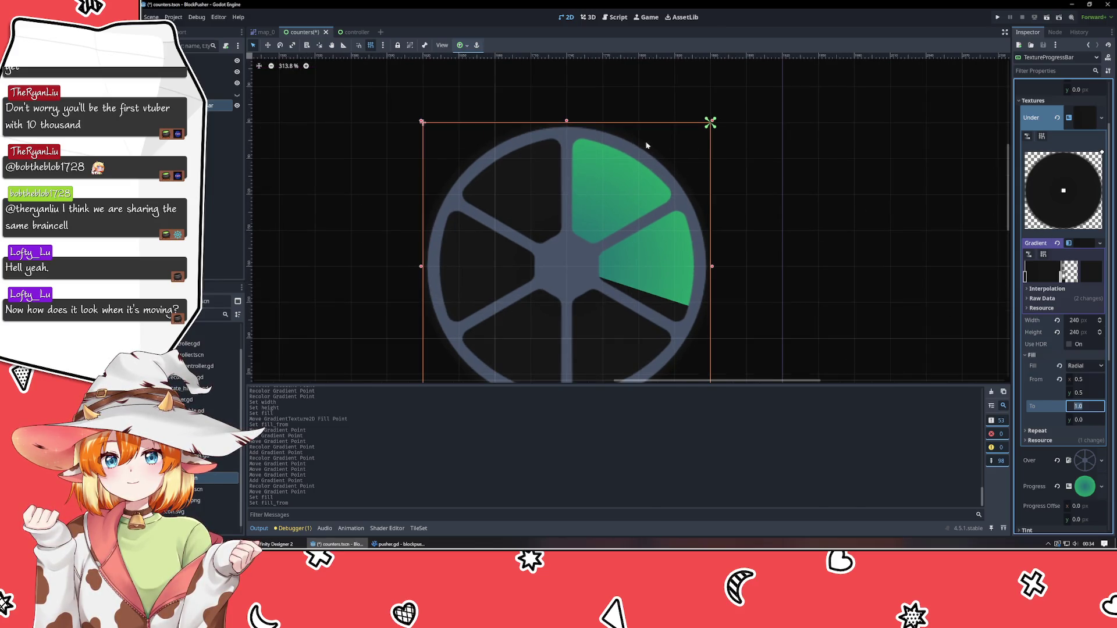
scroll(653, 146, up, 4)
Step: Lighten one Under gradient stop's colour to pale pink
drag(1077, 282, 1078, 284)
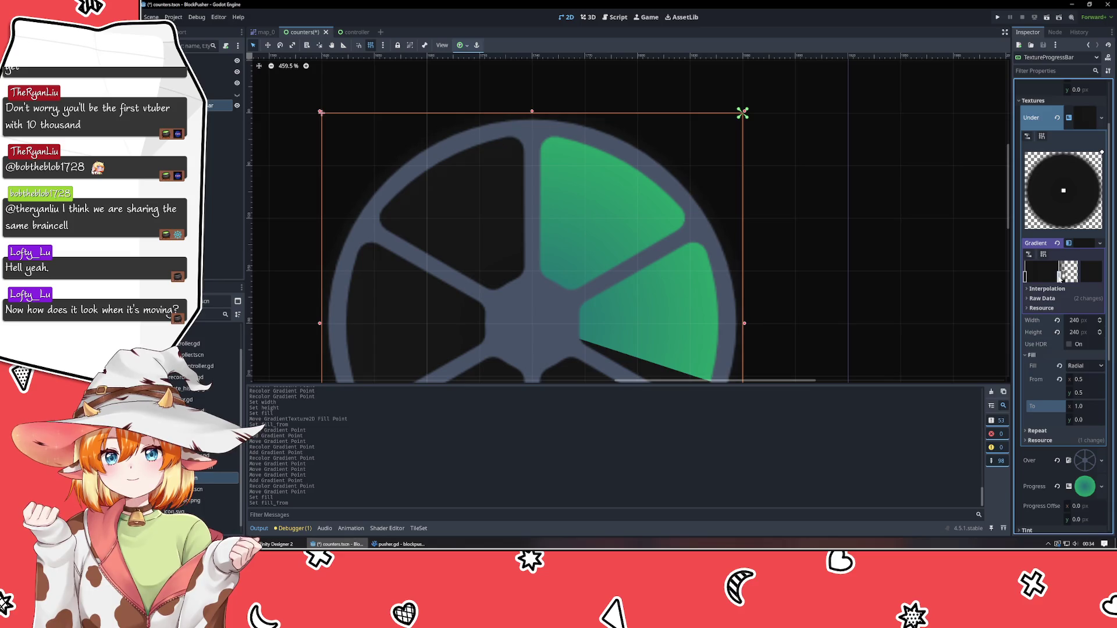
click(1091, 278)
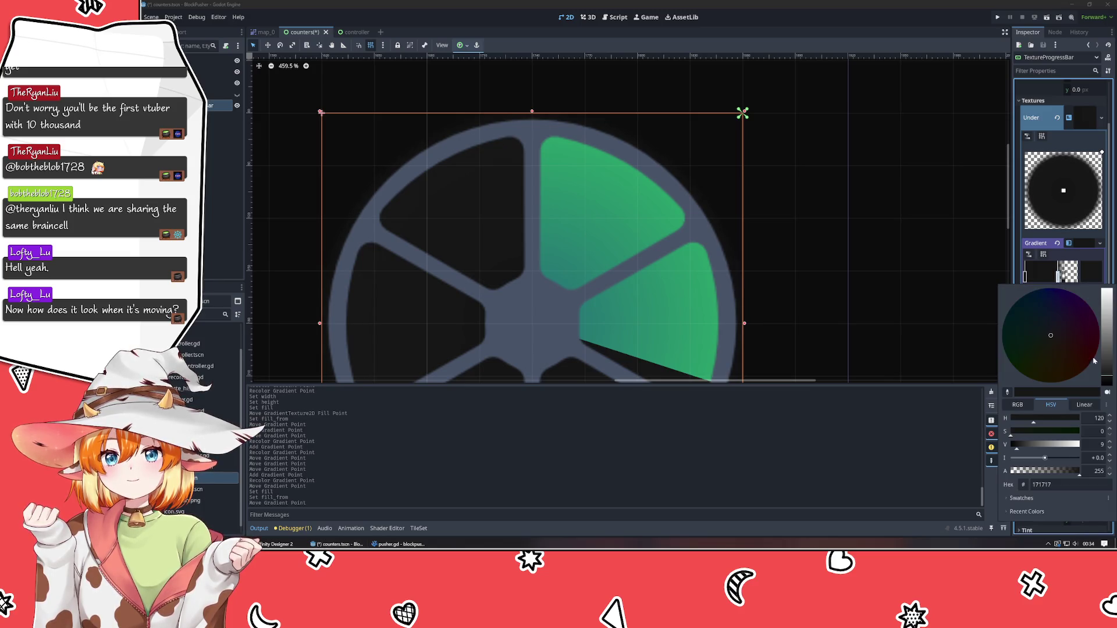
click(1069, 345)
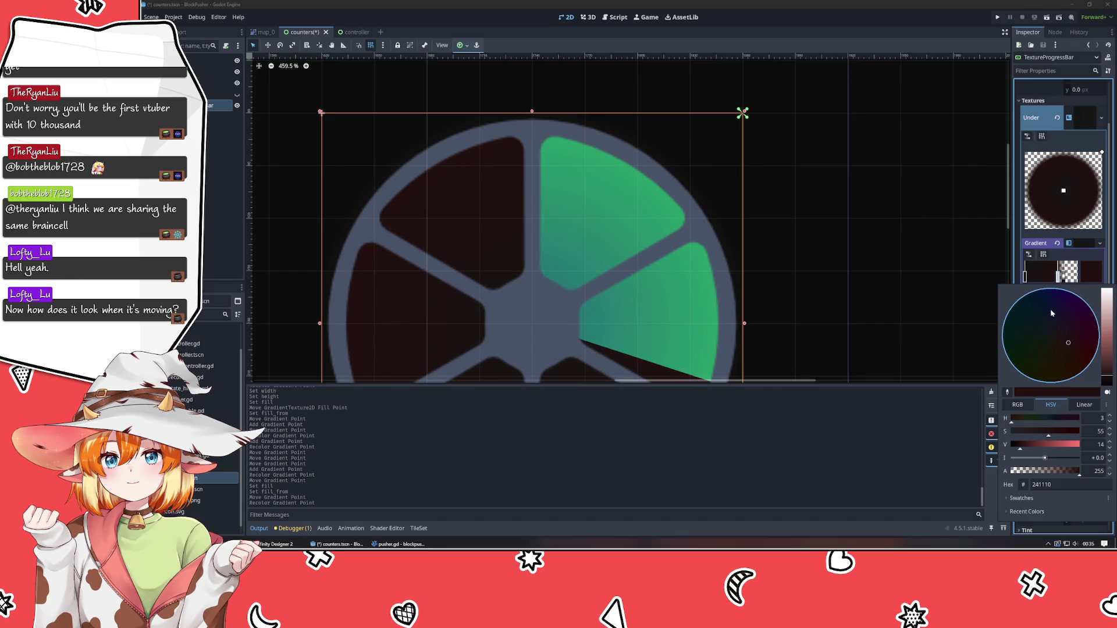
mouse_move(1113, 311)
mouse_down()
mouse_move(1107, 291)
mouse_move(1059, 283)
mouse_up()
key(Escape)
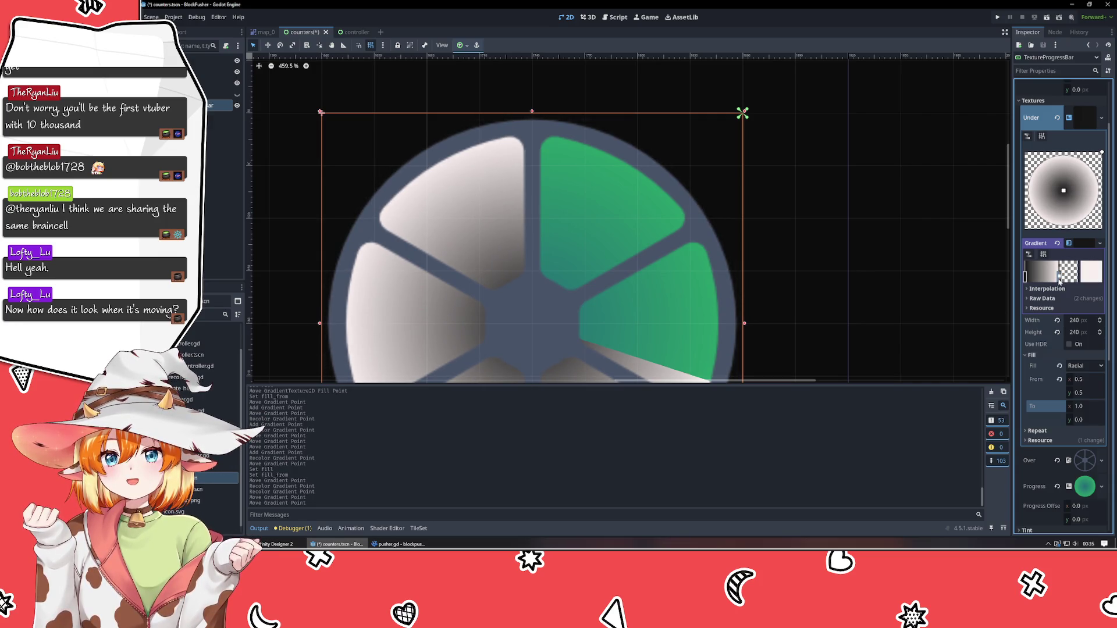
Step: Set the light Under stop to a neutral grey with hue 0 and saturation 0
click(1082, 280)
drag(1105, 373, 1105, 383)
click(1090, 419)
text(0)
key(Tab)
text(0)
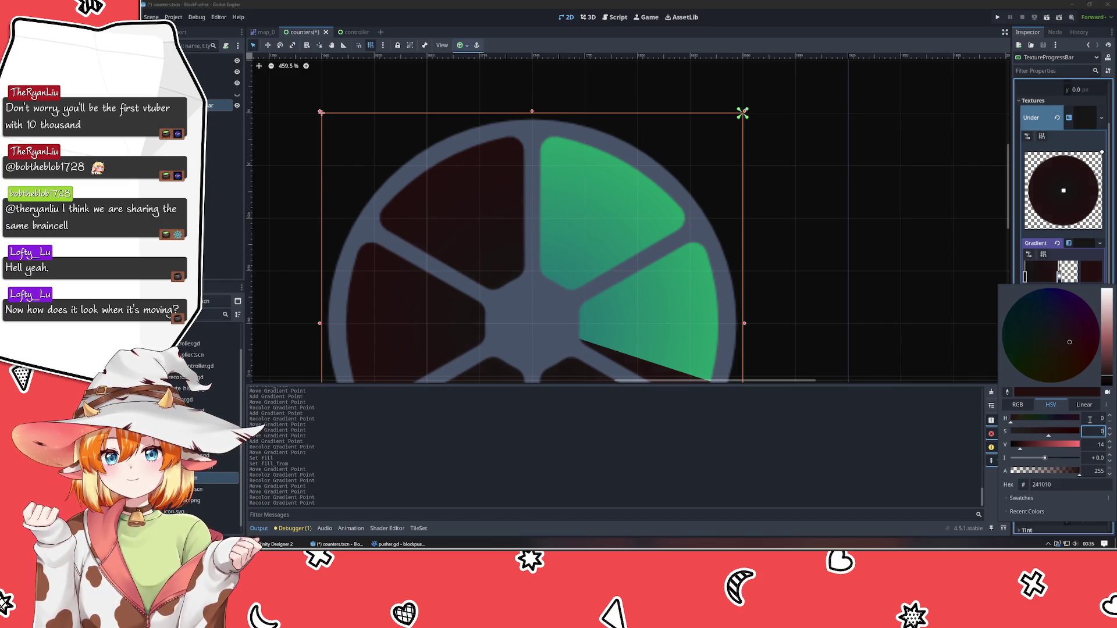
key(Tab)
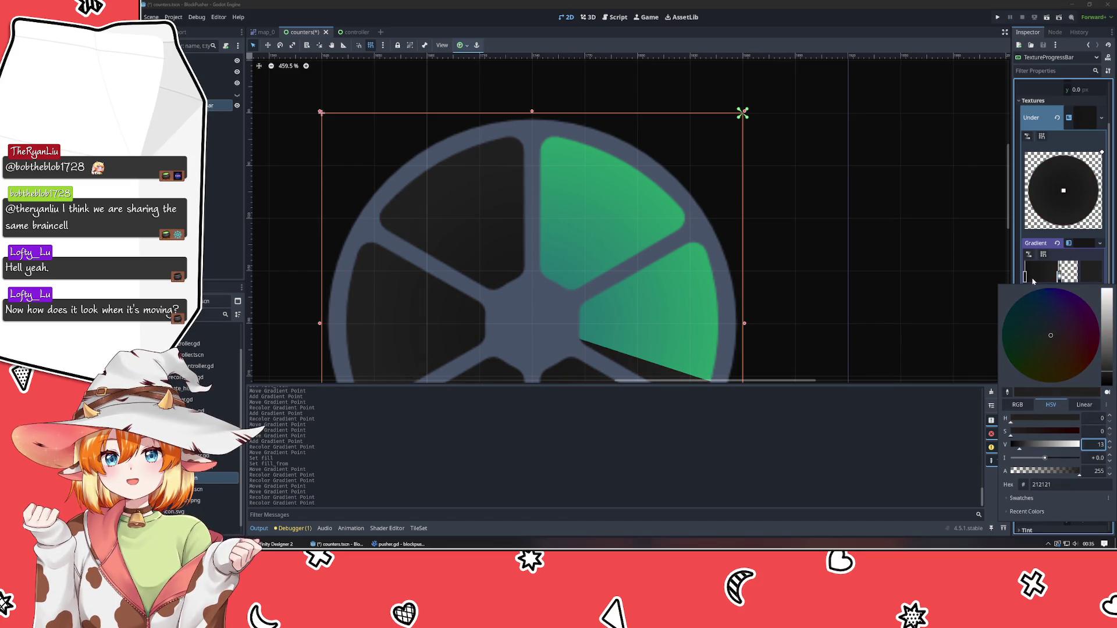
click(1026, 277)
Step: Darken the left Under stop to brightness 13, then expand the Progress texture
click(1025, 278)
click(1101, 280)
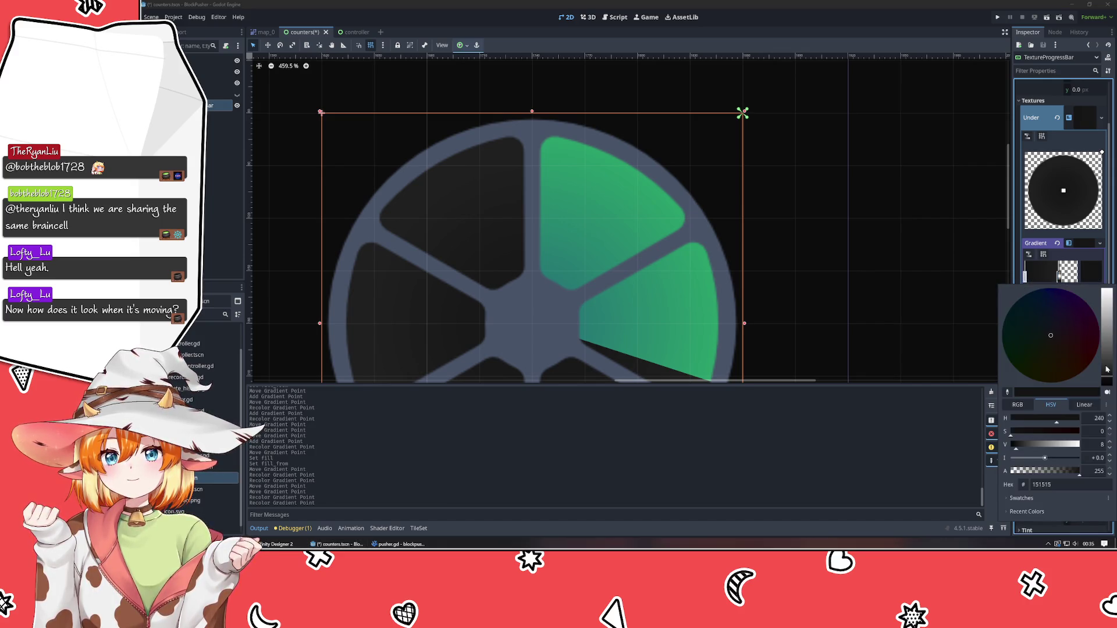
text(13)
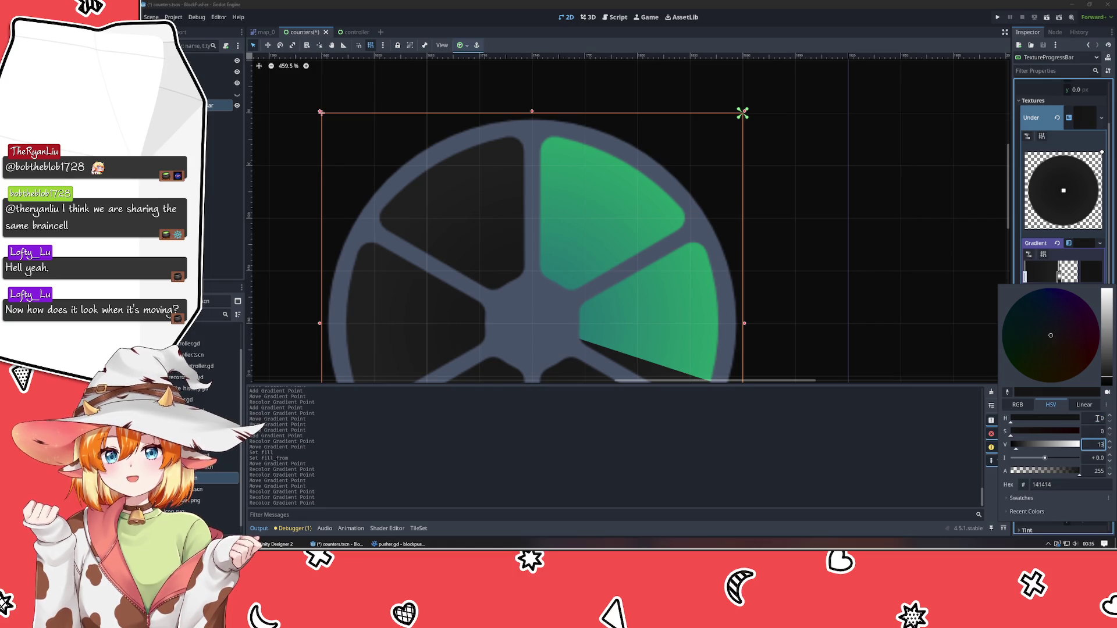
key(Return)
click(1082, 118)
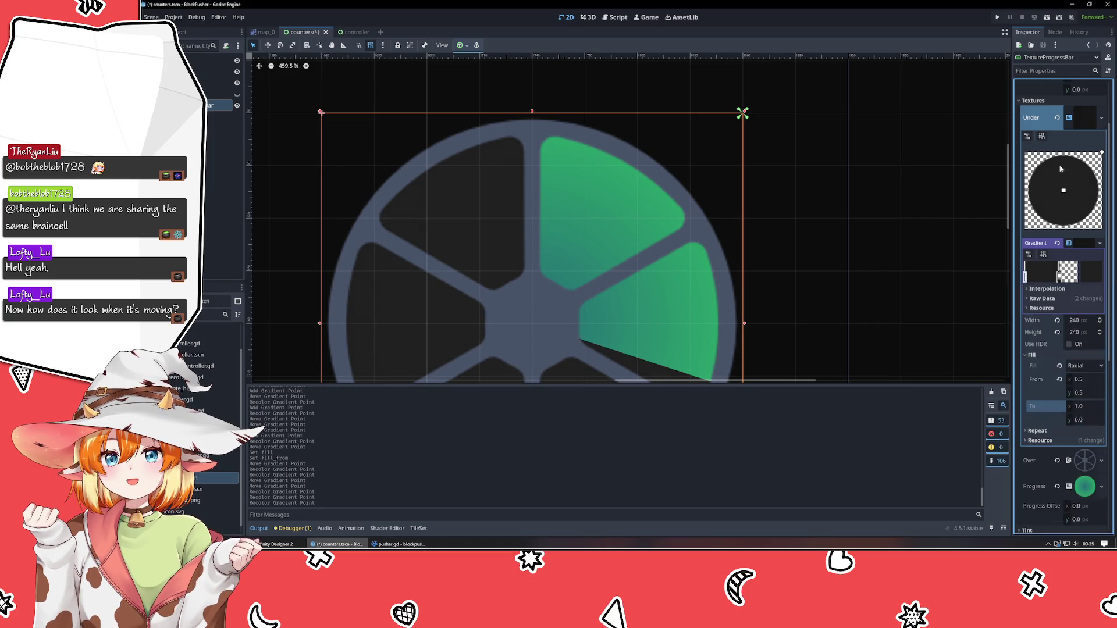
click(1083, 118)
click(1086, 170)
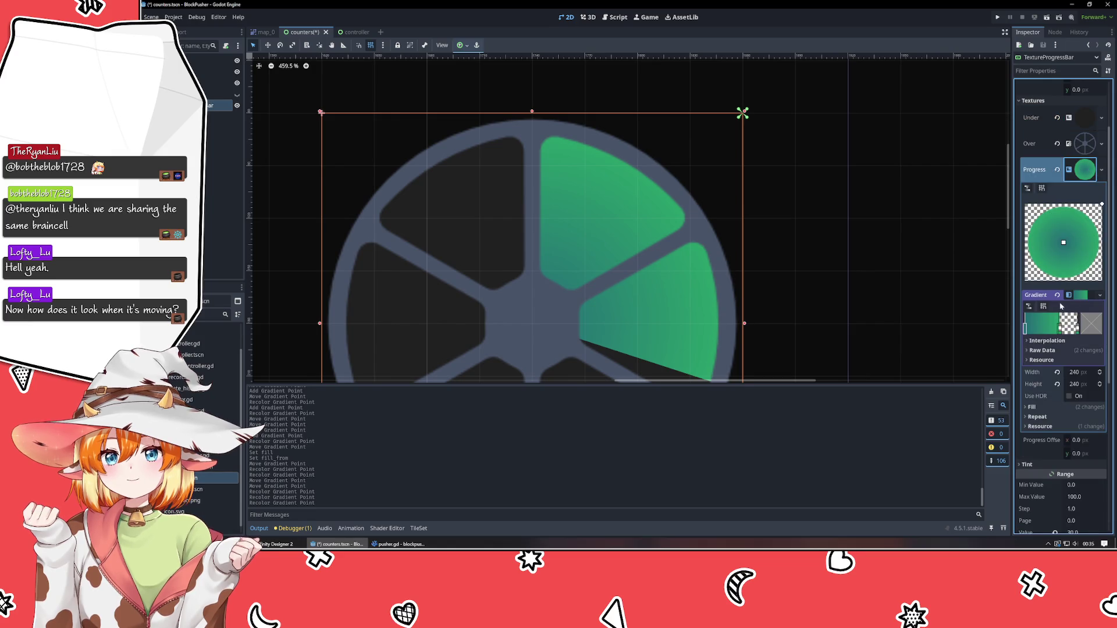
Step: Delete the transparent Progress gradient stop and reselect the wheel progress bar
click(1081, 332)
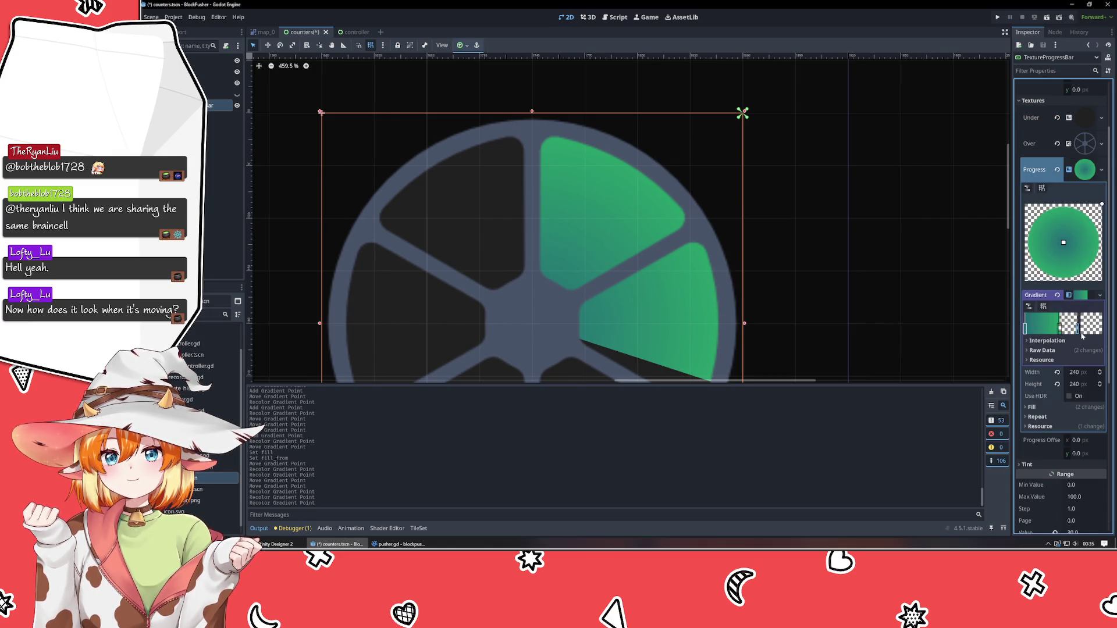
right_click(1081, 334)
click(1059, 333)
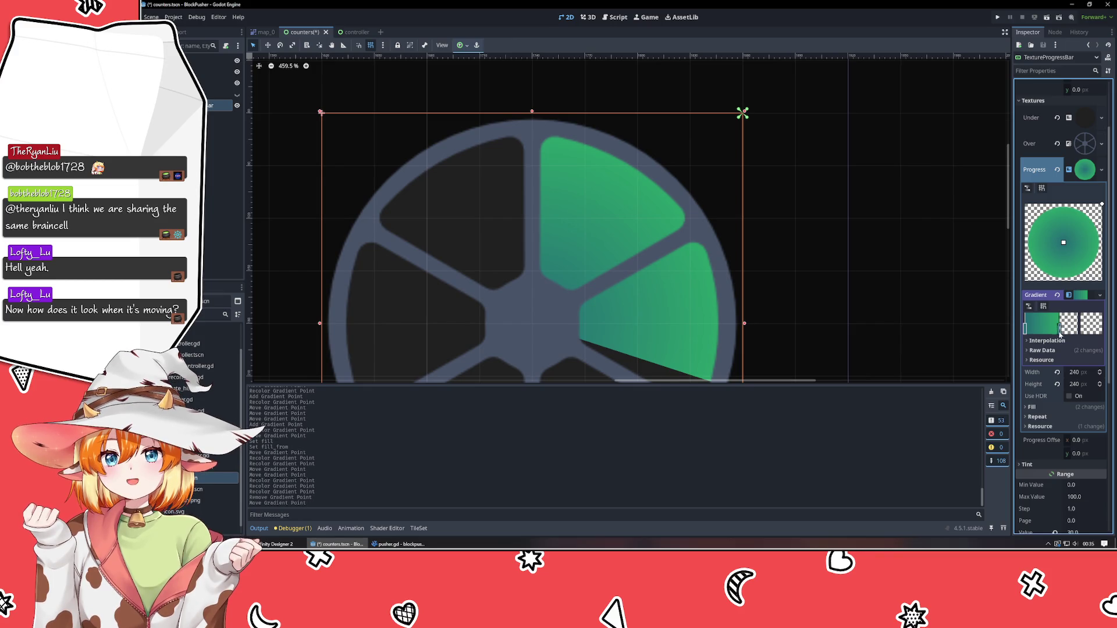
click(749, 274)
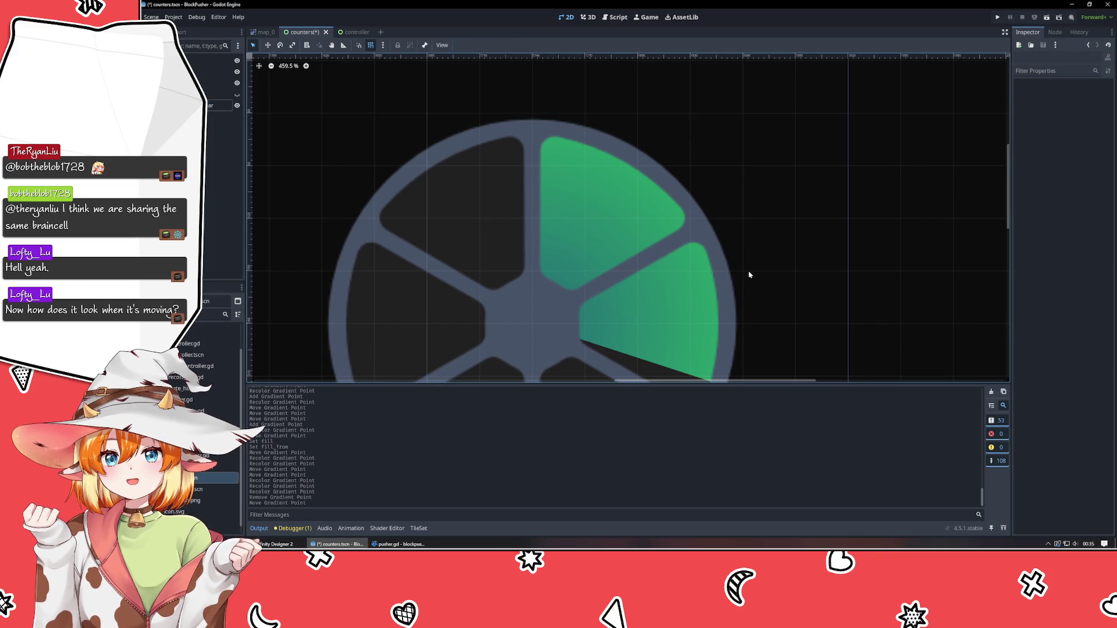
scroll(749, 274, down, 6)
scroll(750, 275, down, 1)
click(725, 284)
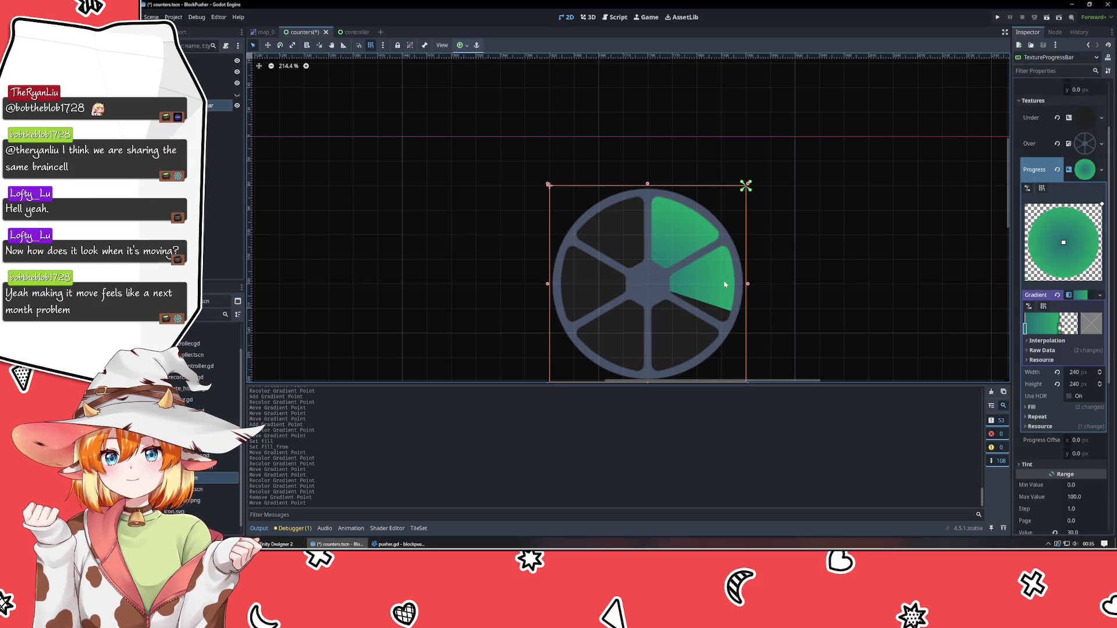
click(1077, 169)
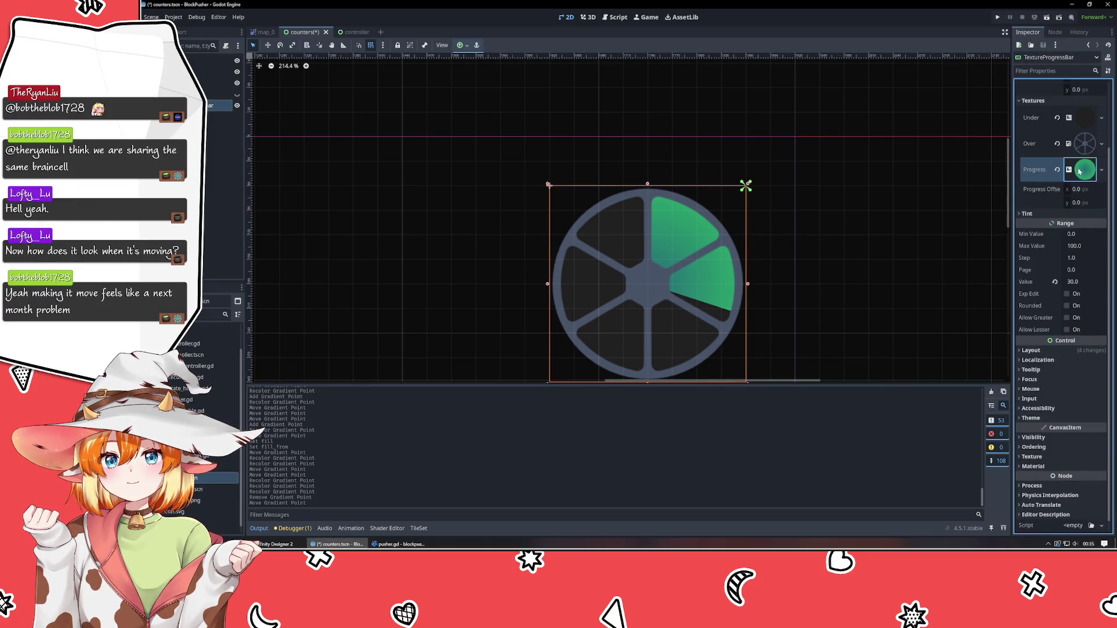
click(1033, 101)
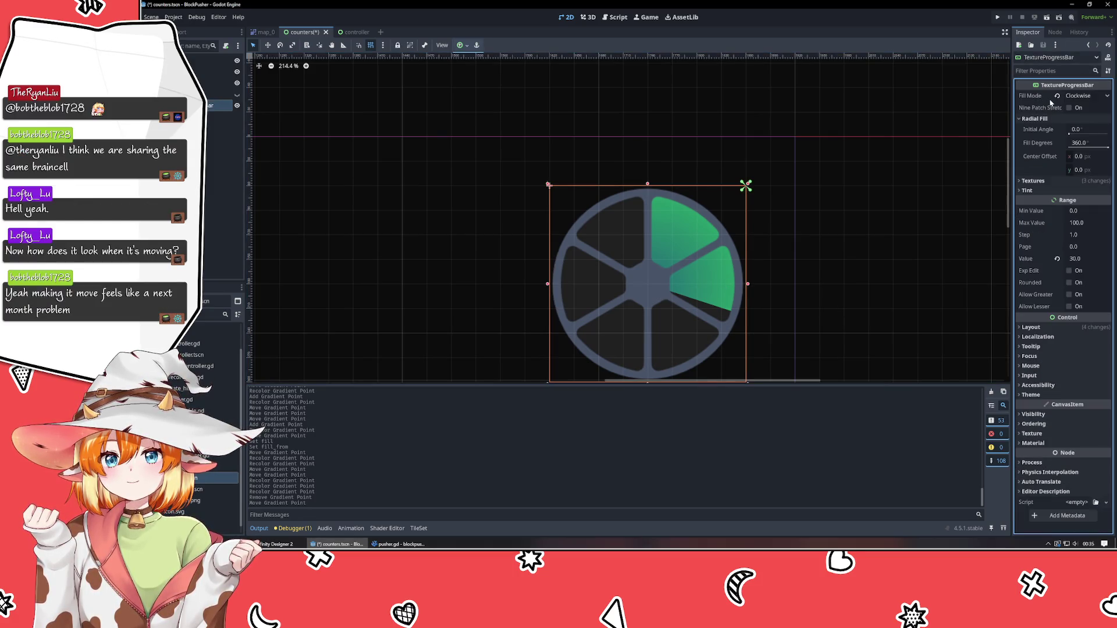
click(867, 272)
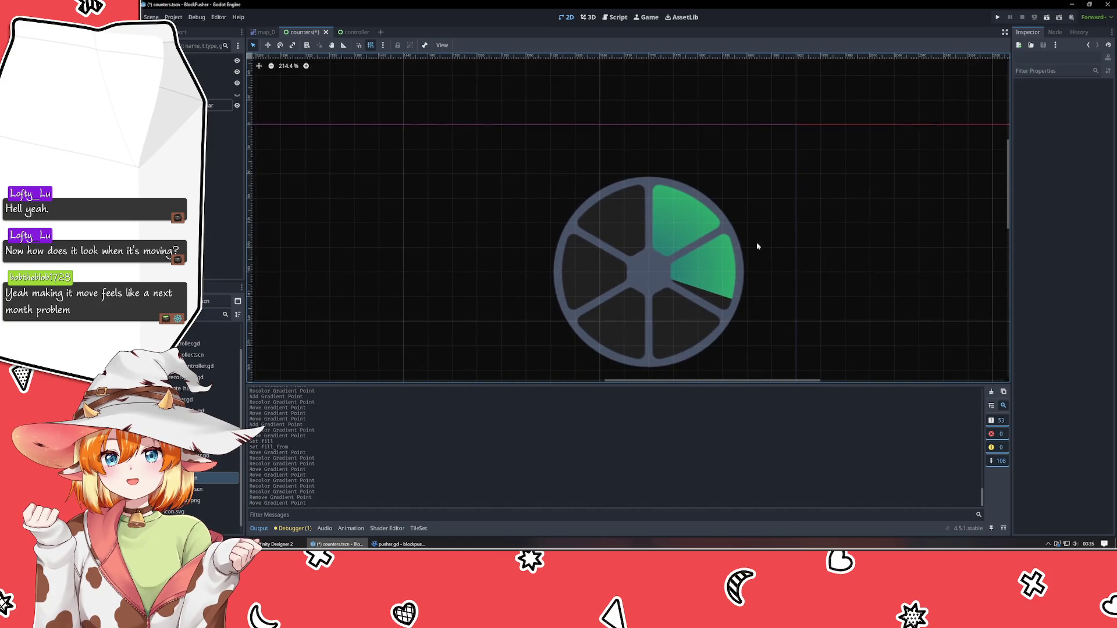
click(668, 233)
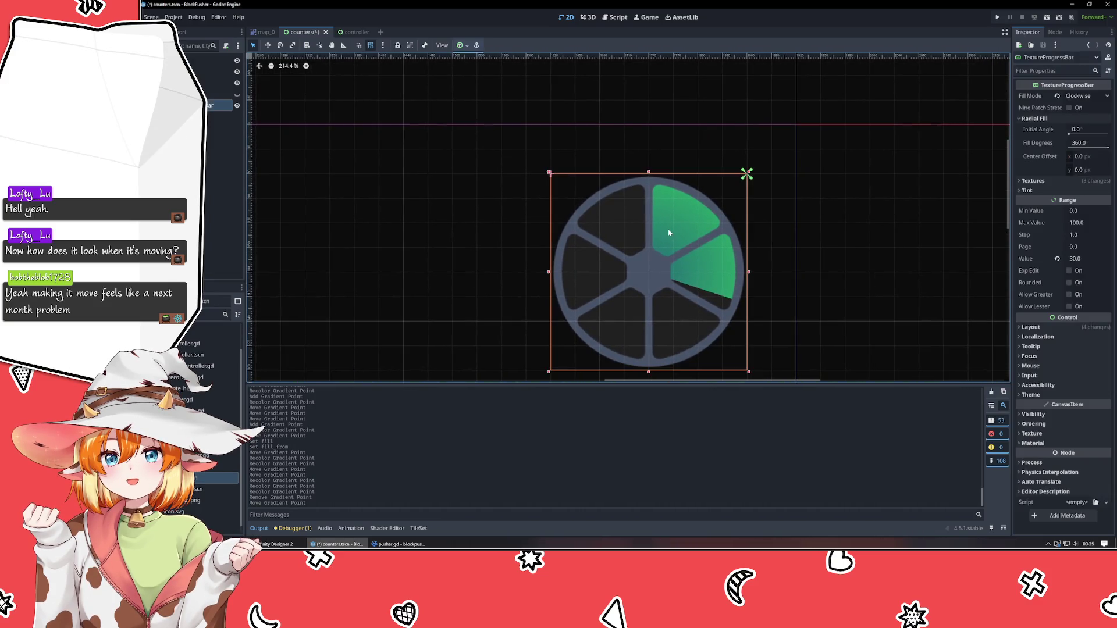
Step: Try fill values from 0 to 99 on the wheel, settling on 16
click(1074, 260)
key(Up)
key(Up)
key(Up)
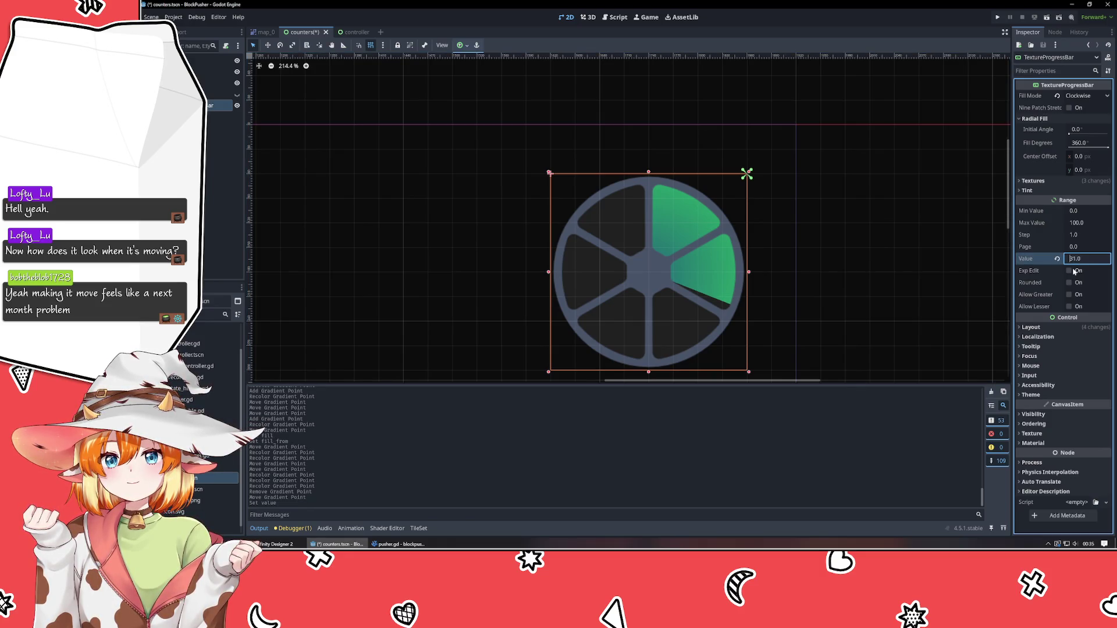
key(Up)
key(Up)
key(Up)
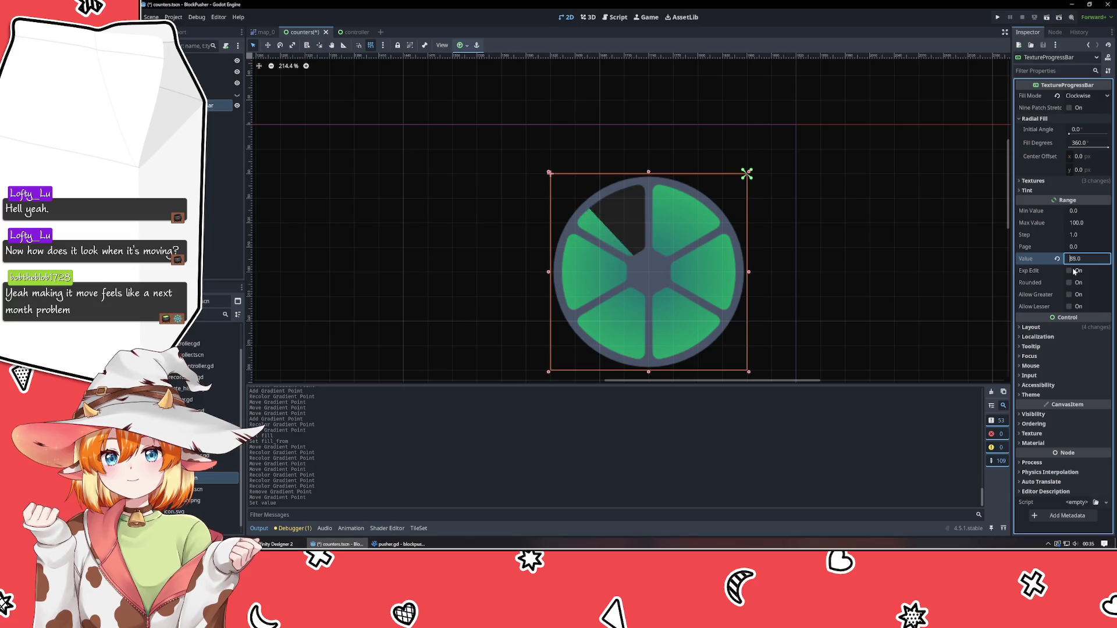
key(Down)
key(Down)
key(Down)
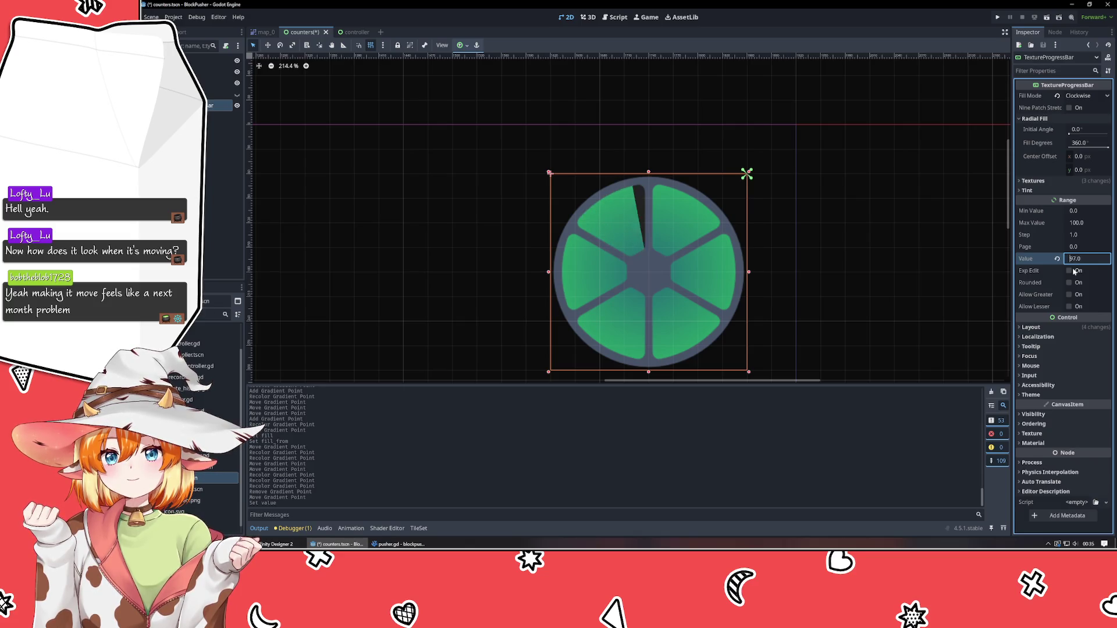
key(Down)
key(Down)
key(Down)
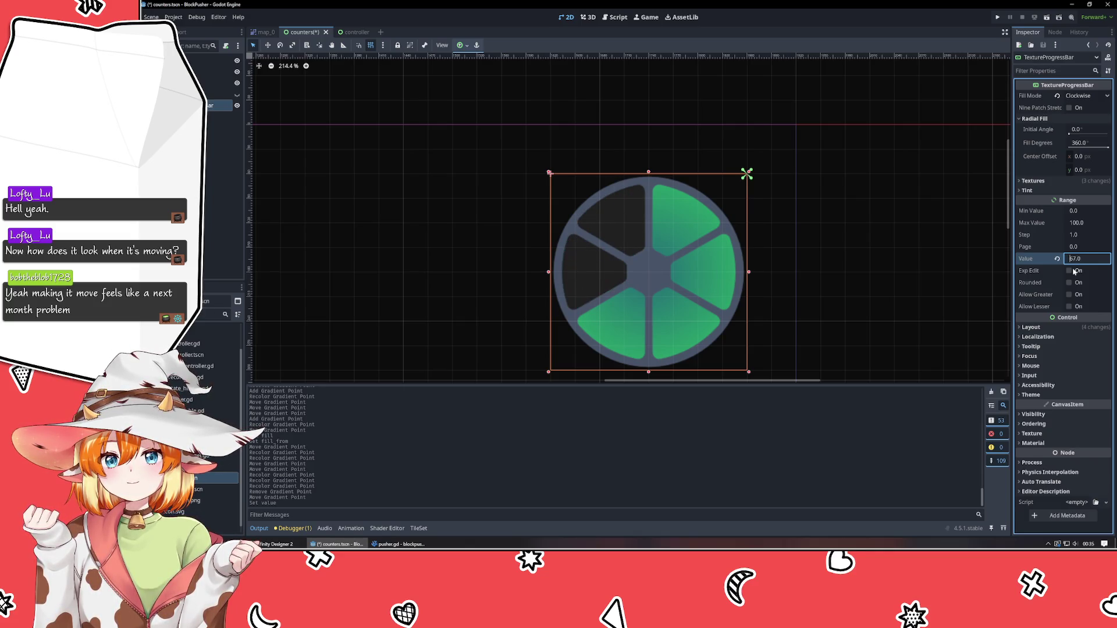
key(Down)
key(Down)
key(Down)
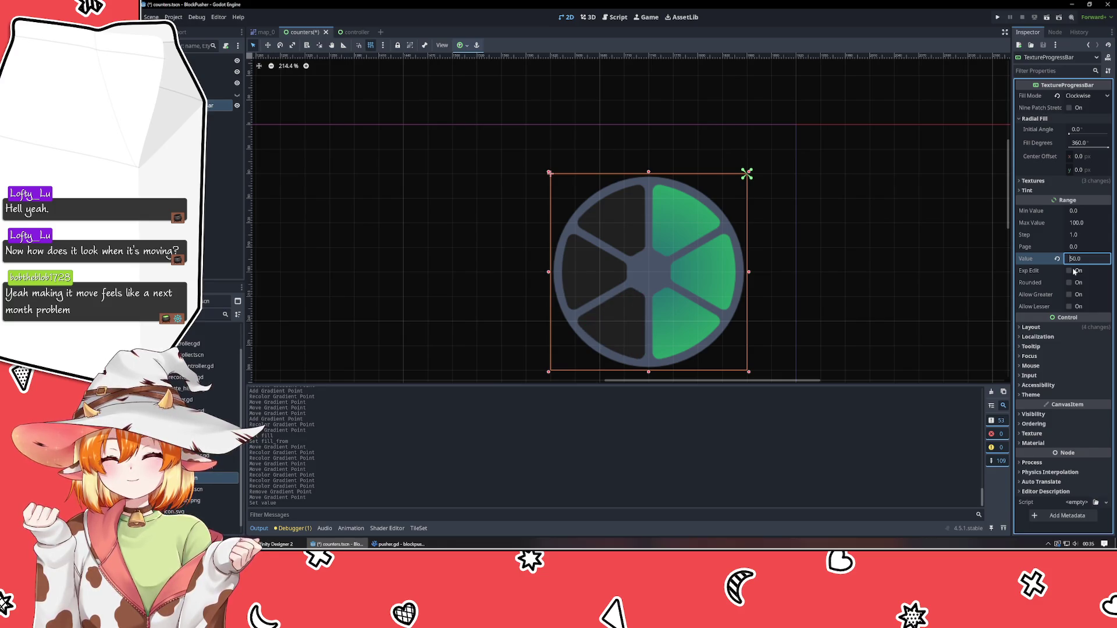
key(Down)
key(Down)
key(Down)
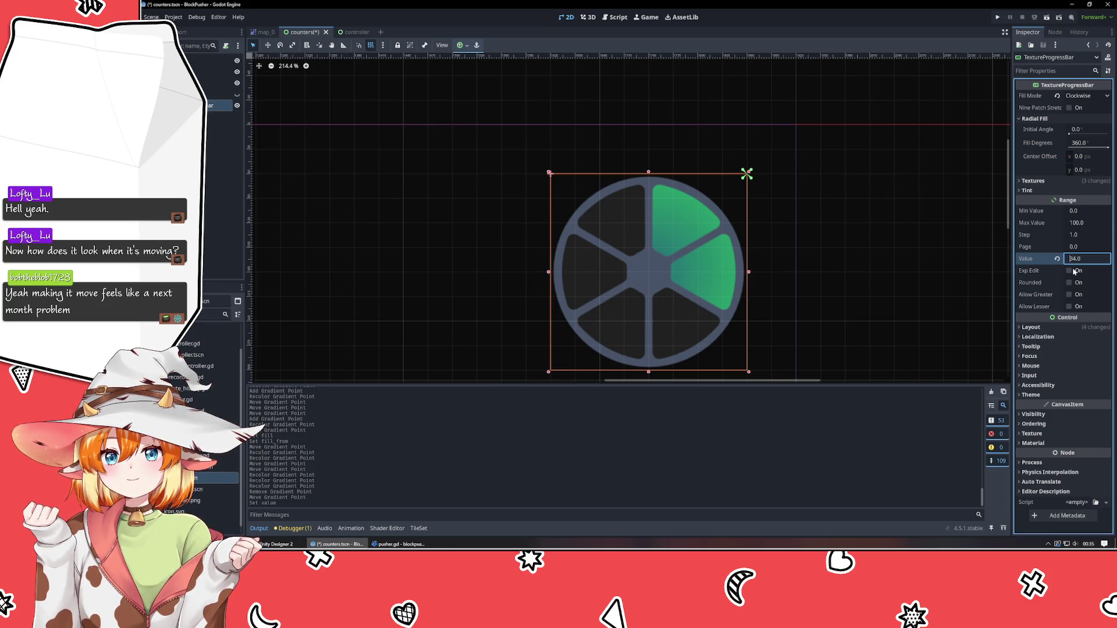
key(Down)
key(Down)
key(Down)
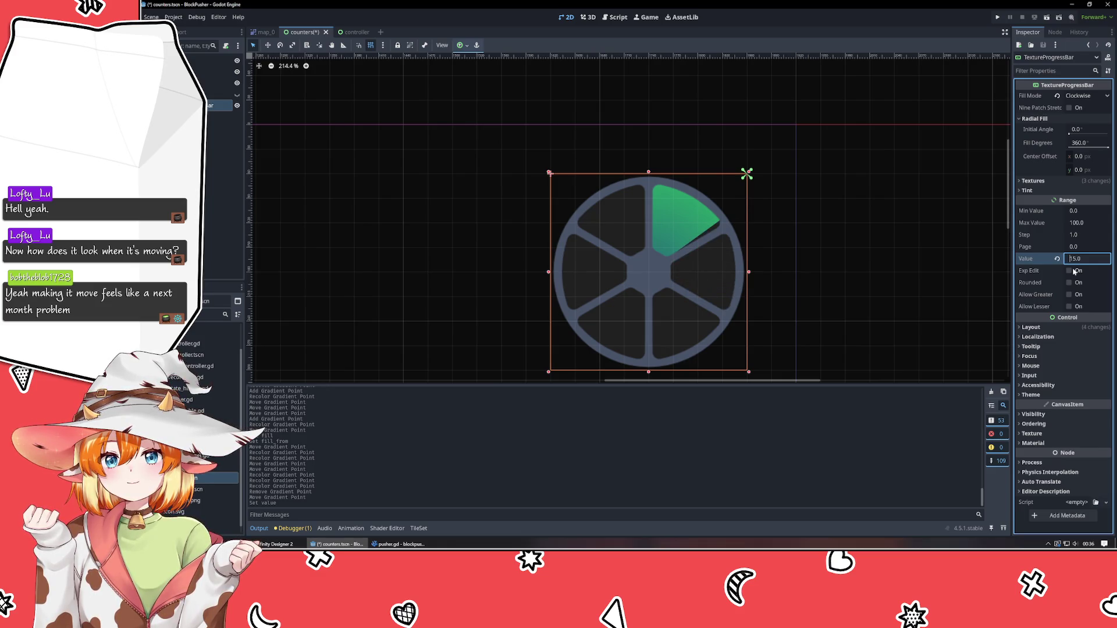
key(Down)
key(Down)
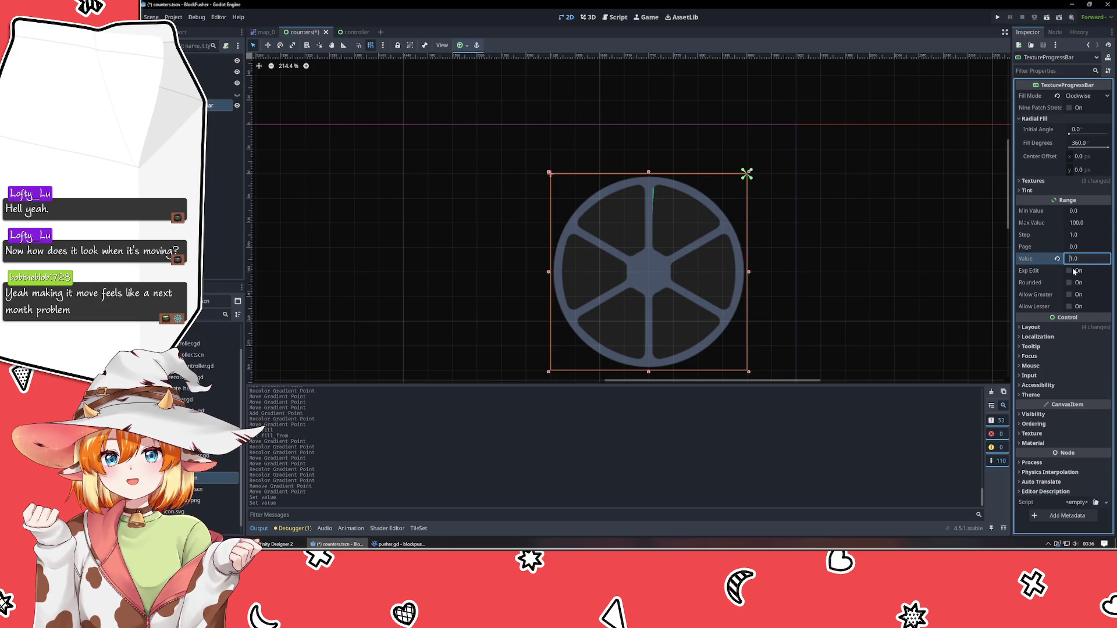
key(Up)
key(Up)
key(Up)
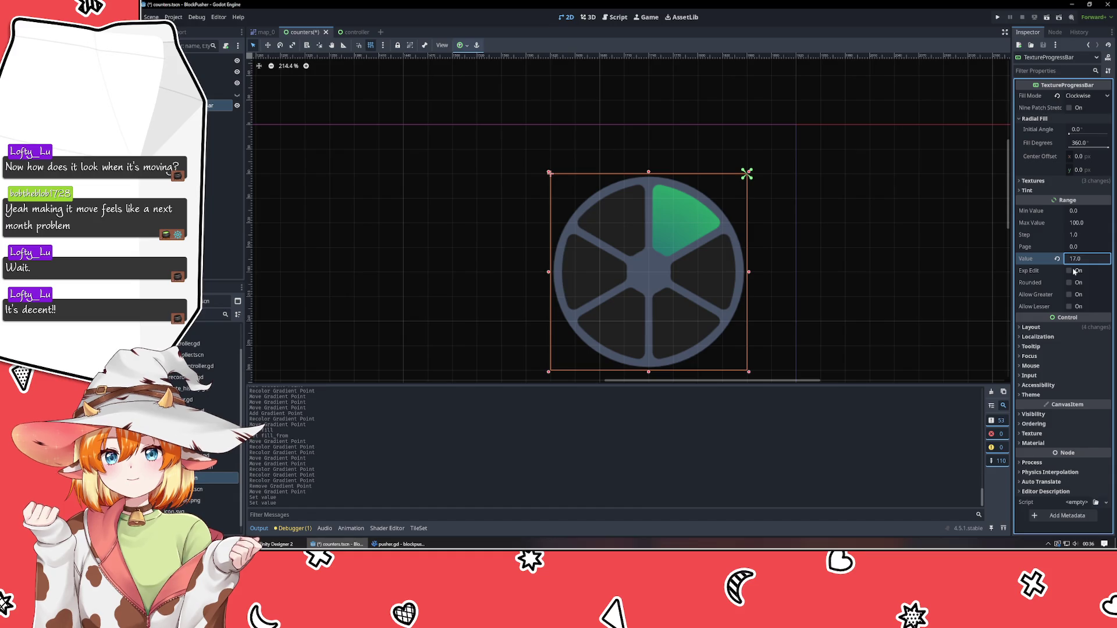
key(Up)
key(Down)
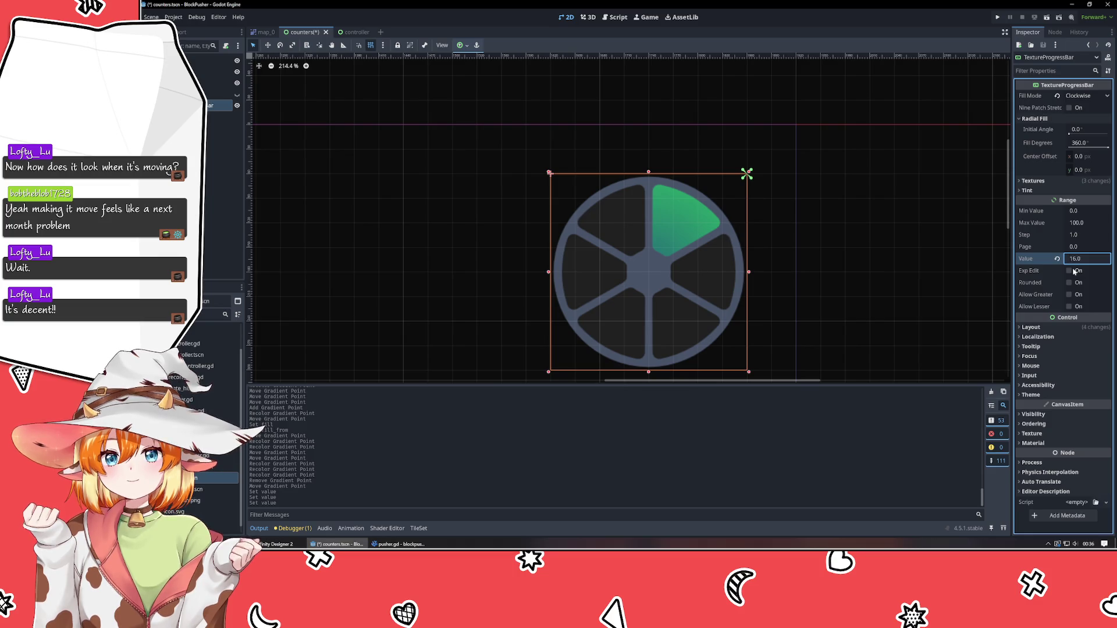
Step: Recolour one Progress gradient point to purple
click(1034, 181)
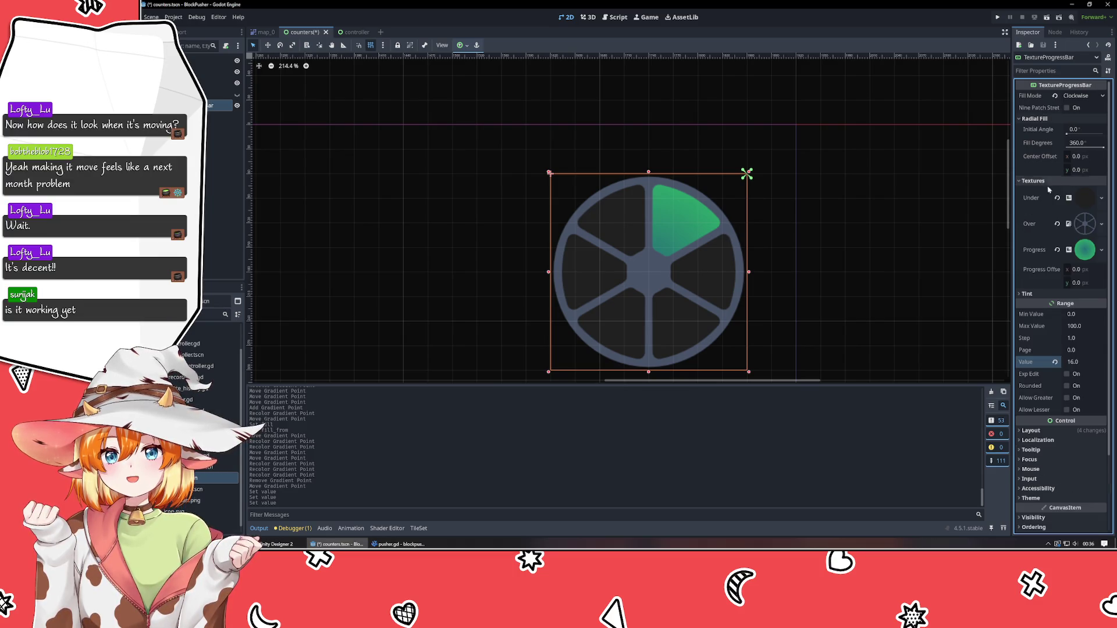
click(1091, 251)
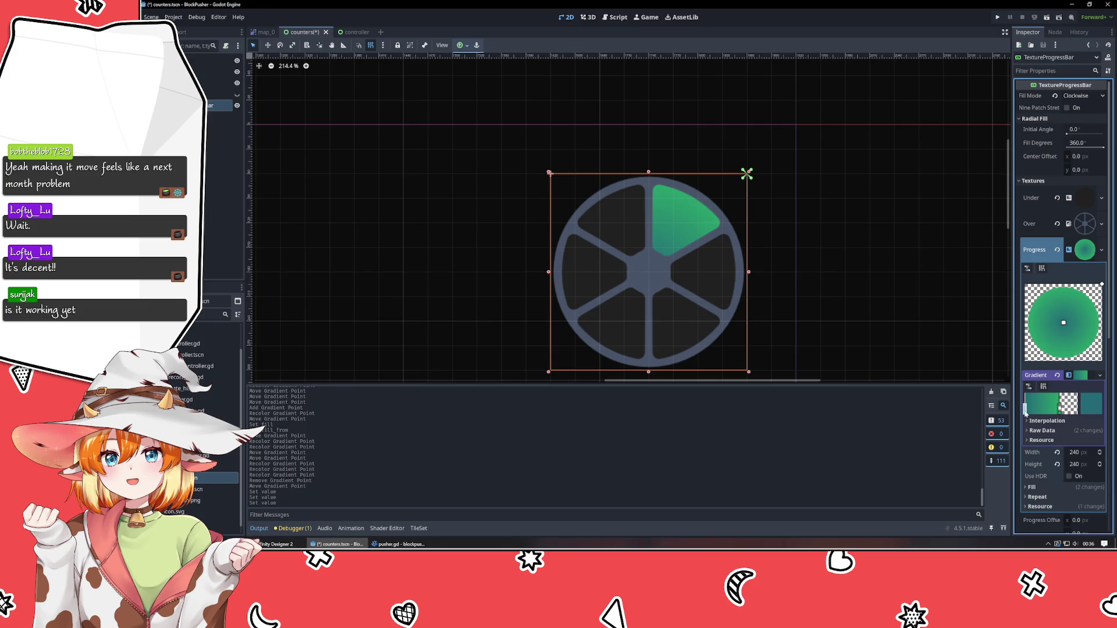
click(1097, 405)
mouse_move(1059, 210)
mouse_down()
mouse_move(1090, 141)
mouse_move(1054, 155)
mouse_move(1051, 174)
mouse_up()
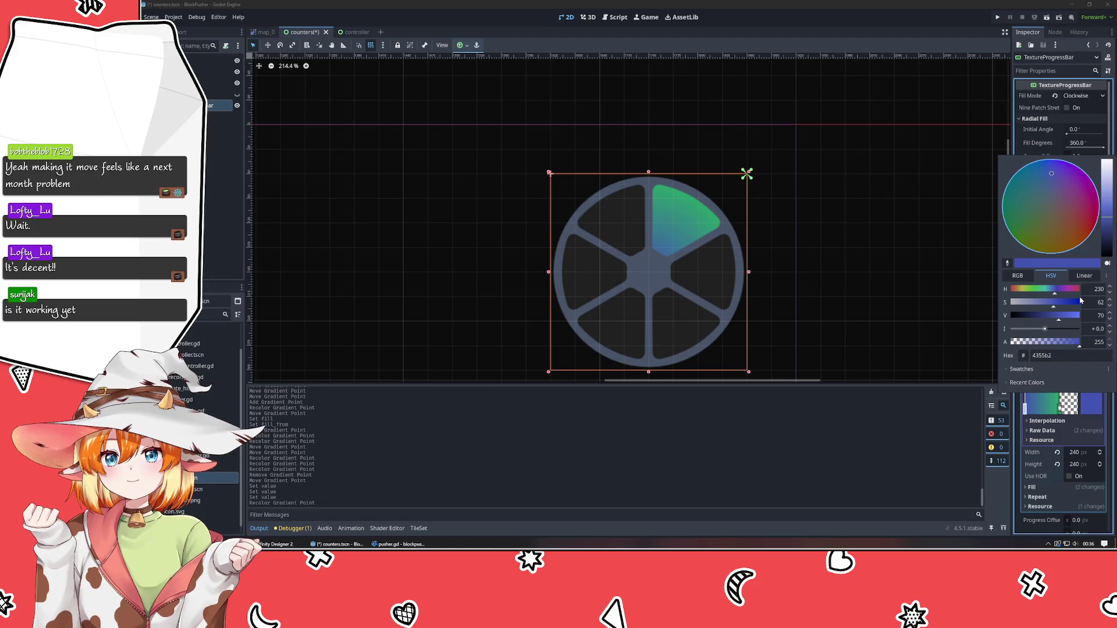
click(1096, 392)
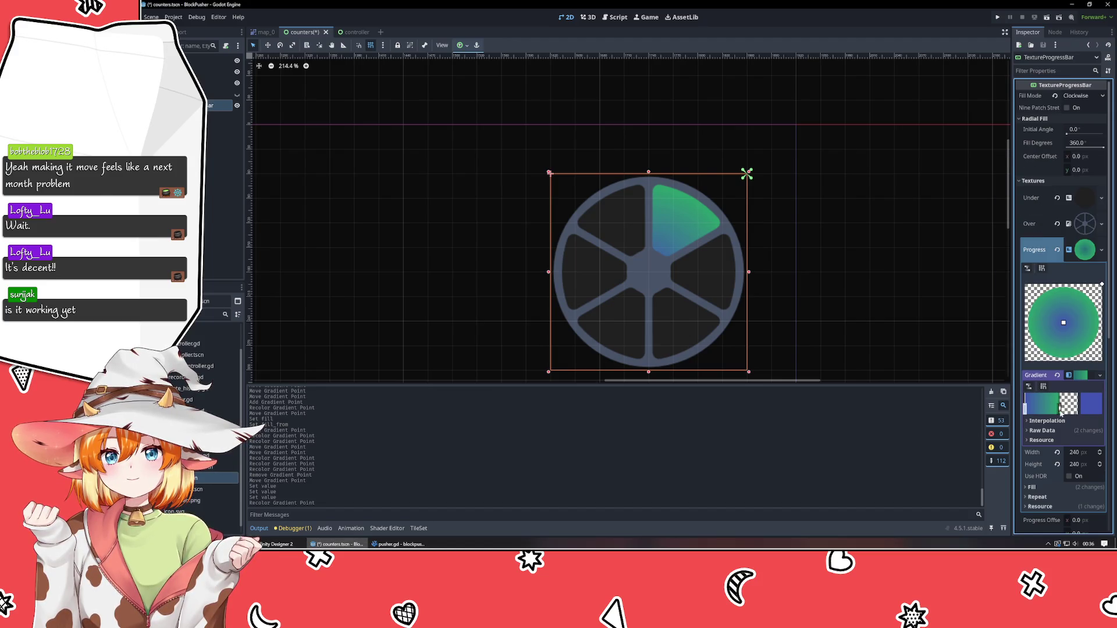
Step: Shift the green gradient point to a greyish blue and deselect the wheel
click(1059, 409)
double_click(1059, 410)
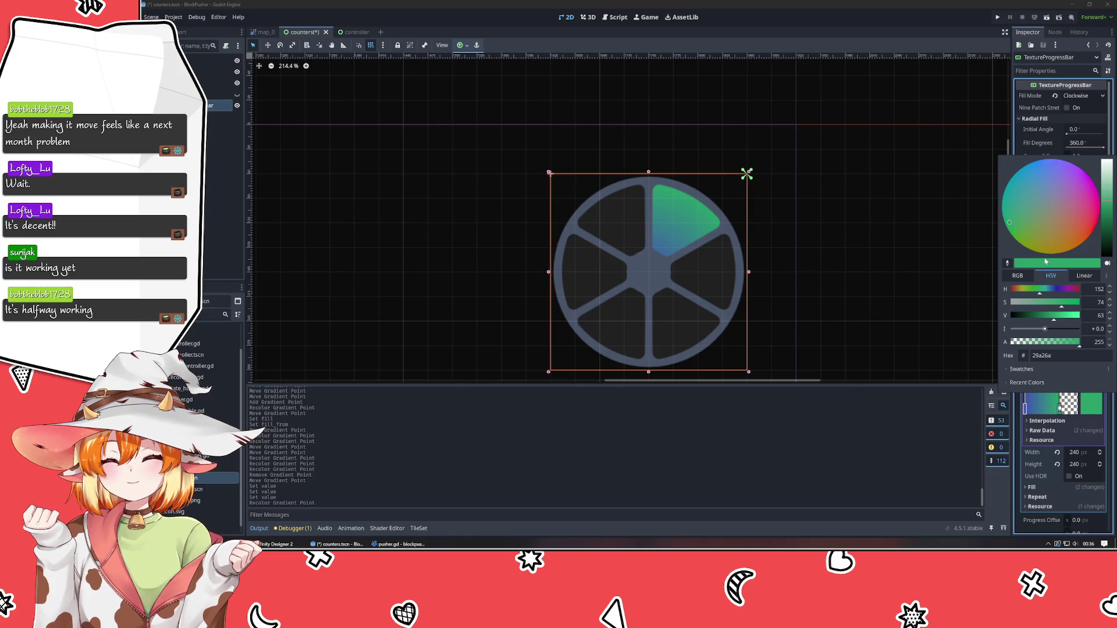
mouse_move(1034, 202)
mouse_down()
mouse_move(1055, 156)
mouse_move(1051, 196)
mouse_up()
drag(1108, 236, 1106, 201)
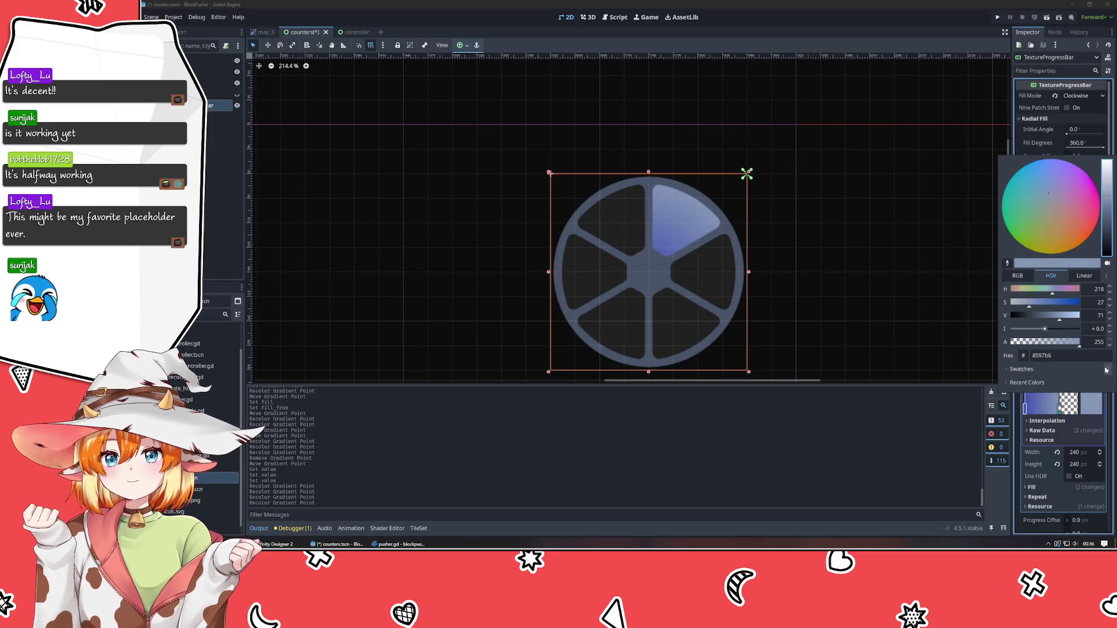
click(818, 273)
click(818, 273)
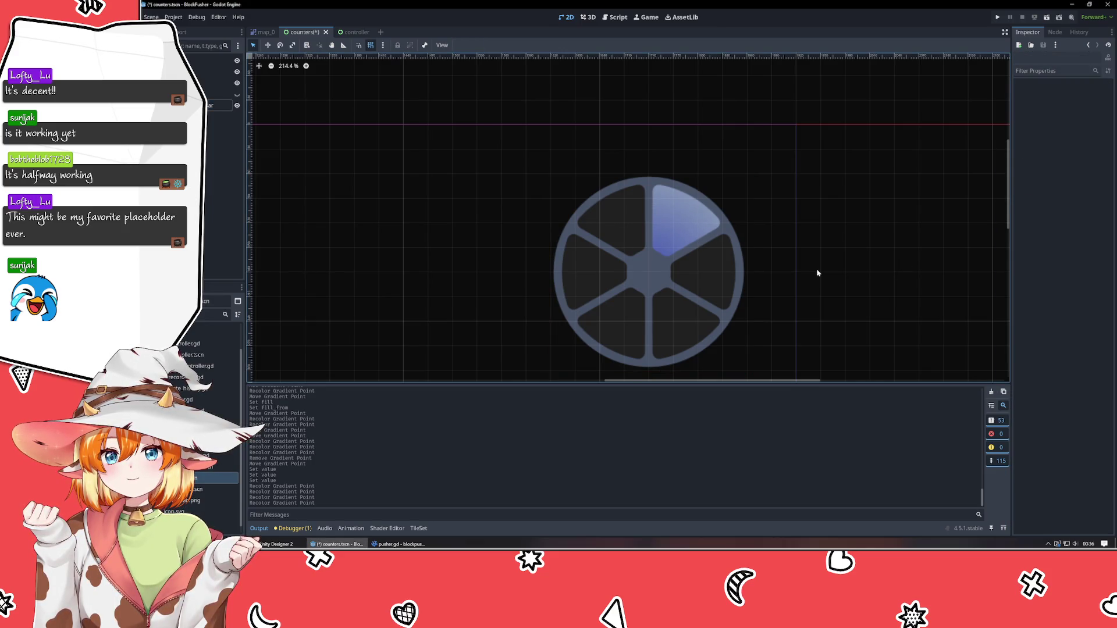
Step: Zoom out on the canvas and save the counters scene
scroll(818, 273, down, 4)
mouse_move(815, 269)
mouse_down()
mouse_move(728, 229)
mouse_move(739, 192)
mouse_move(750, 218)
mouse_up()
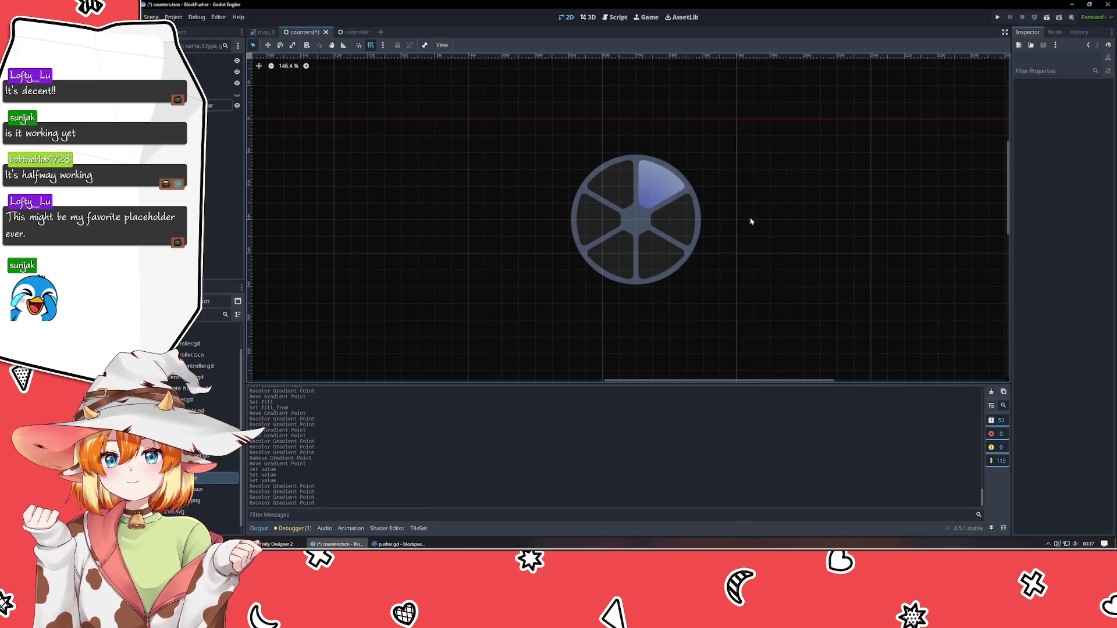
key(ctrl+s)
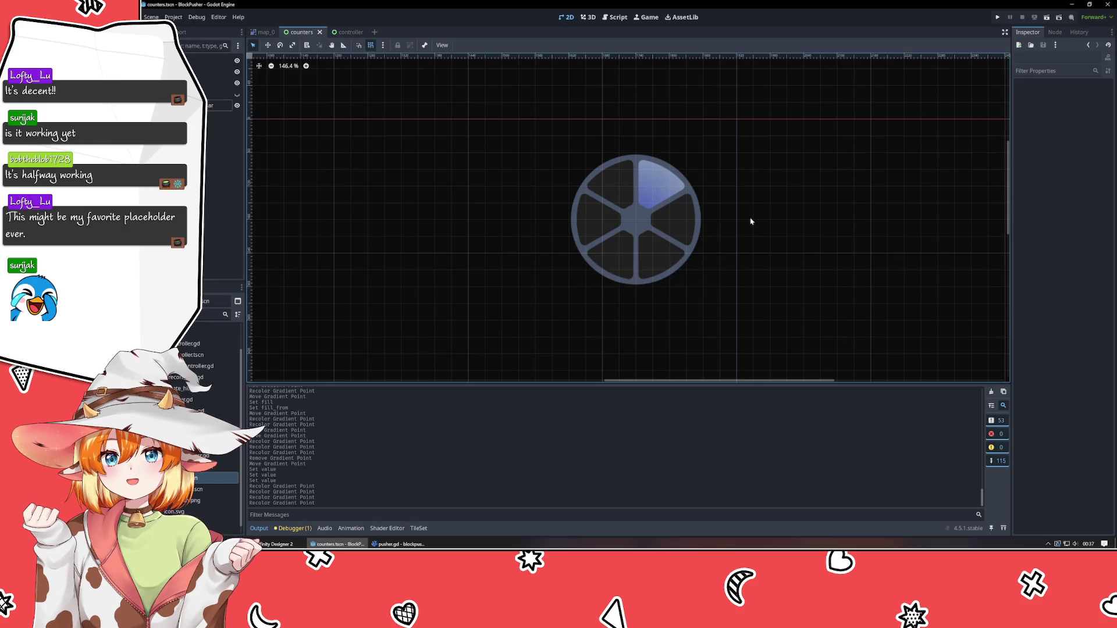
Step: Delete the TextureRect node and run the game
scroll(751, 222, down, 5)
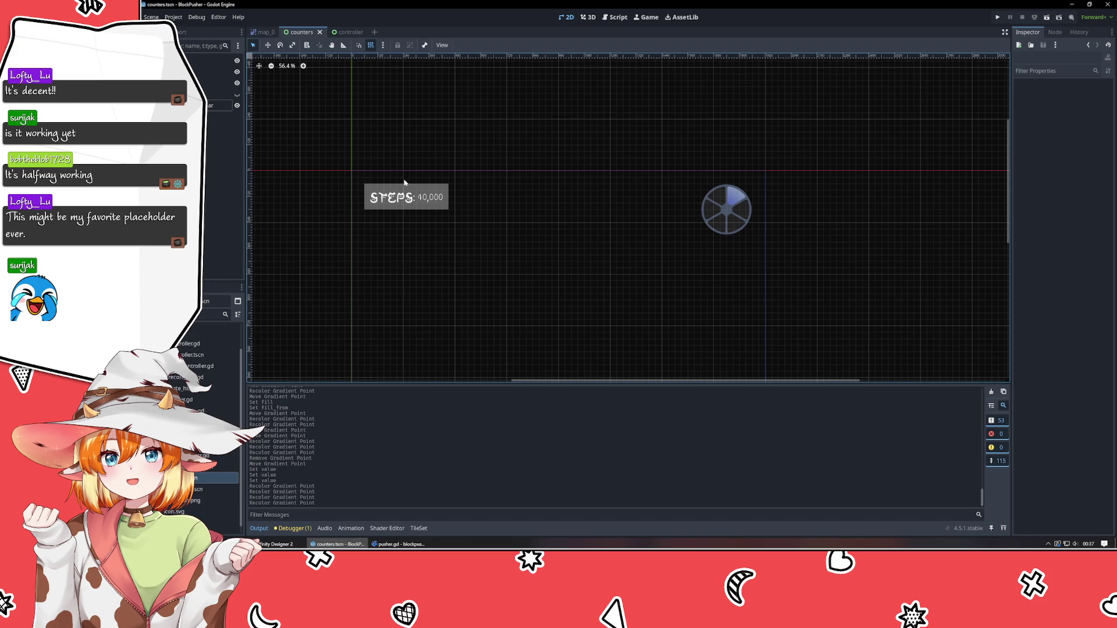
click(223, 95)
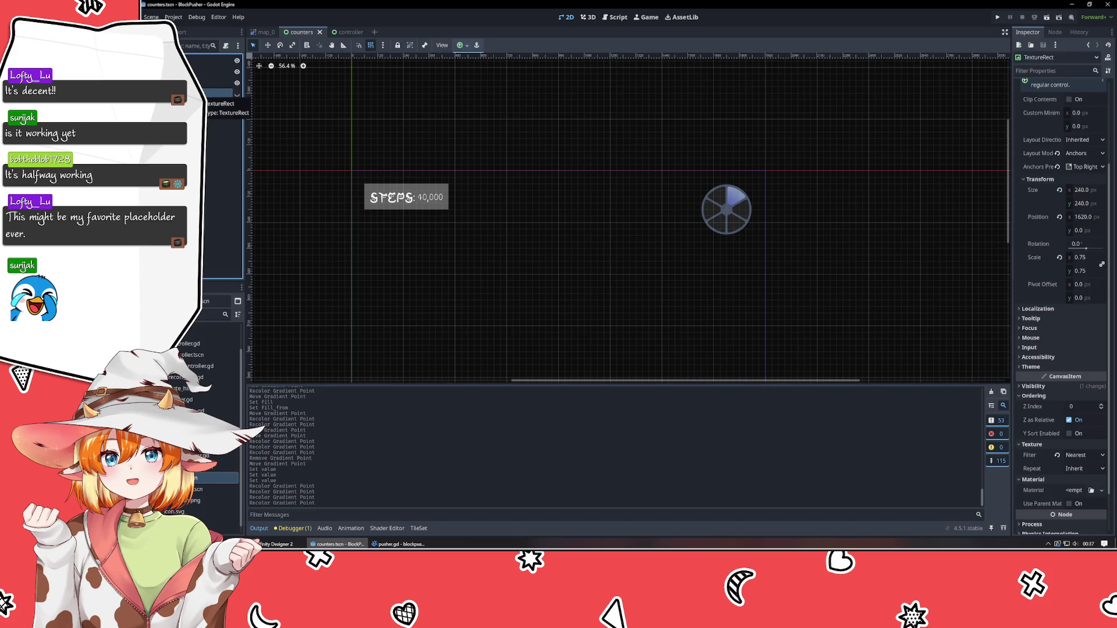
key(Delete)
key(Return)
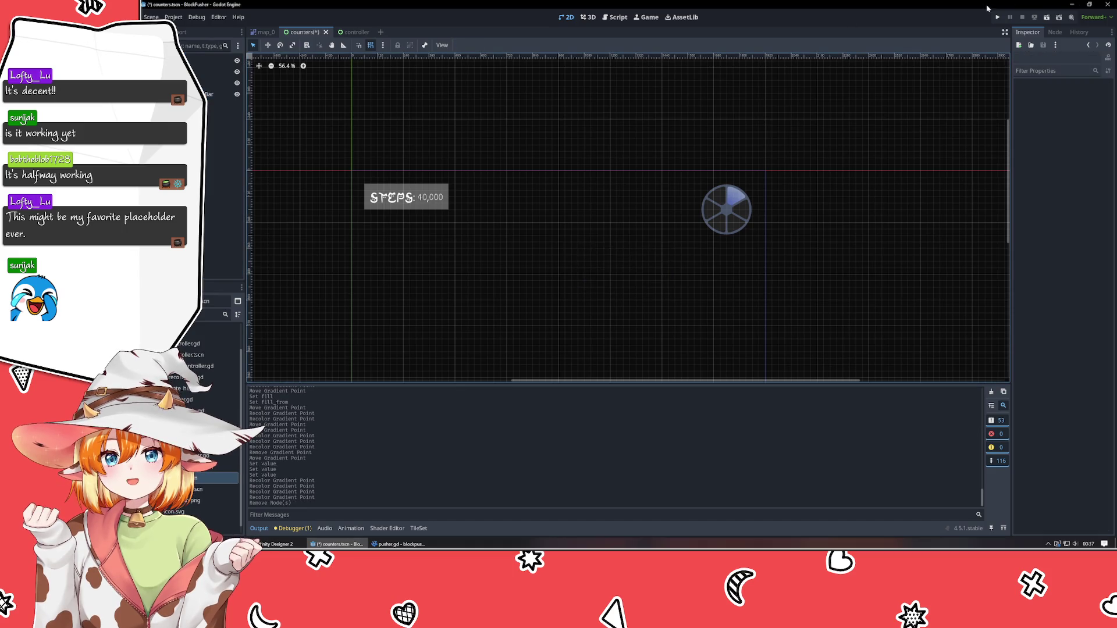
click(998, 20)
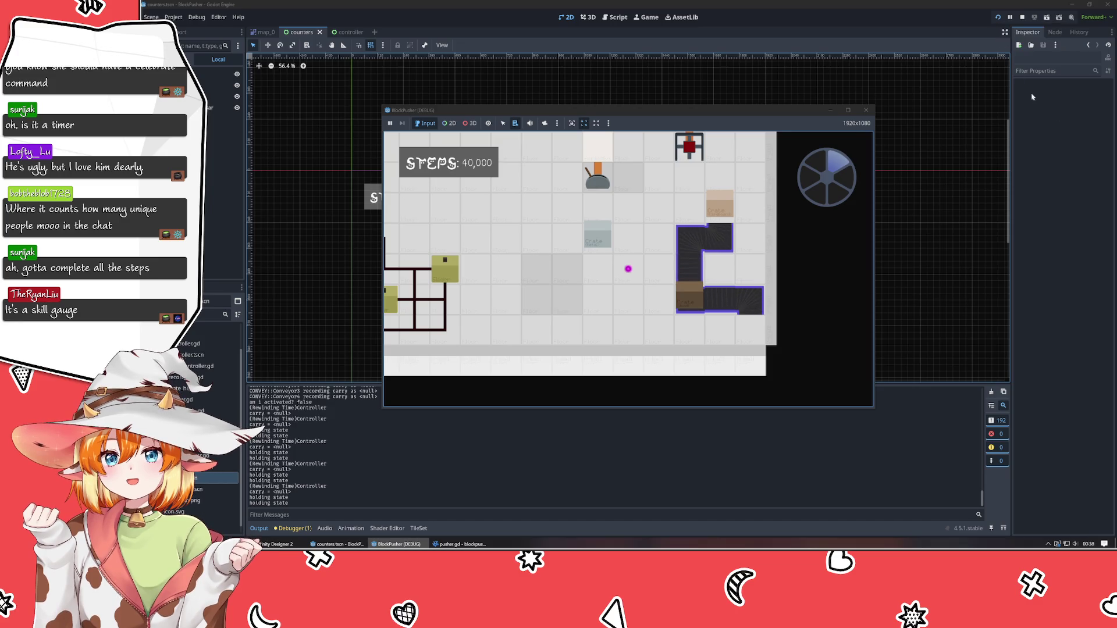
Step: Close the BlockPusher debug window after checking the Steps HUD
click(866, 111)
Step: Remove ',000' from the Steps label's Text property
click(192, 82)
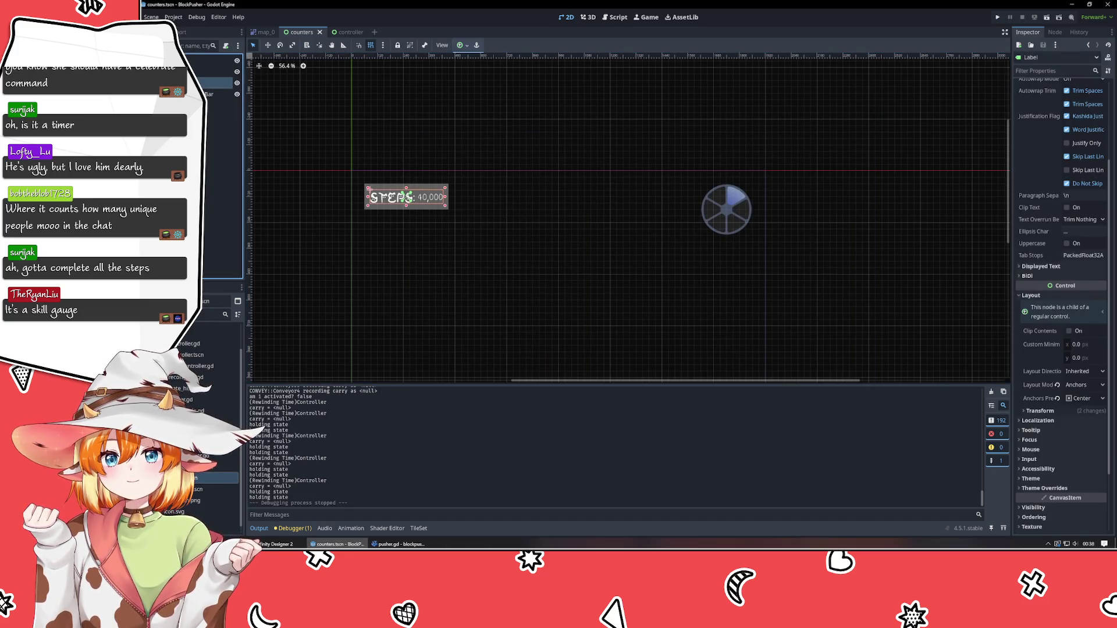
scroll(1057, 149, up, 4)
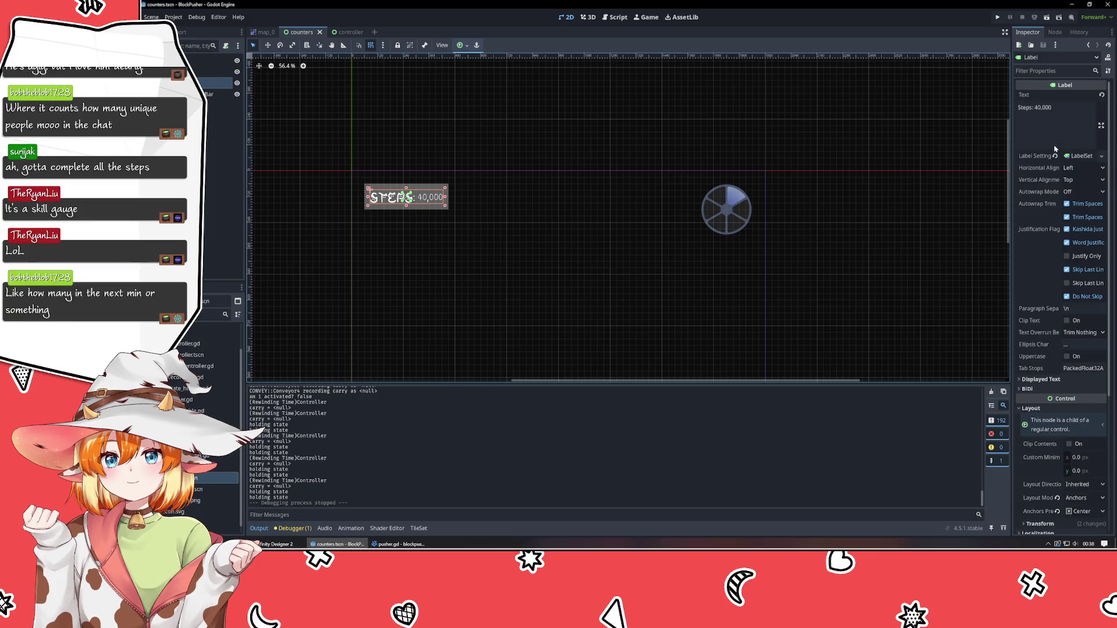
click(1061, 143)
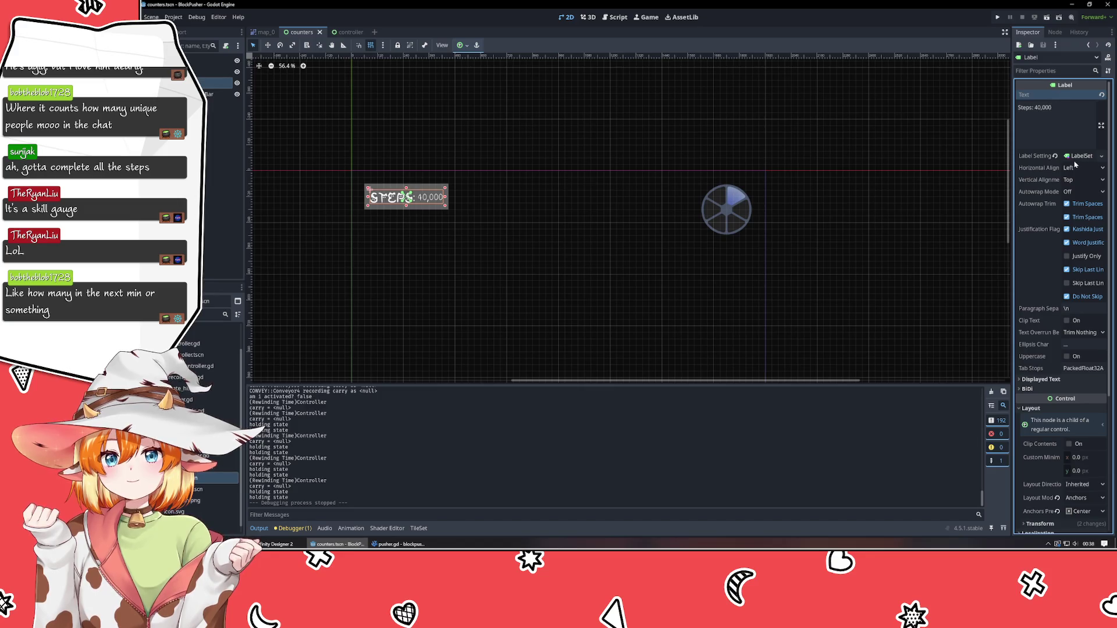
drag(1040, 109, 1063, 111)
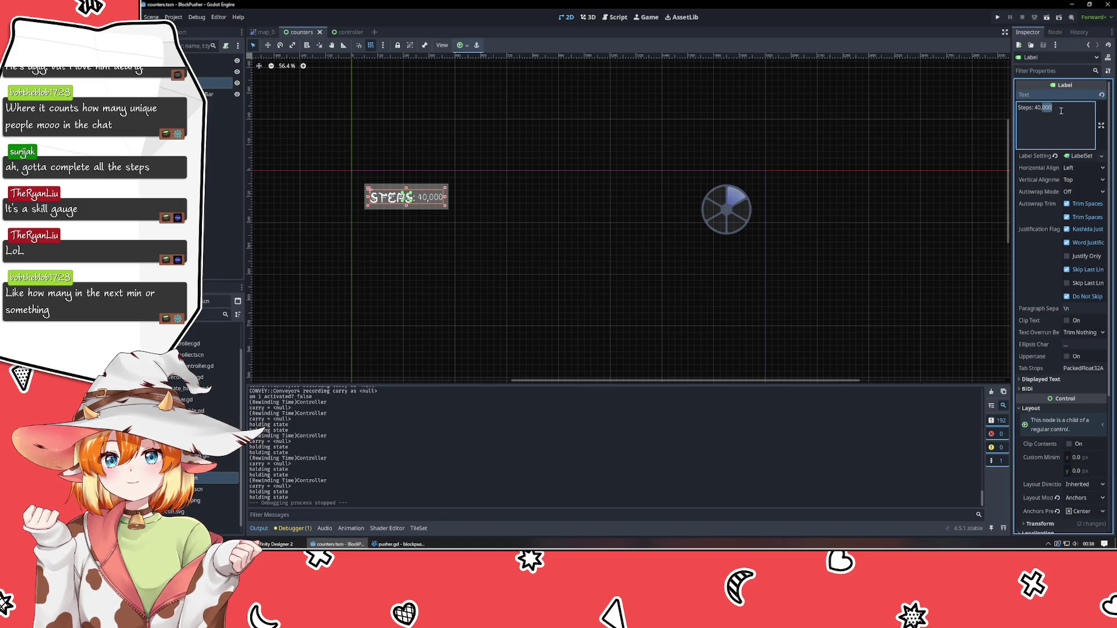
key(BackSpace)
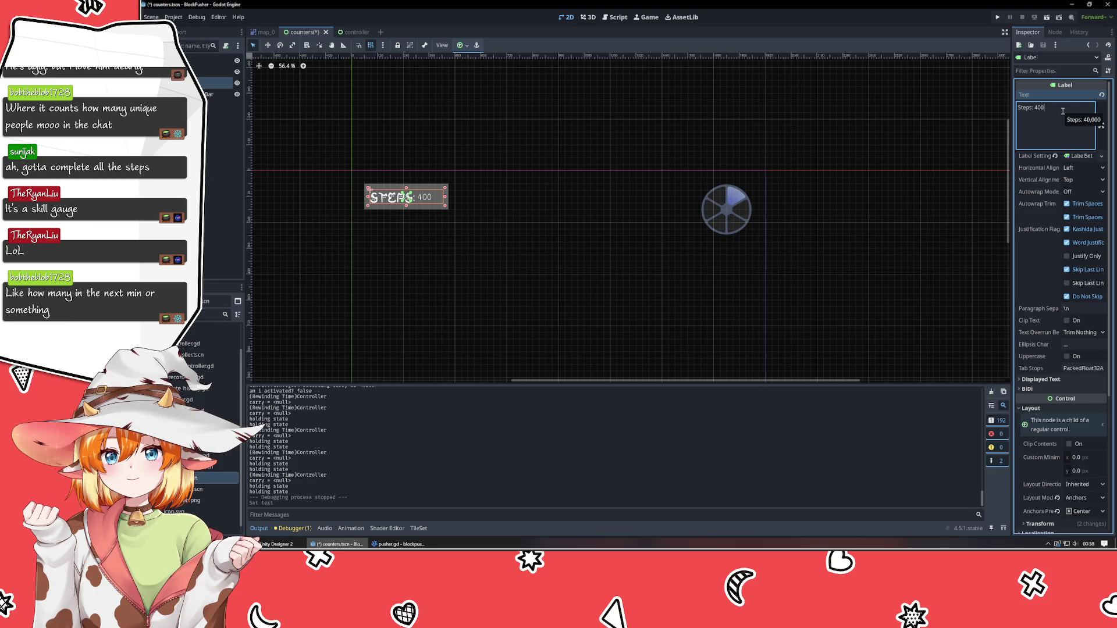
Step: Set the Steps label's Horizontal Alignment to Center
click(547, 344)
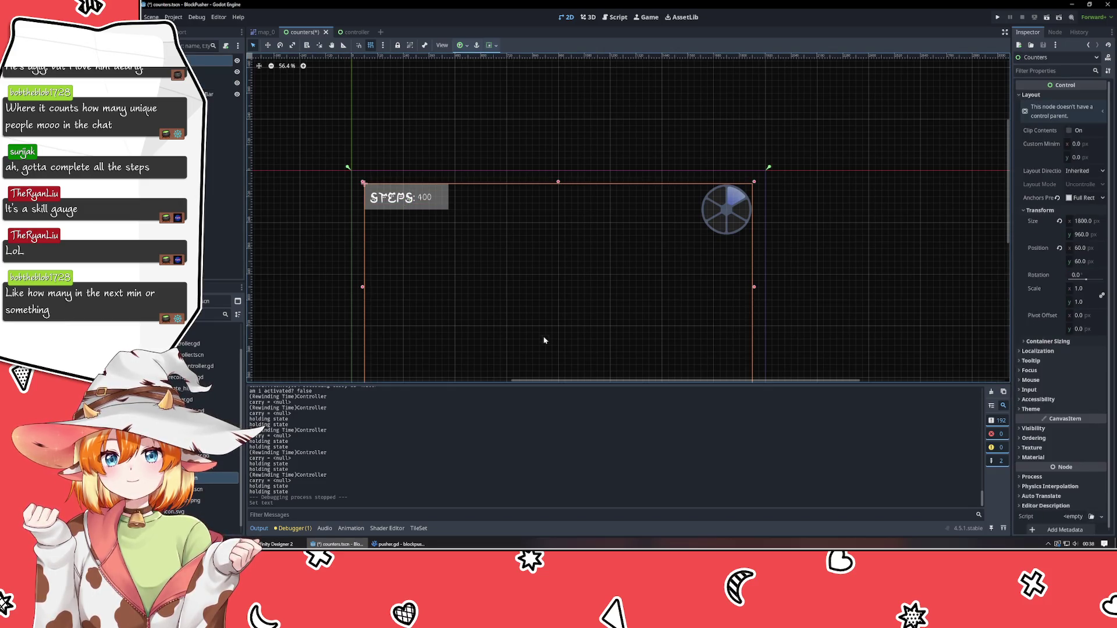
click(400, 200)
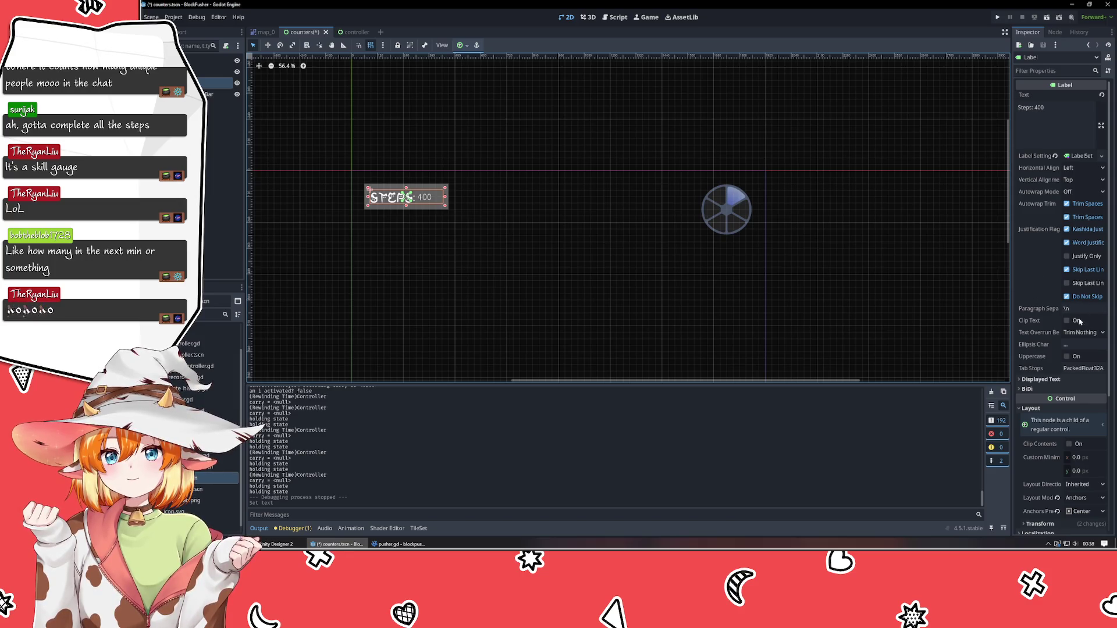
click(494, 157)
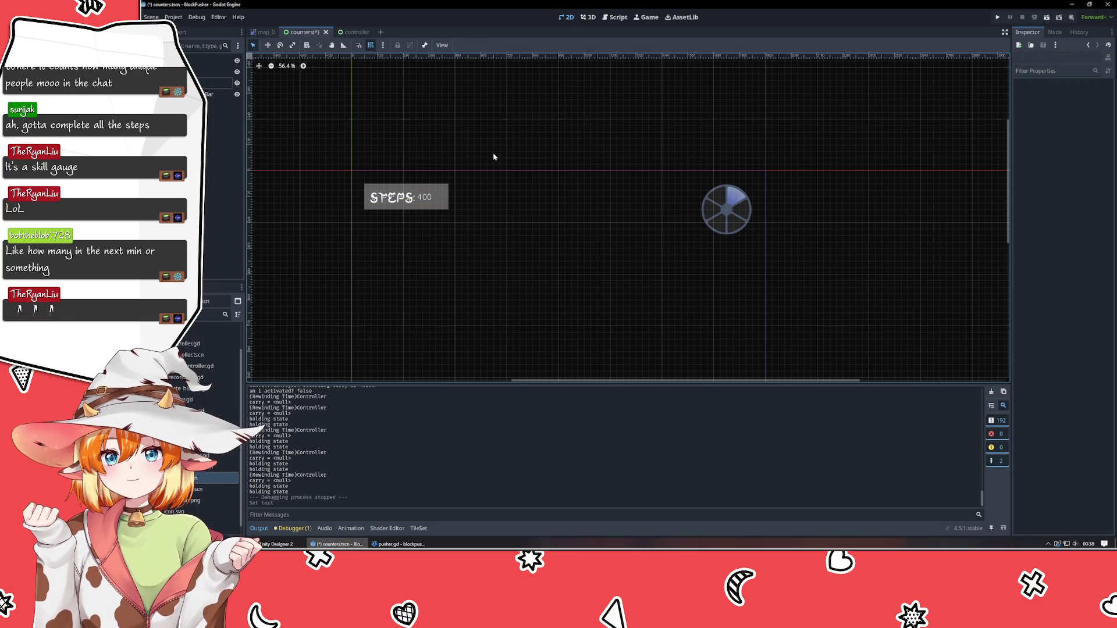
click(402, 202)
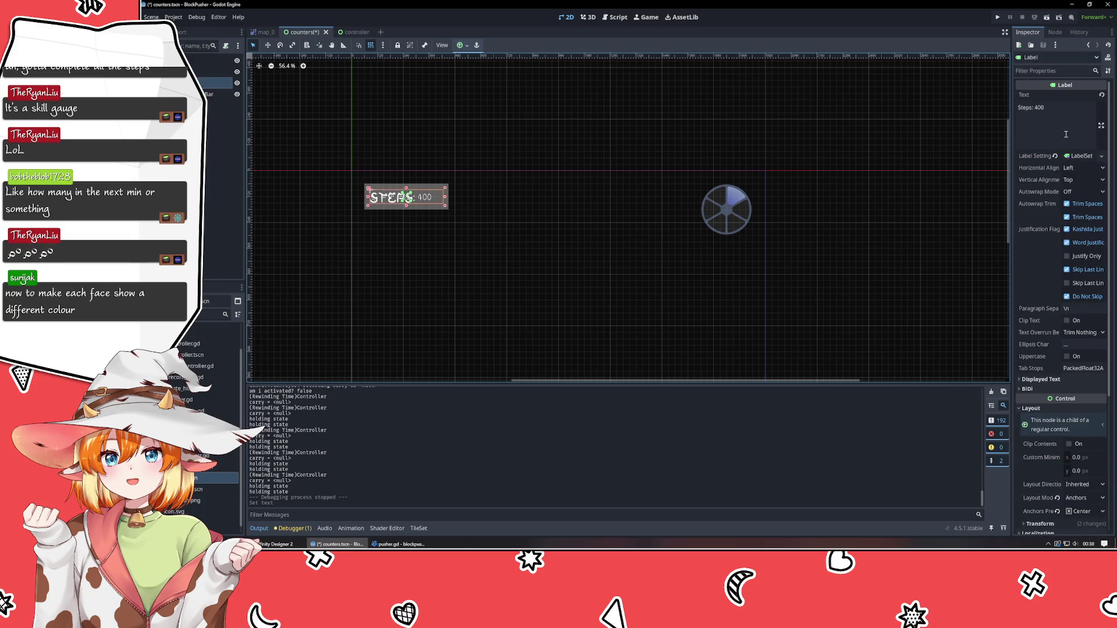
click(216, 82)
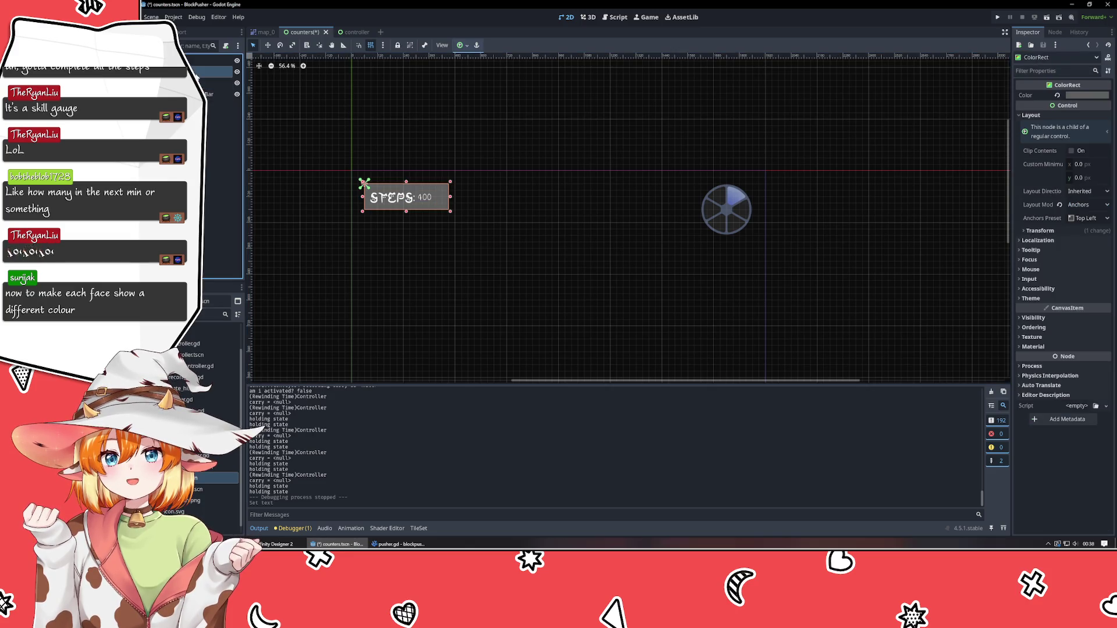
click(215, 71)
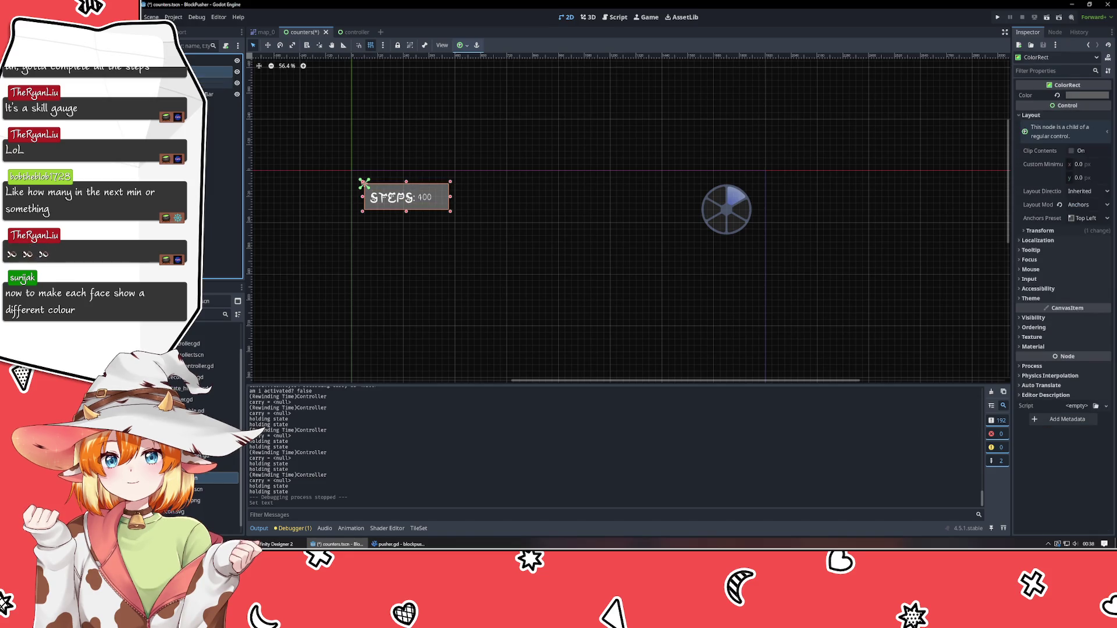
click(407, 197)
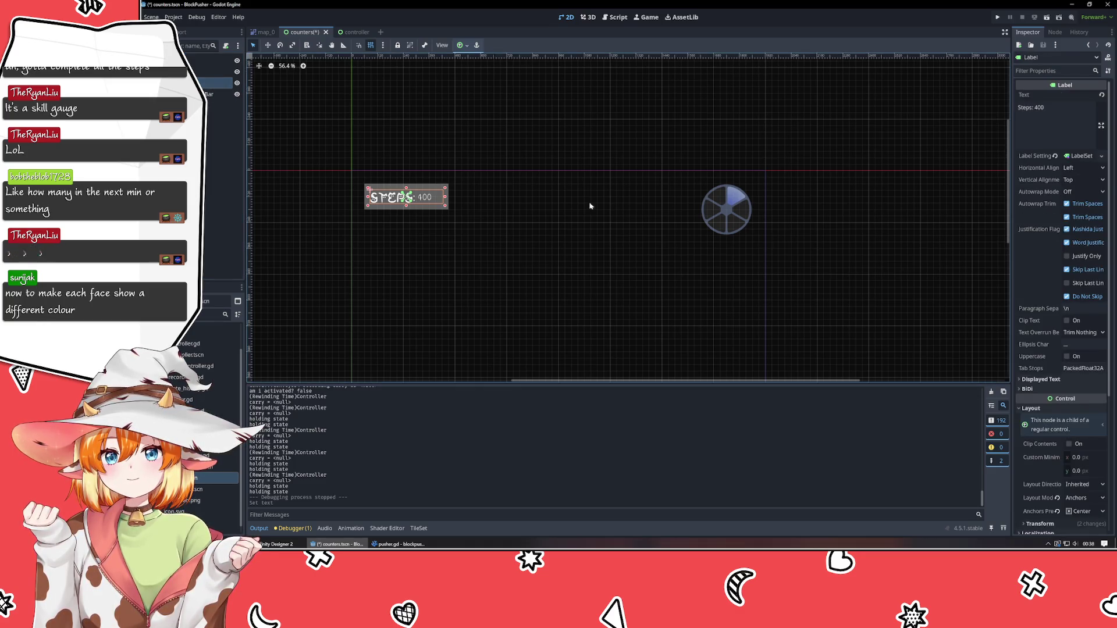
click(1083, 169)
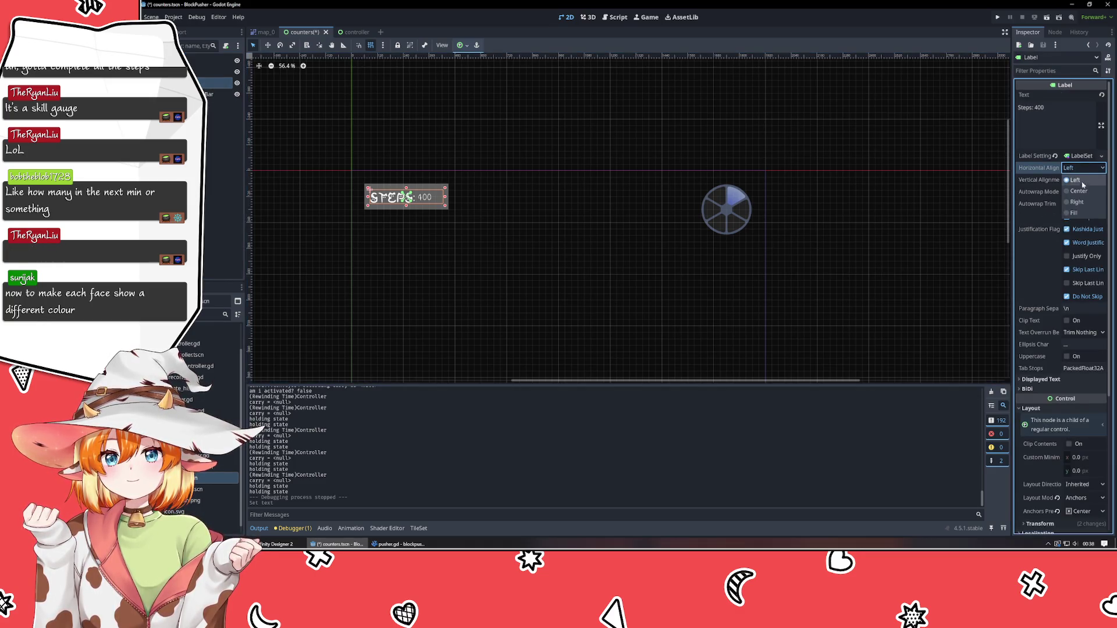
click(1077, 192)
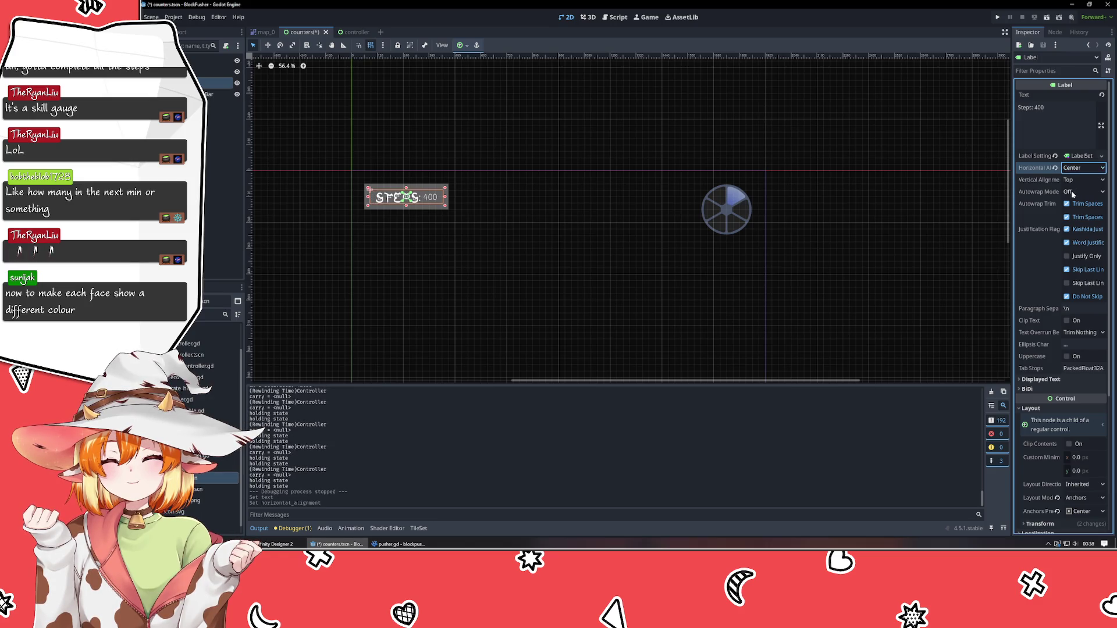
click(560, 313)
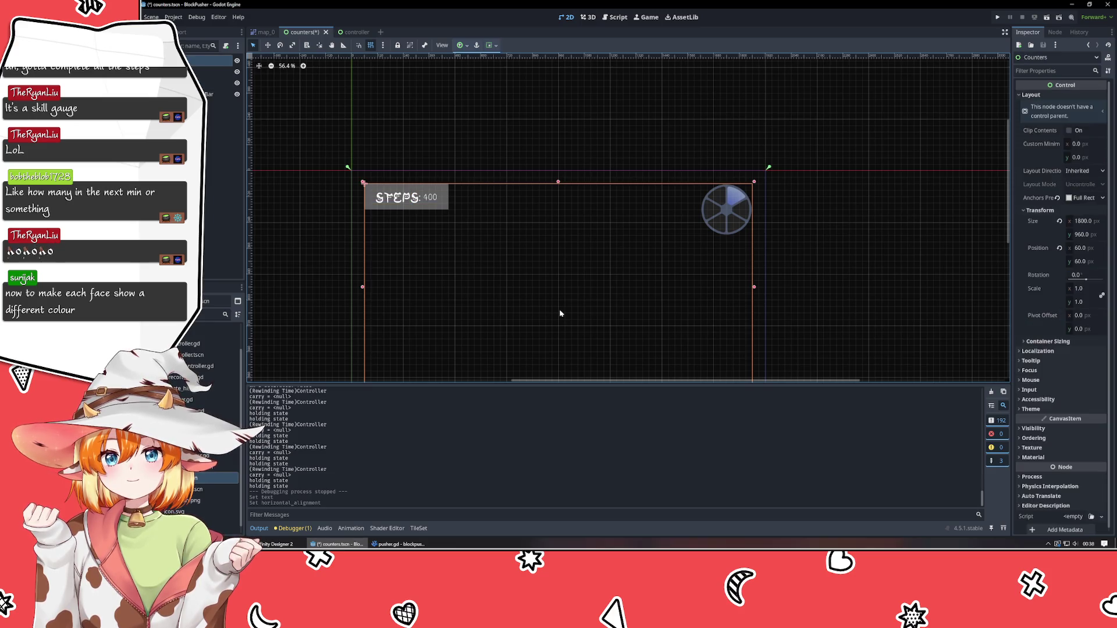
click(295, 231)
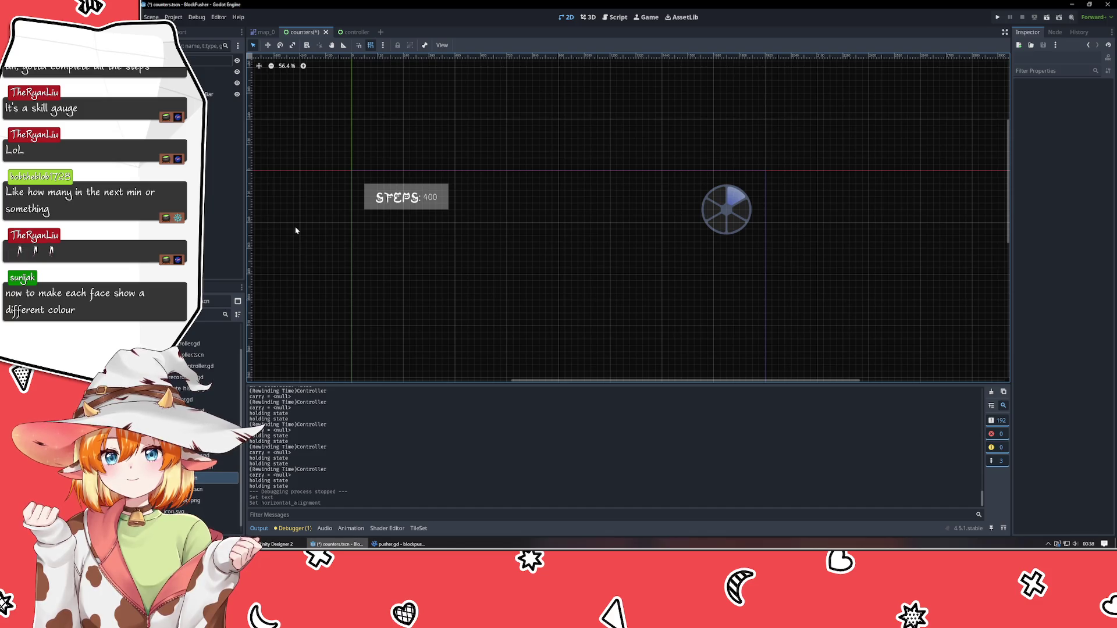
Step: Save the scene and expand the Steps label's text settings
key(ctrl+s)
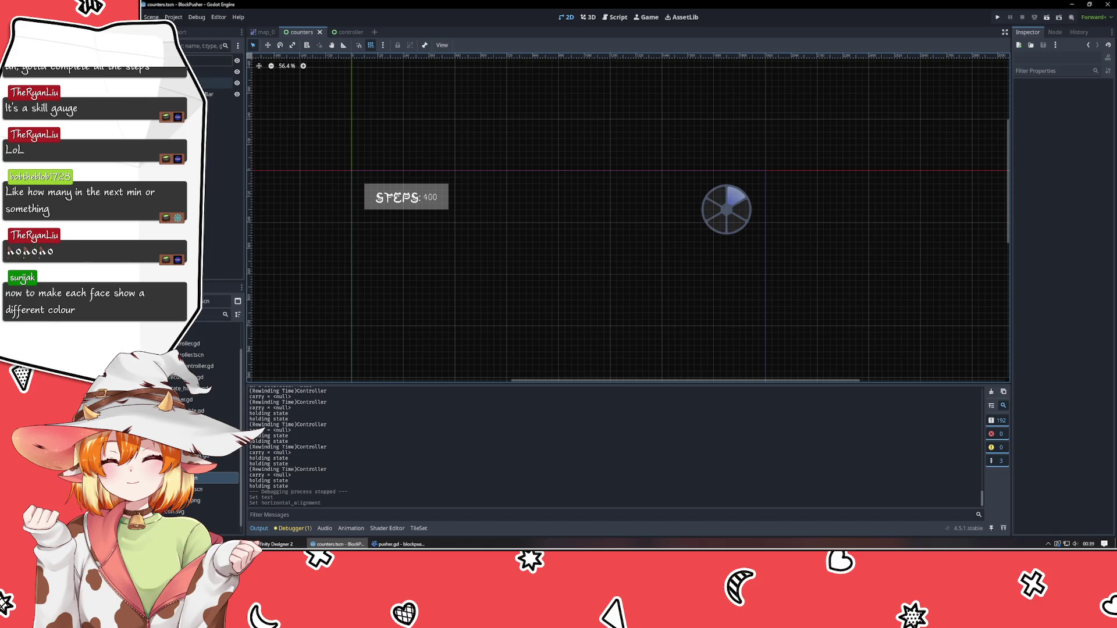
click(210, 86)
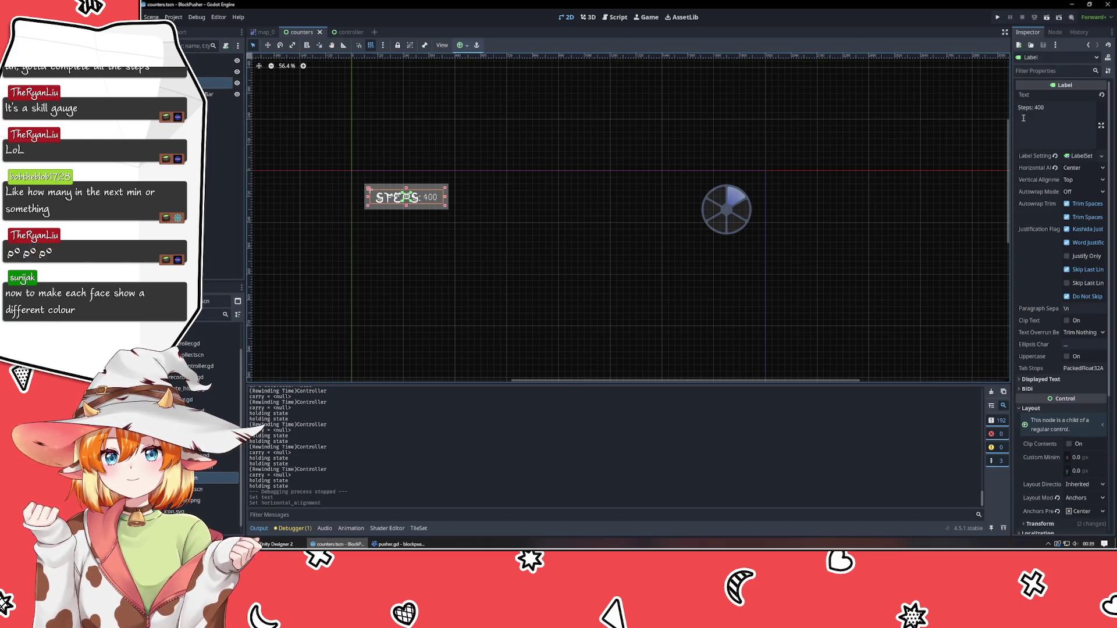
click(1080, 160)
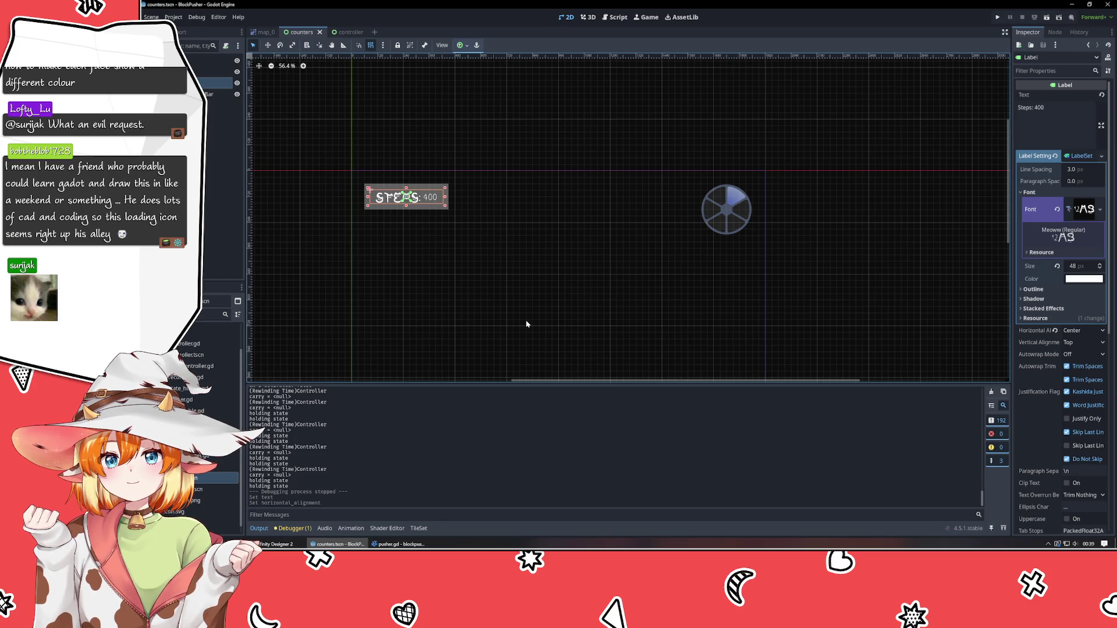
click(526, 324)
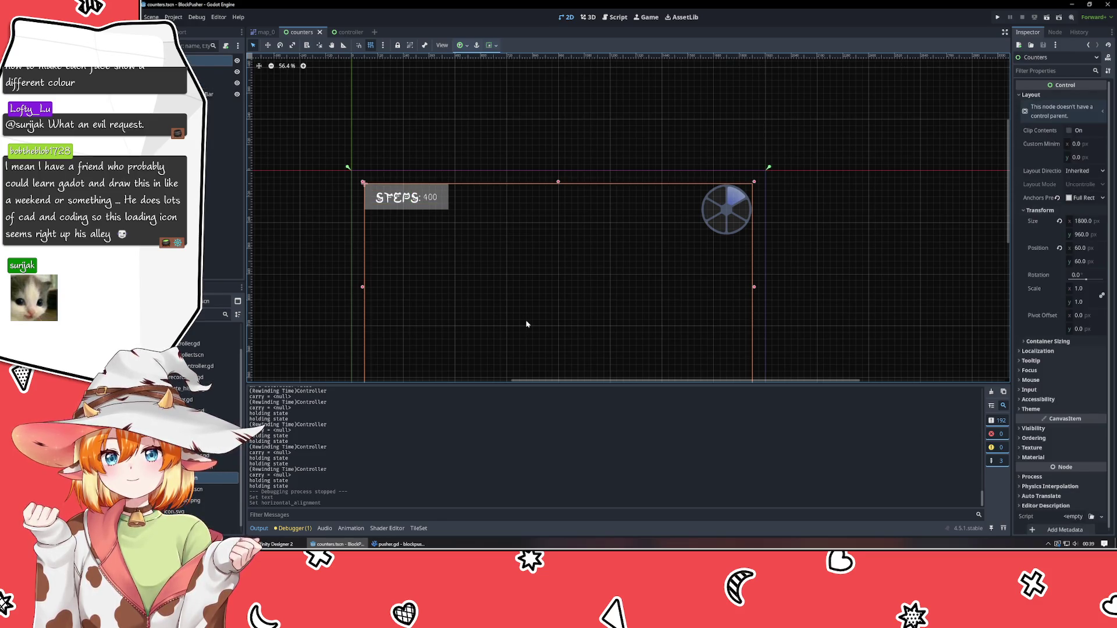
click(797, 304)
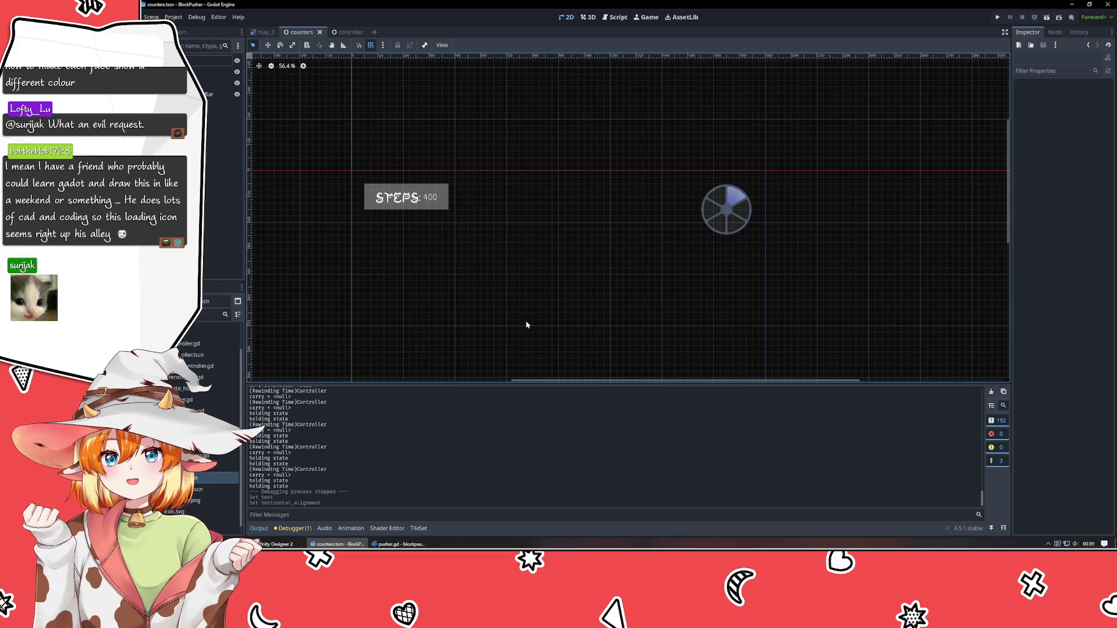
Step: Select the dark ColorRect, review its transform, and open the Scene dock's node menu
click(370, 192)
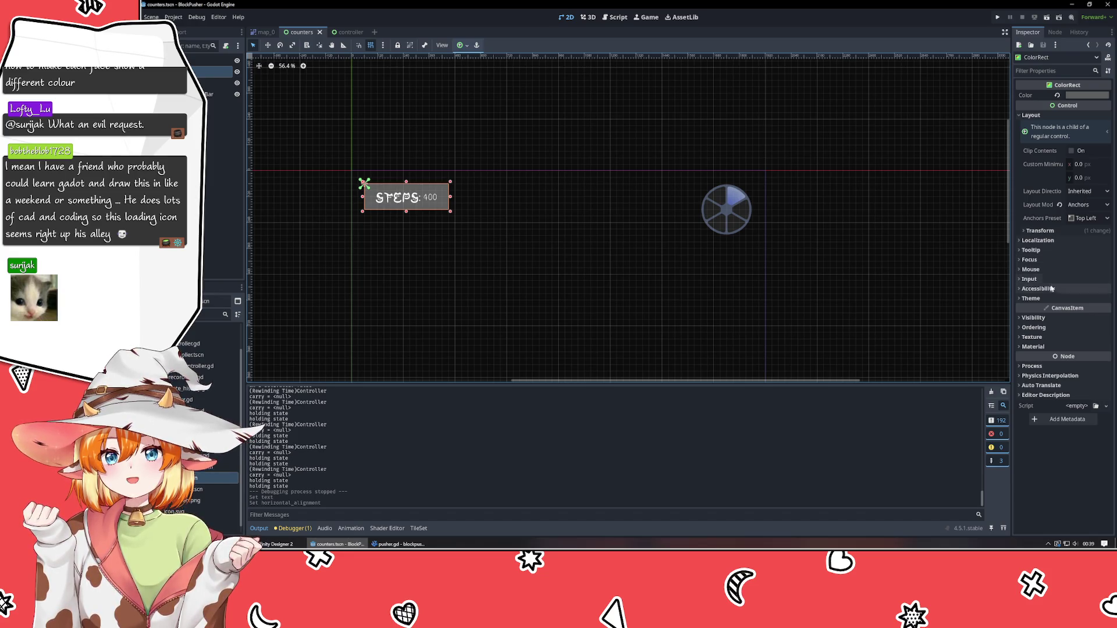
click(1049, 231)
click(1048, 231)
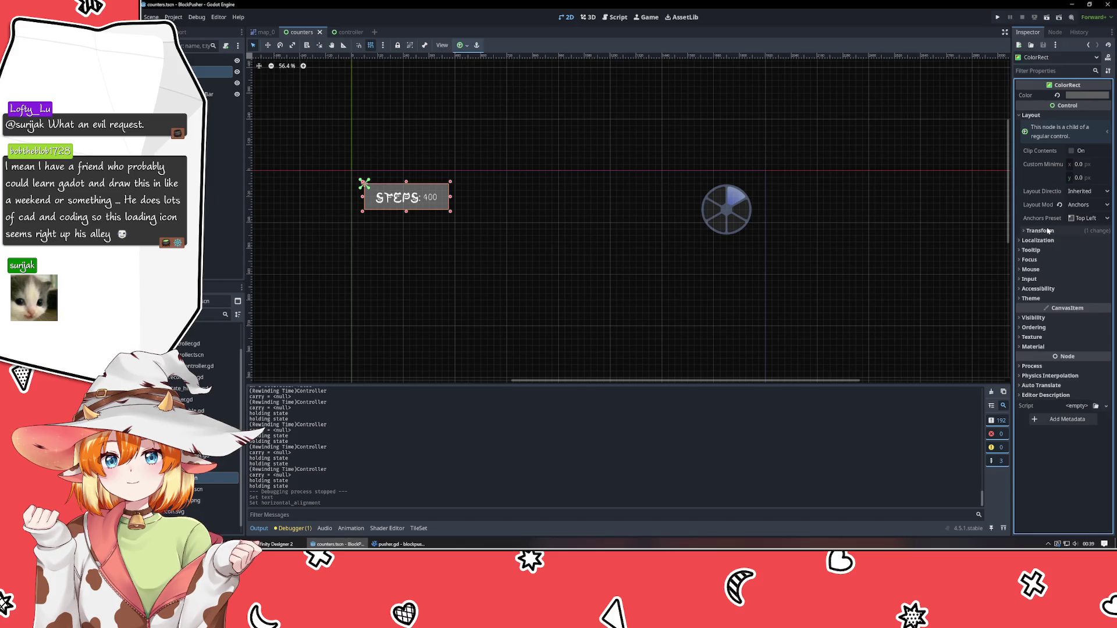
right_click(204, 166)
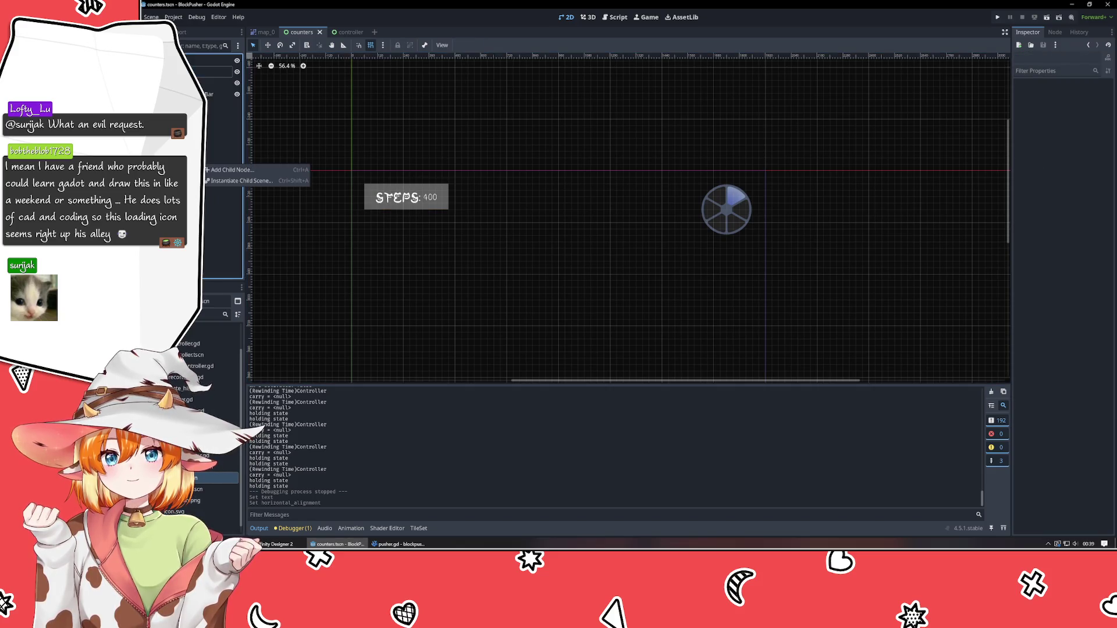
Step: Add a PanelContainer child node from the Control > Container classes
click(226, 171)
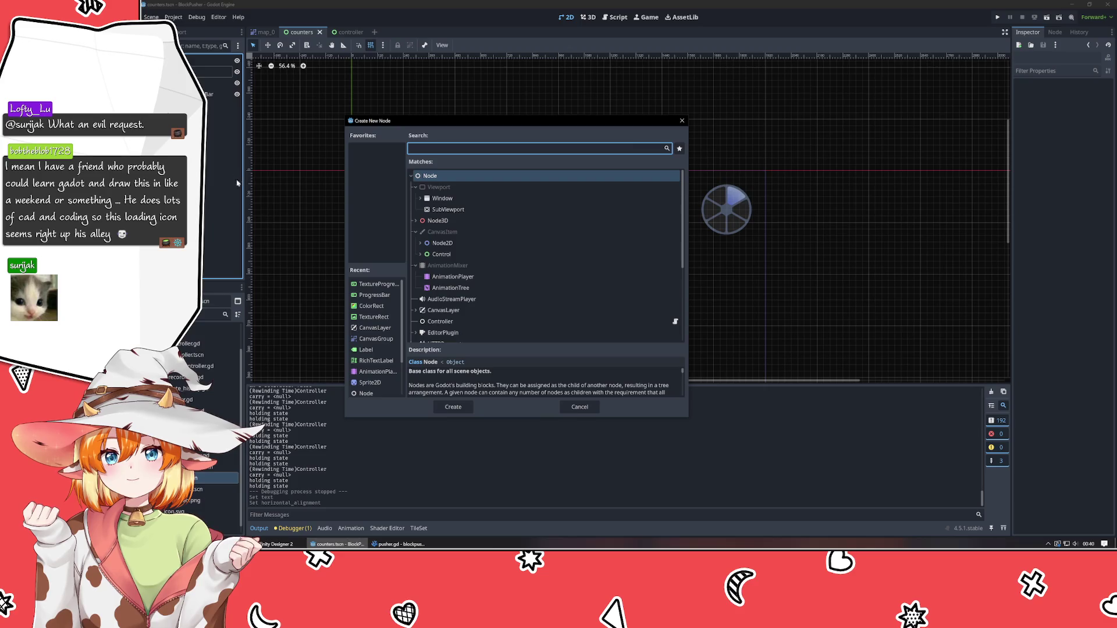
click(421, 254)
click(425, 266)
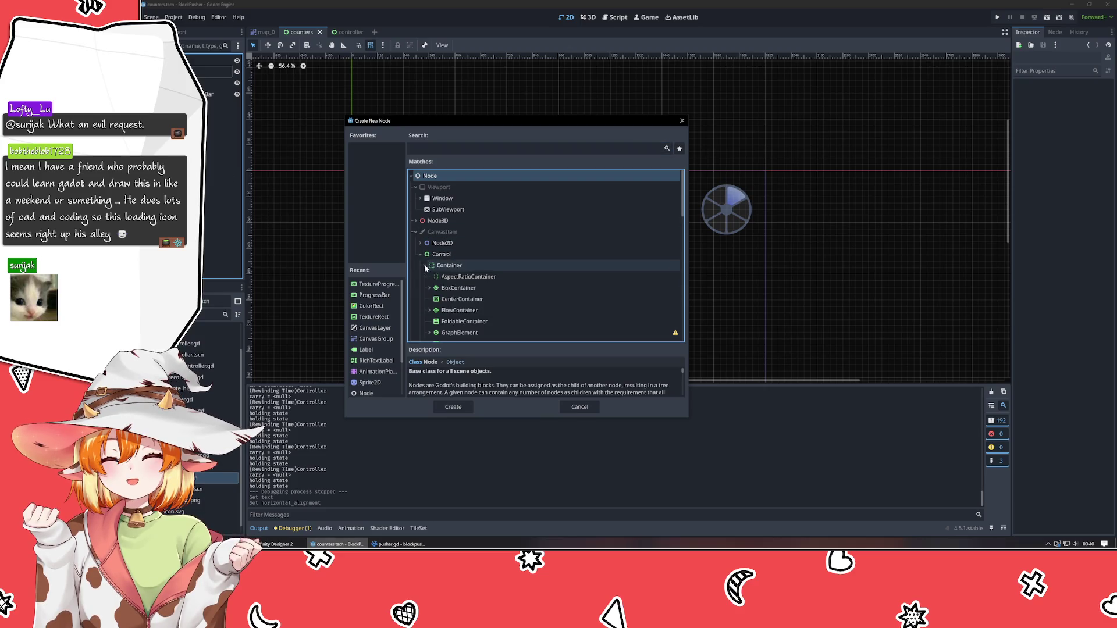
scroll(573, 266, down, 3)
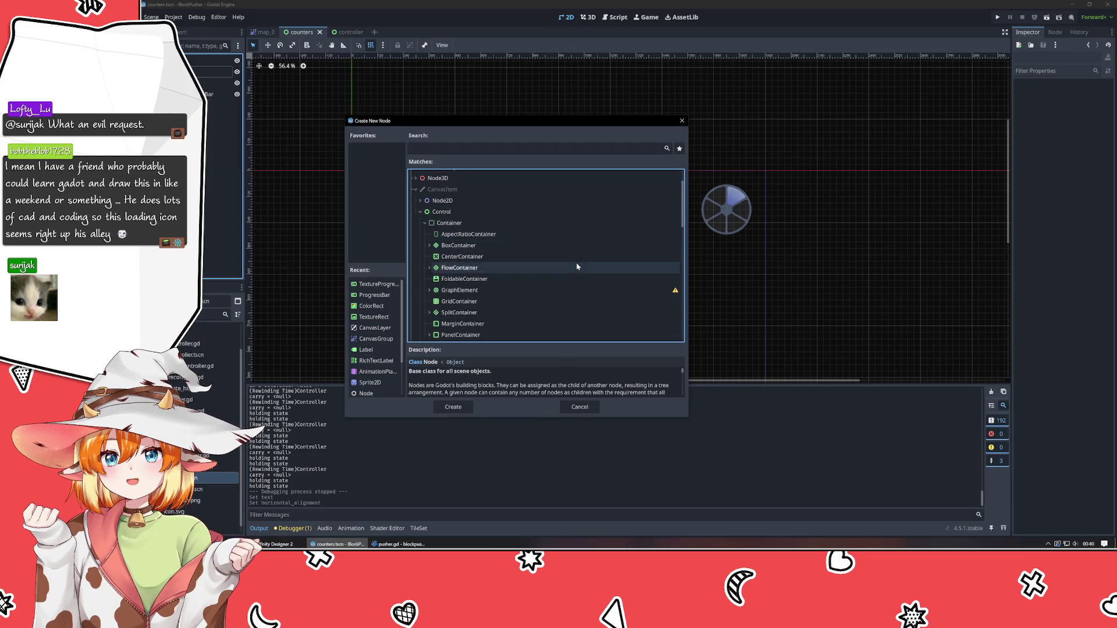
scroll(574, 269, down, 1)
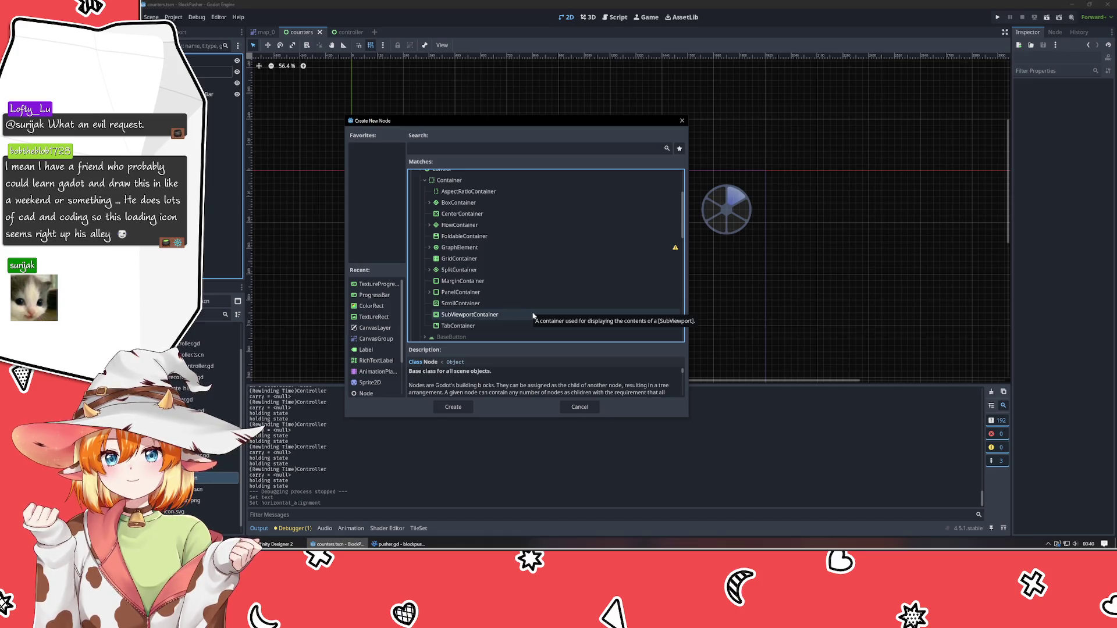
click(430, 292)
click(464, 294)
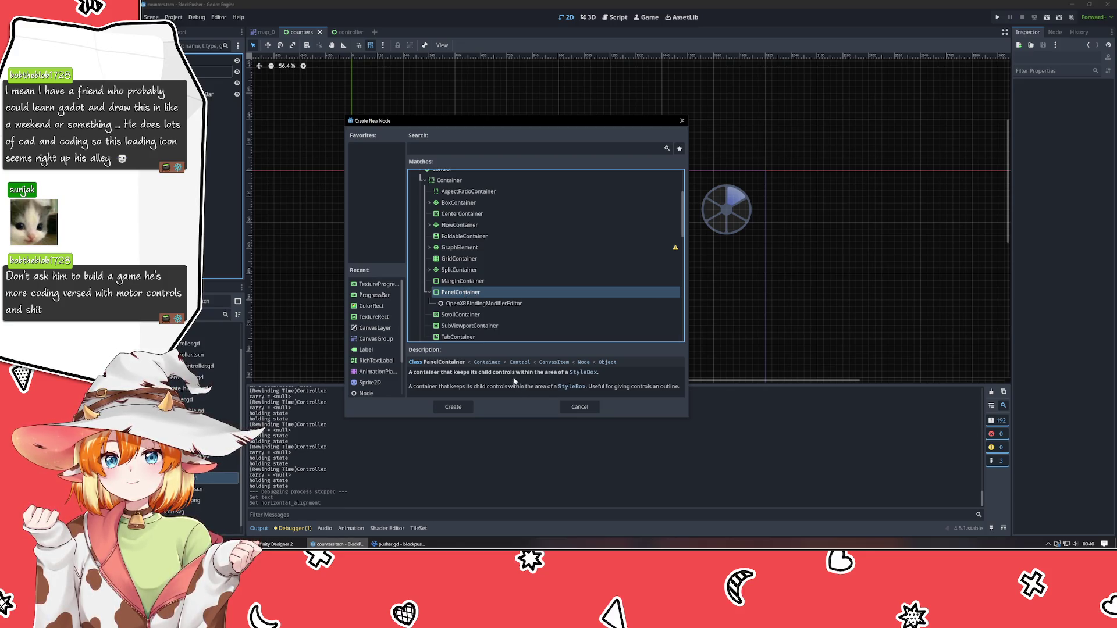
click(452, 408)
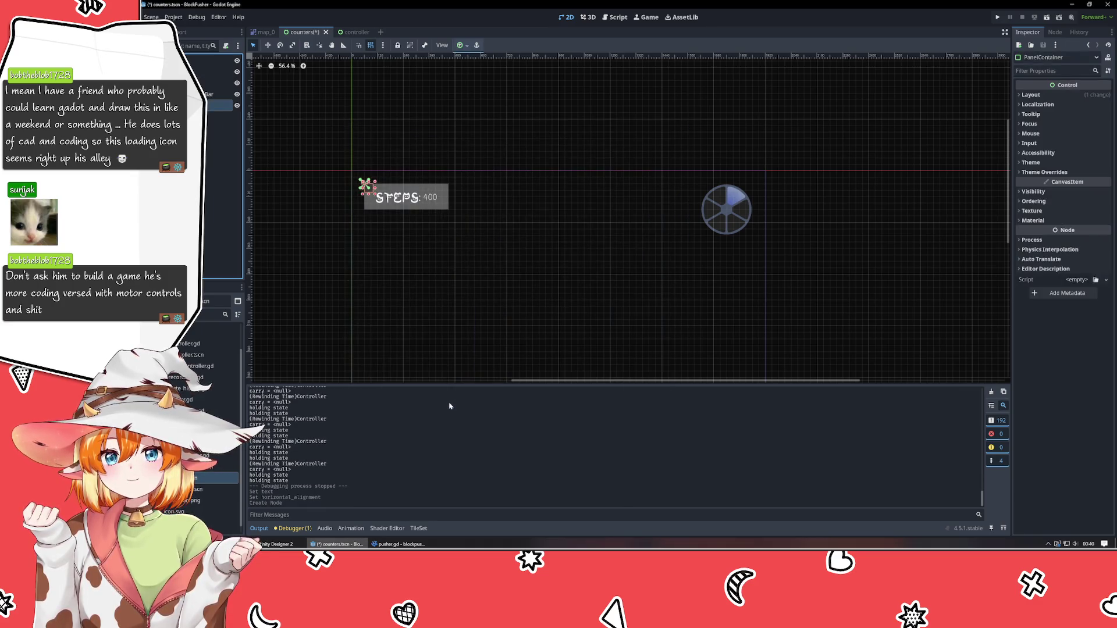
Step: Select the PanelContainer and expand its Theme Overrides > Styles panel StyleBox settings
click(1058, 97)
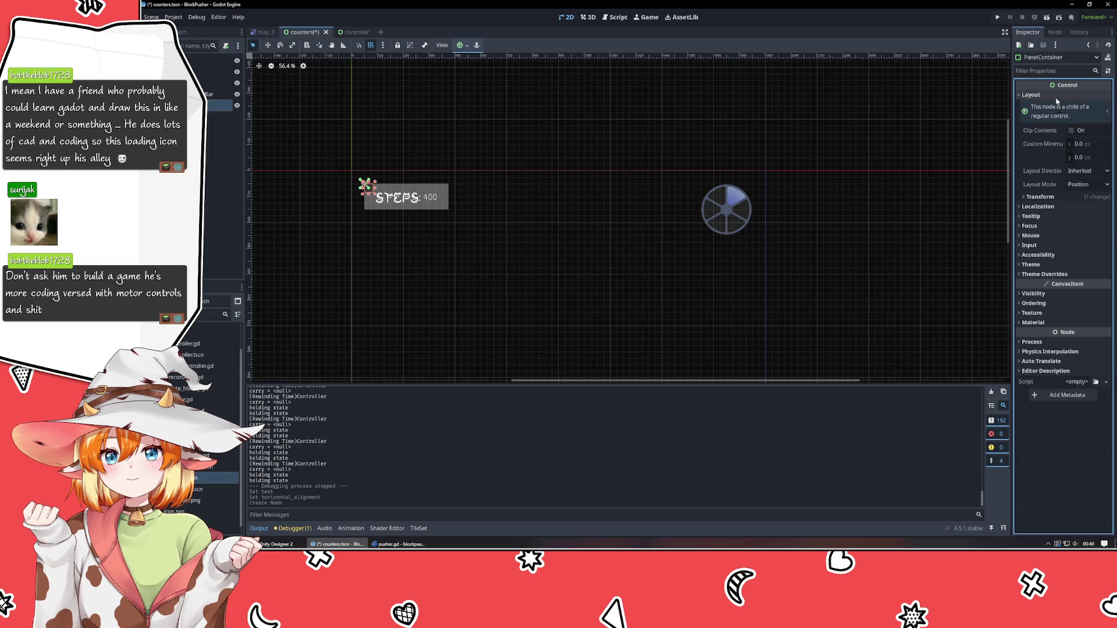
click(1058, 98)
click(218, 94)
click(218, 105)
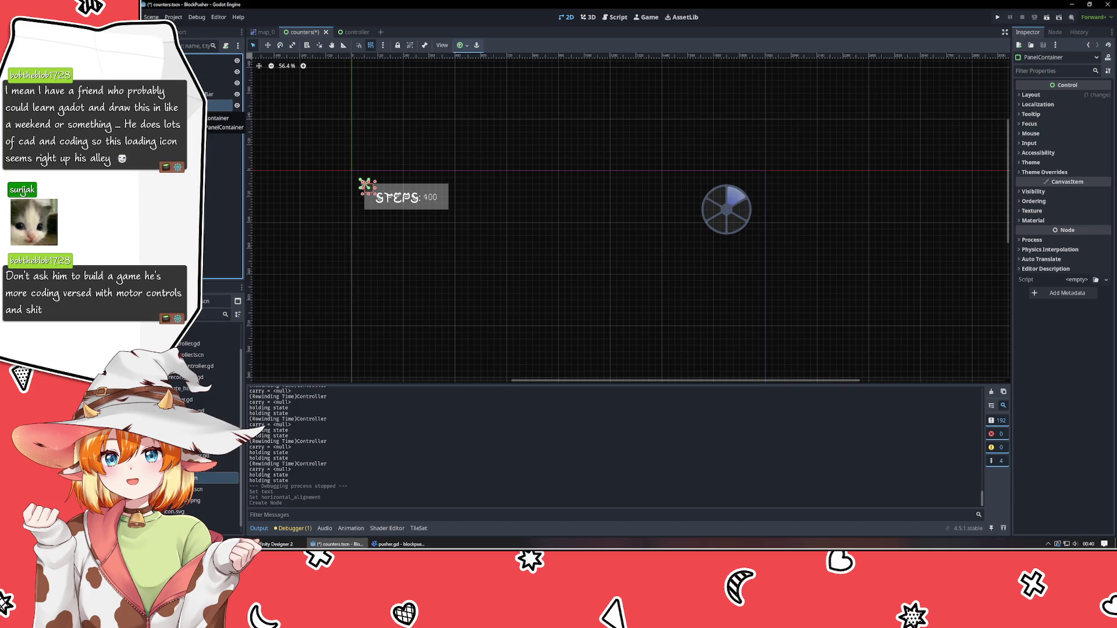
click(1046, 172)
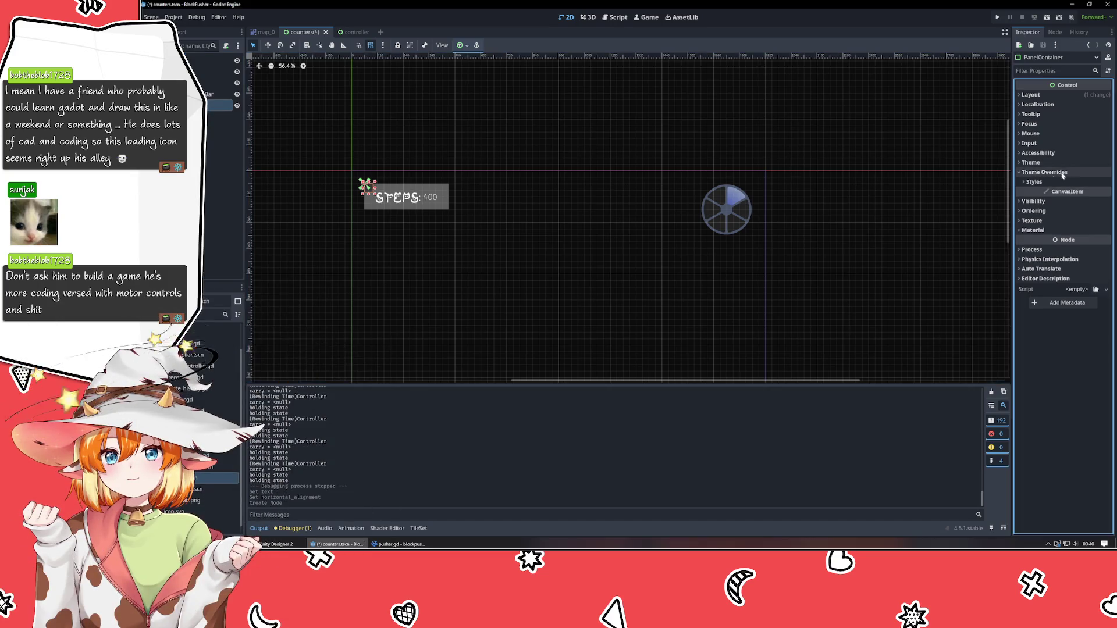
click(1047, 182)
click(1091, 193)
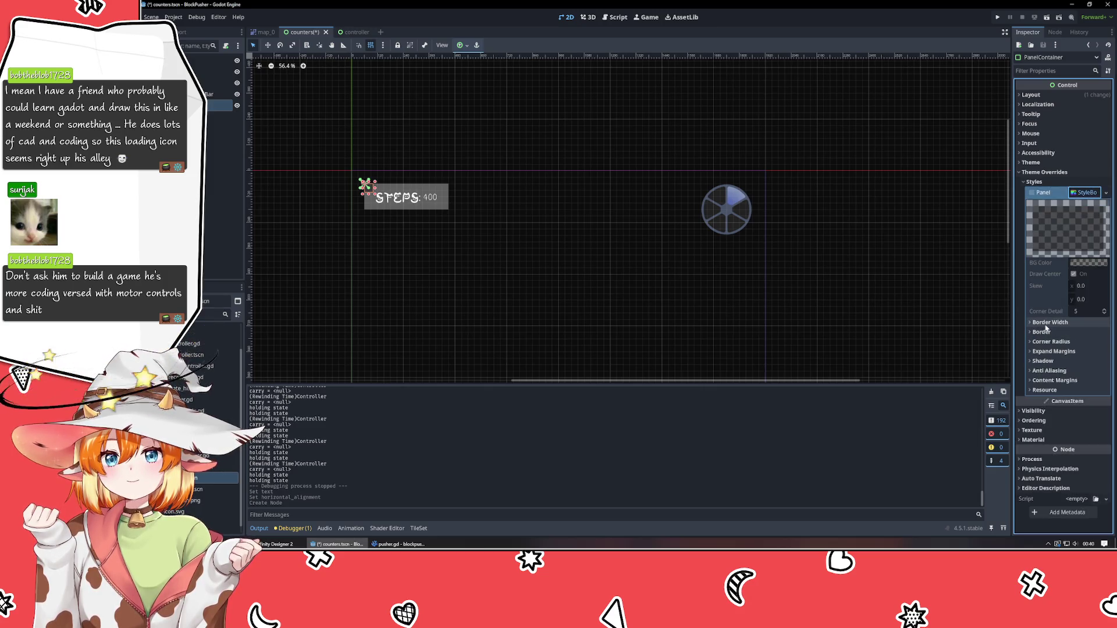
click(1046, 343)
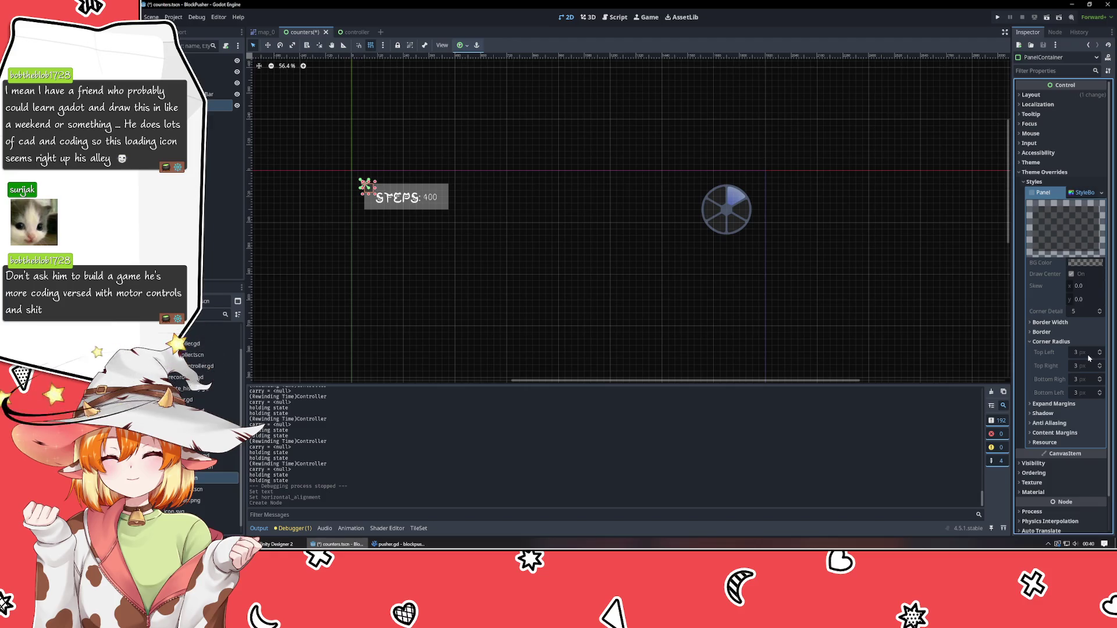
scroll(439, 268, up, 5)
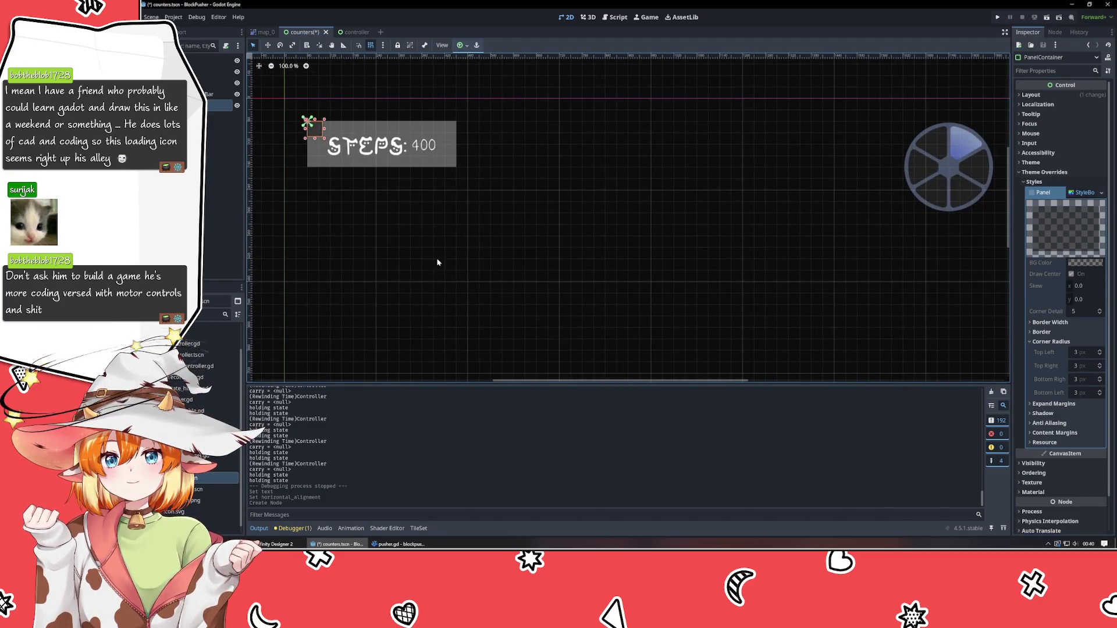
Step: Stretch the PanelContainer's rectangle across the STEPS: 400 label
drag(424, 239, 473, 309)
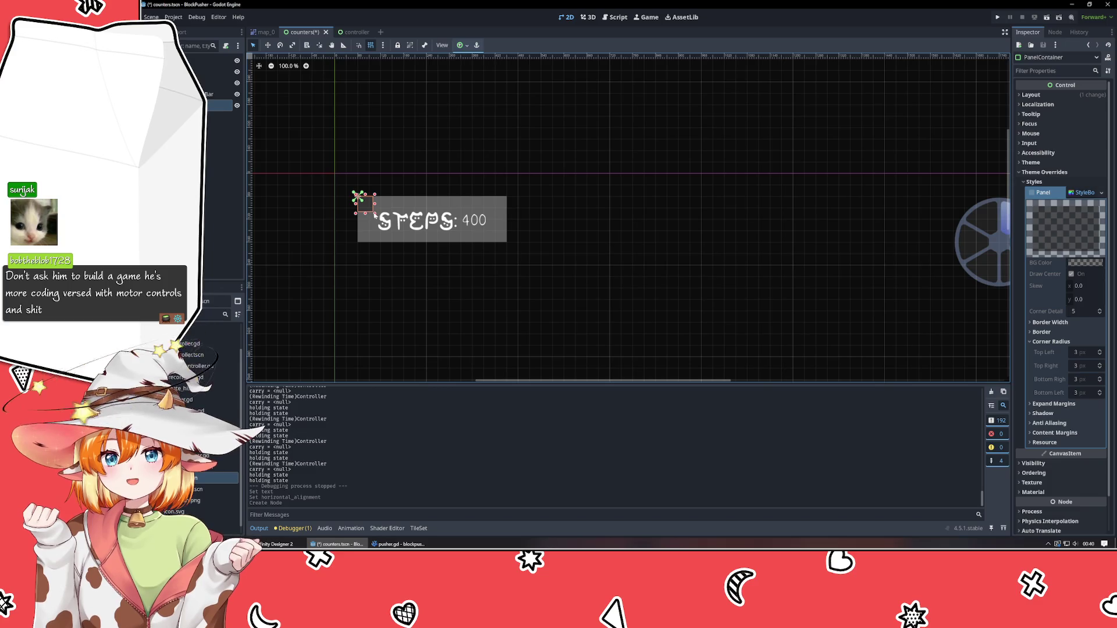
drag(375, 214, 506, 243)
click(527, 248)
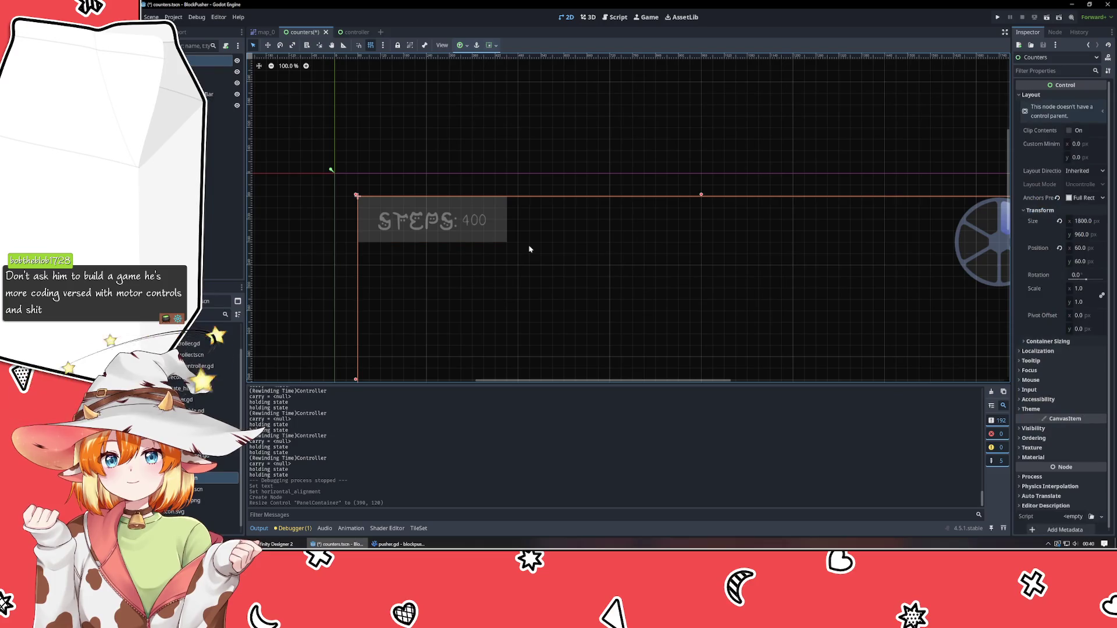
click(466, 239)
scroll(465, 238, up, 5)
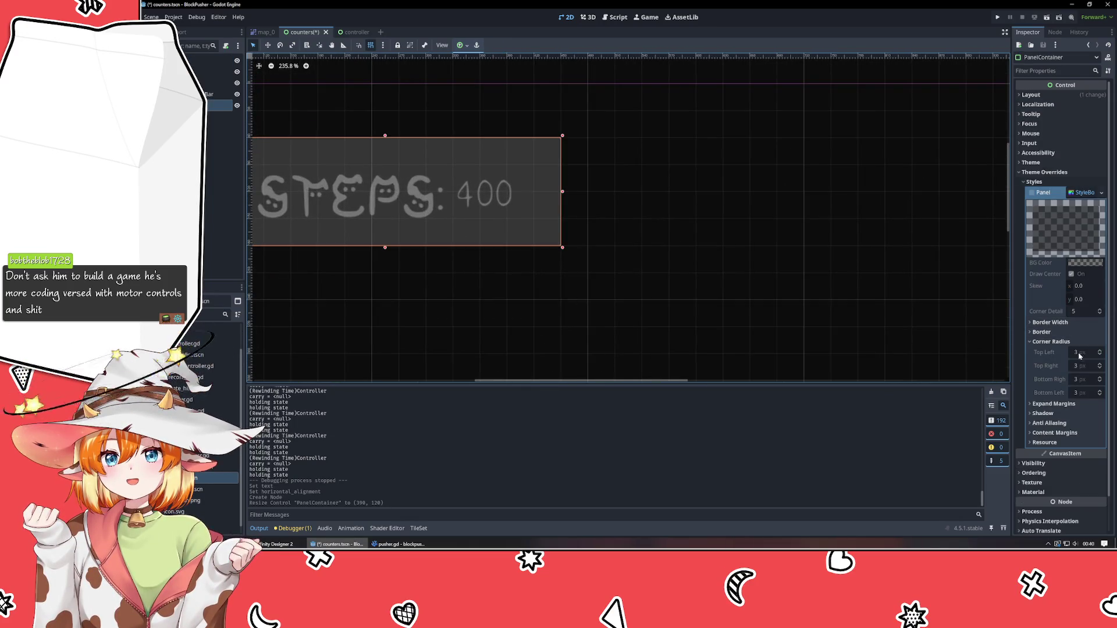
click(1101, 353)
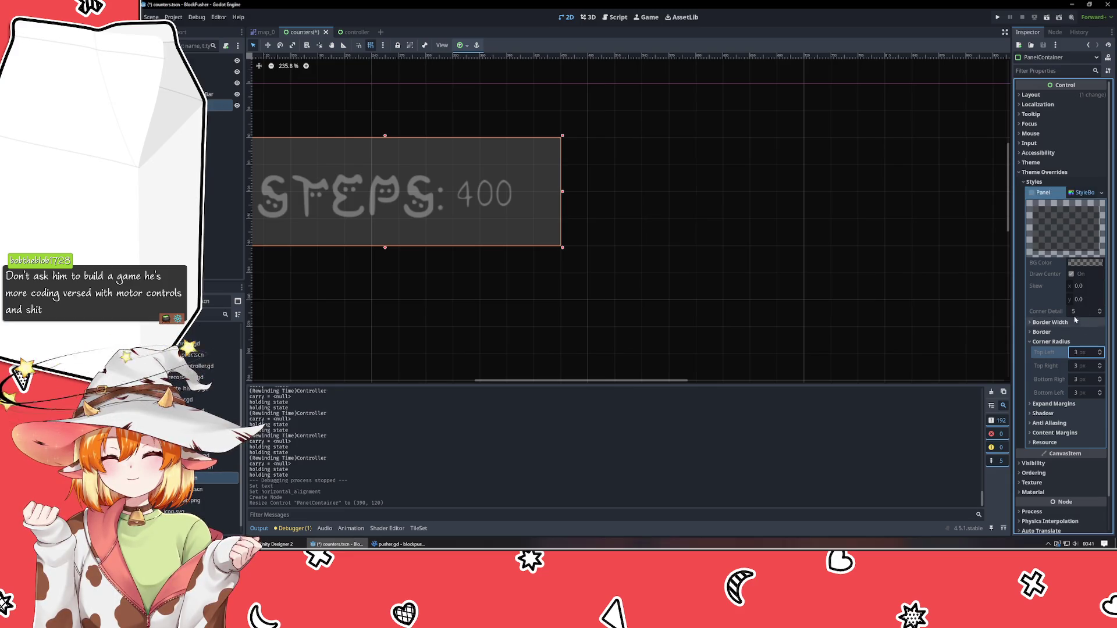
Step: Add a ColorRect node and move it behind the STEPS text
key(ctrl+a)
text(ColorRect)
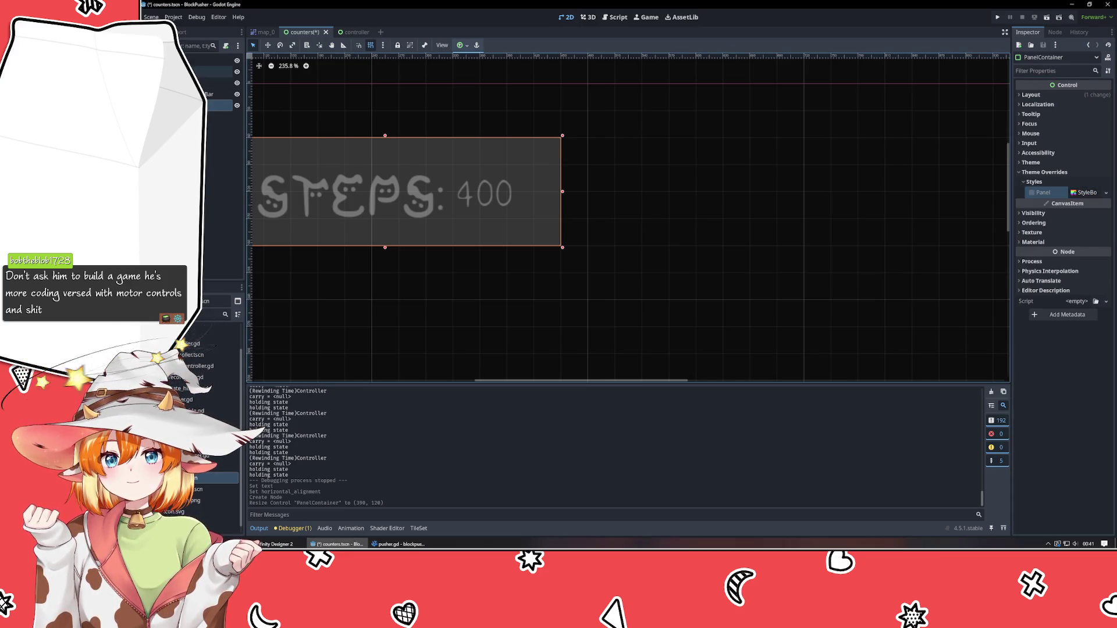
key(Return)
key(ctrl+Up)
click(557, 282)
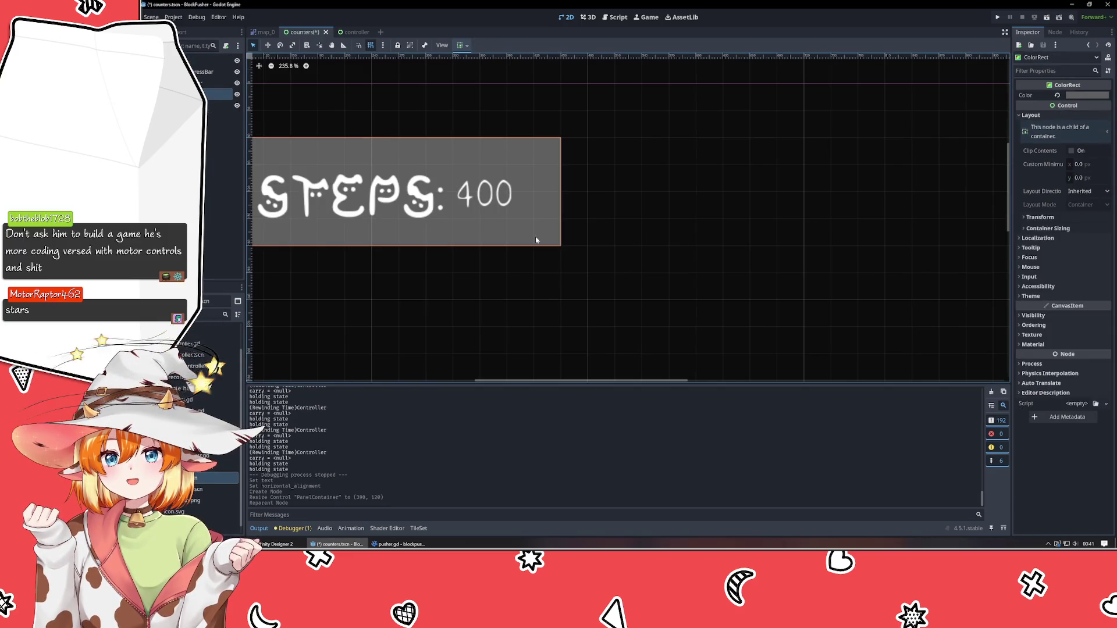
Step: Reparent the ColorRect and delete the PanelContainer node
click(213, 83)
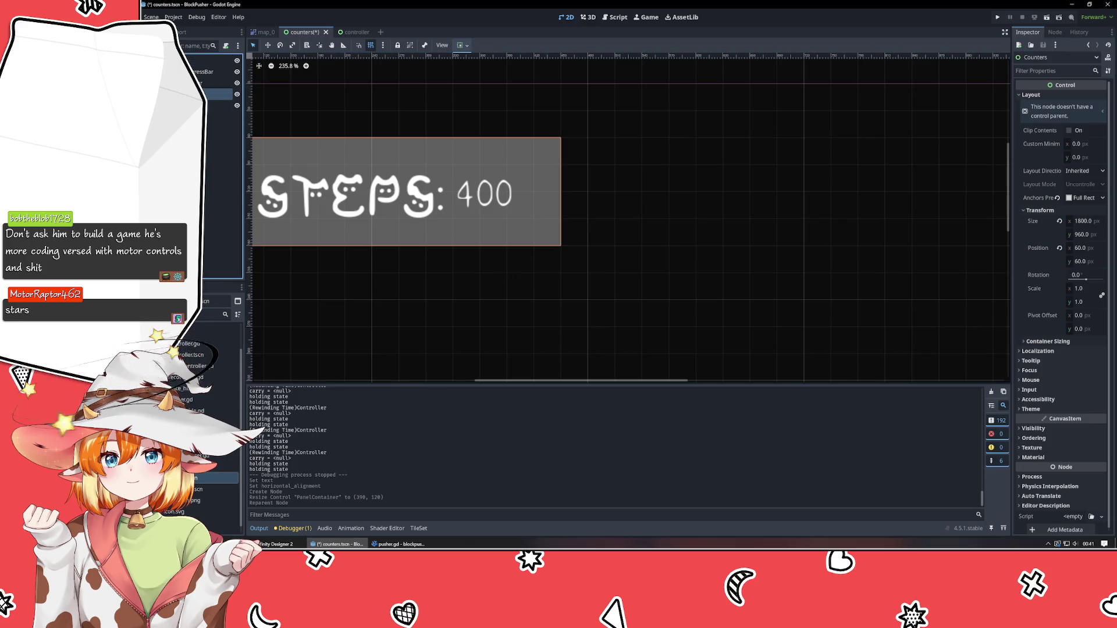
drag(215, 60, 215, 83)
click(219, 106)
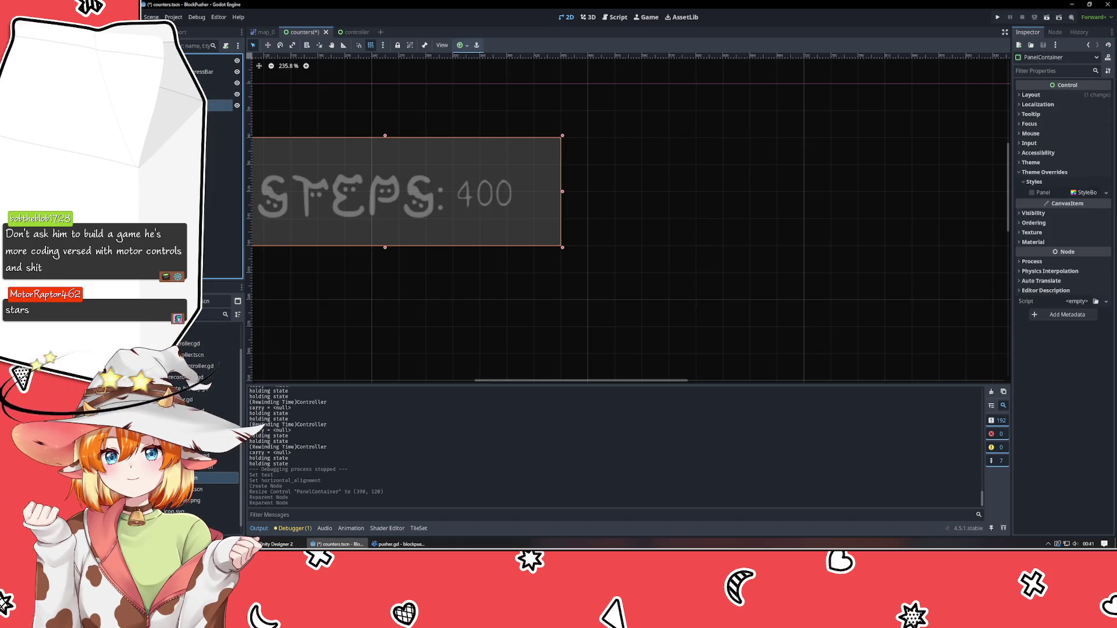
key(Delete)
key(Return)
click(210, 72)
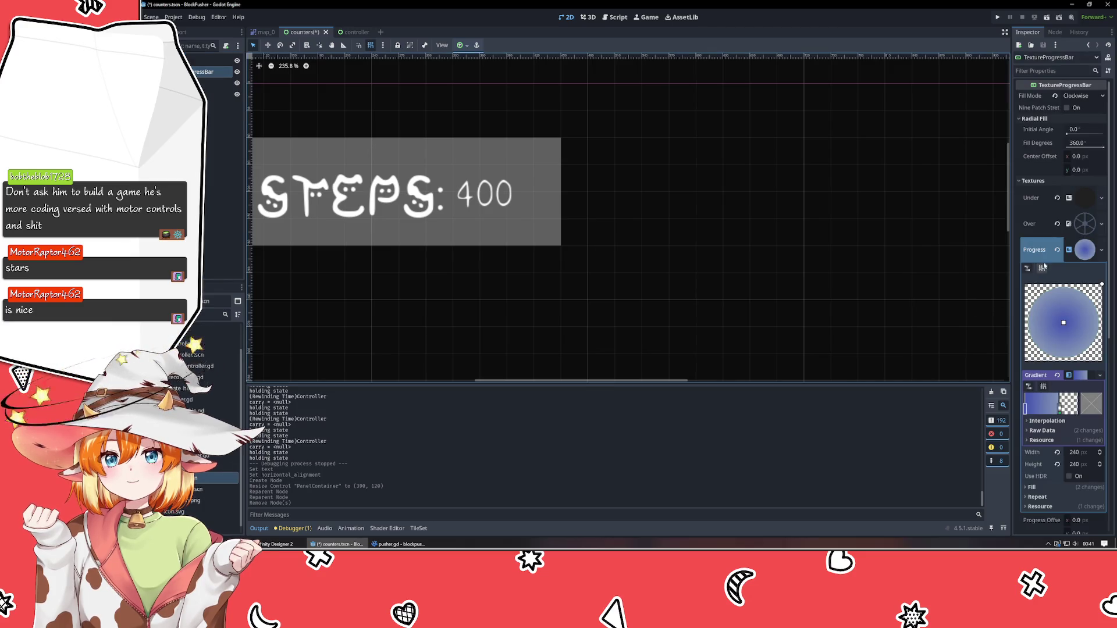
Step: Assign a New Theme resource to the ColorRect's Theme property
click(216, 83)
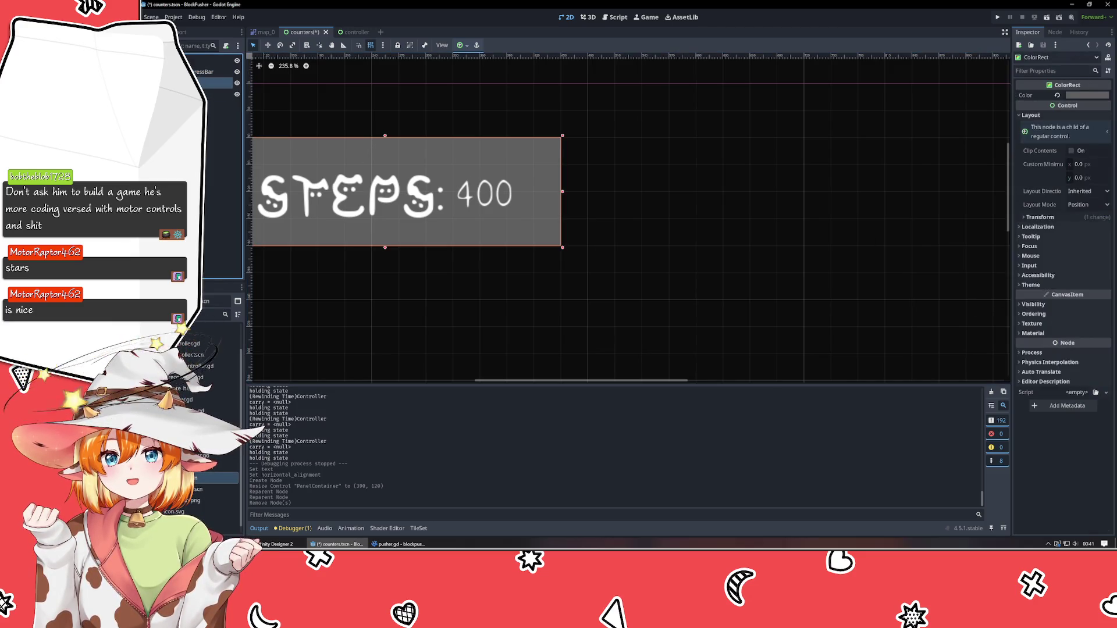
click(1042, 285)
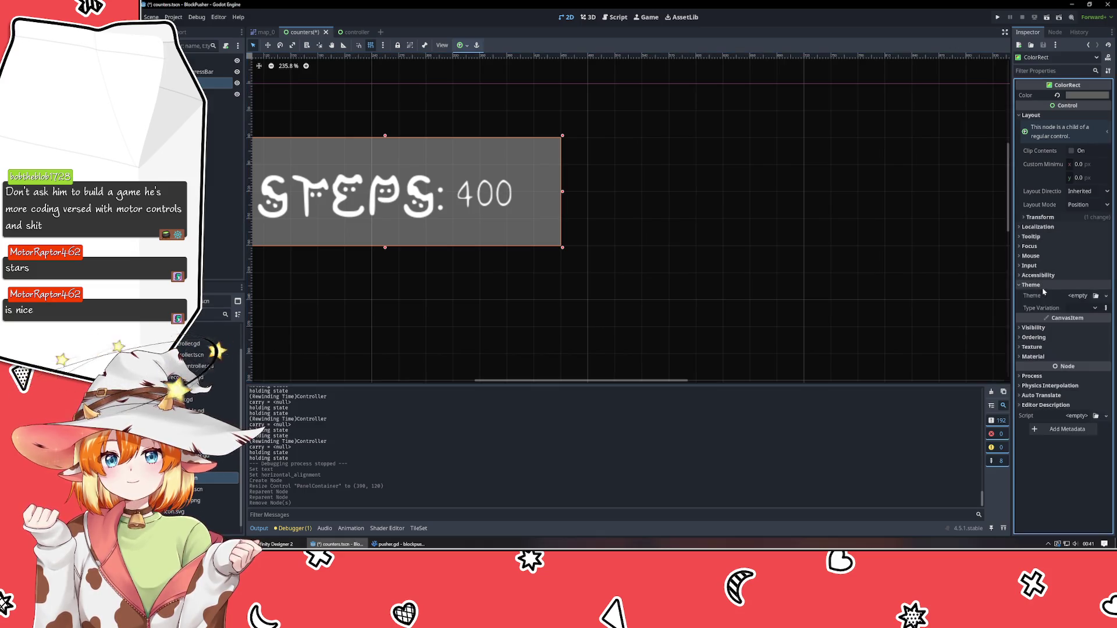
click(1096, 309)
click(1097, 313)
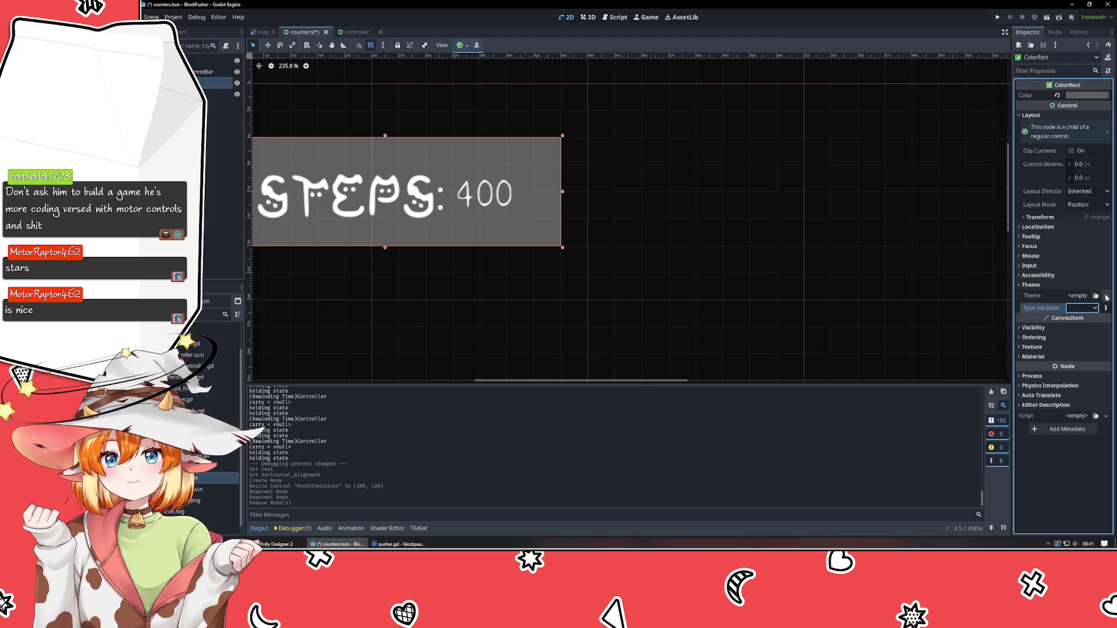
click(1106, 296)
click(1106, 296)
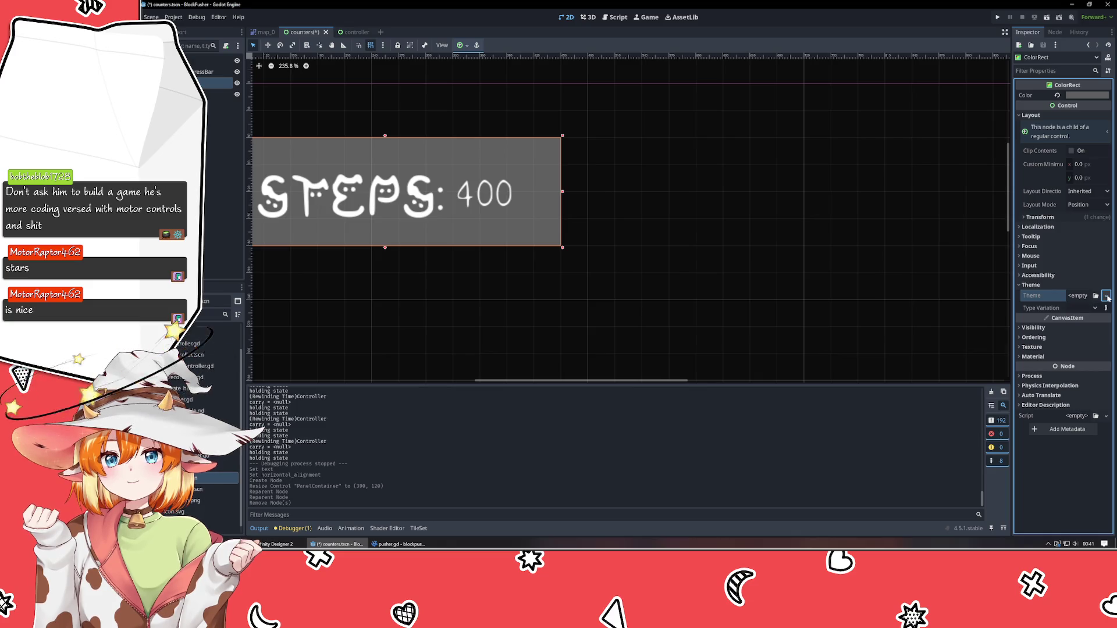
click(1096, 295)
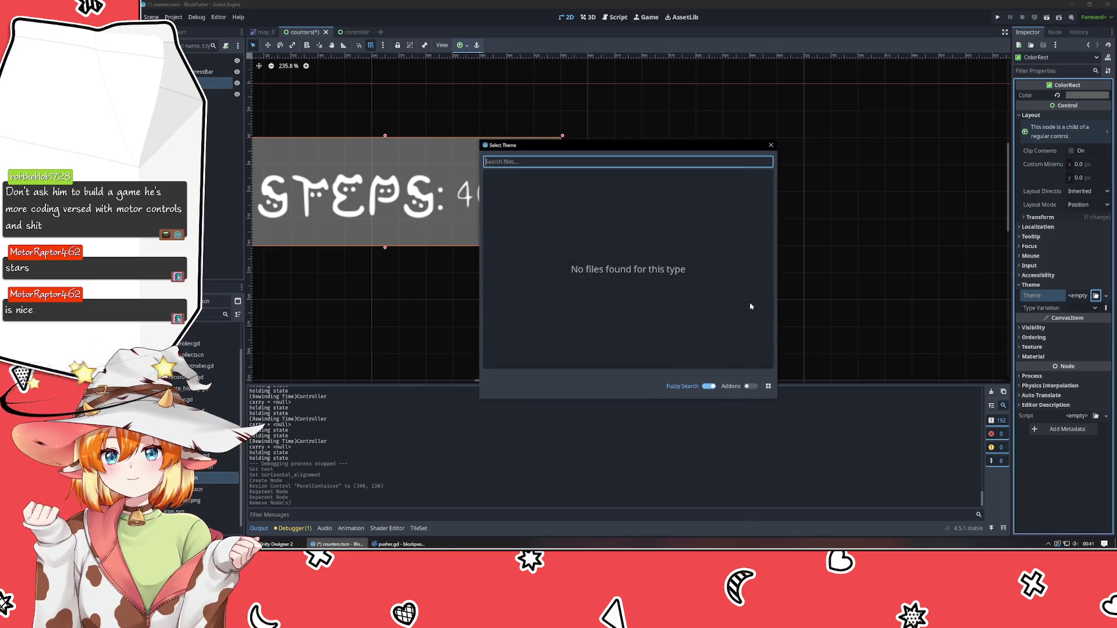
click(771, 144)
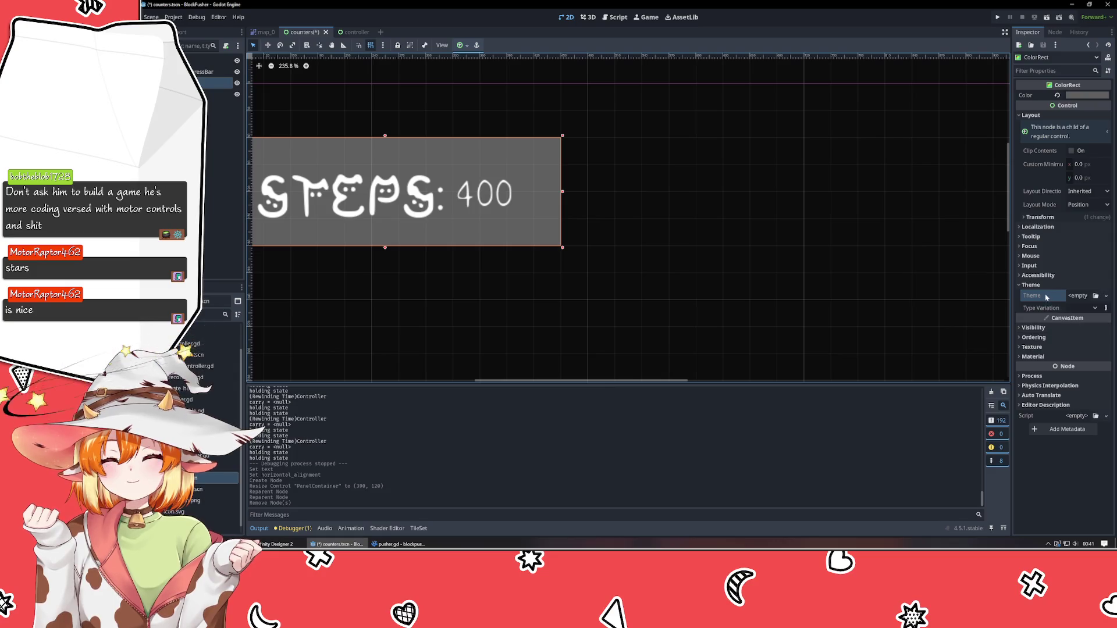
click(1107, 297)
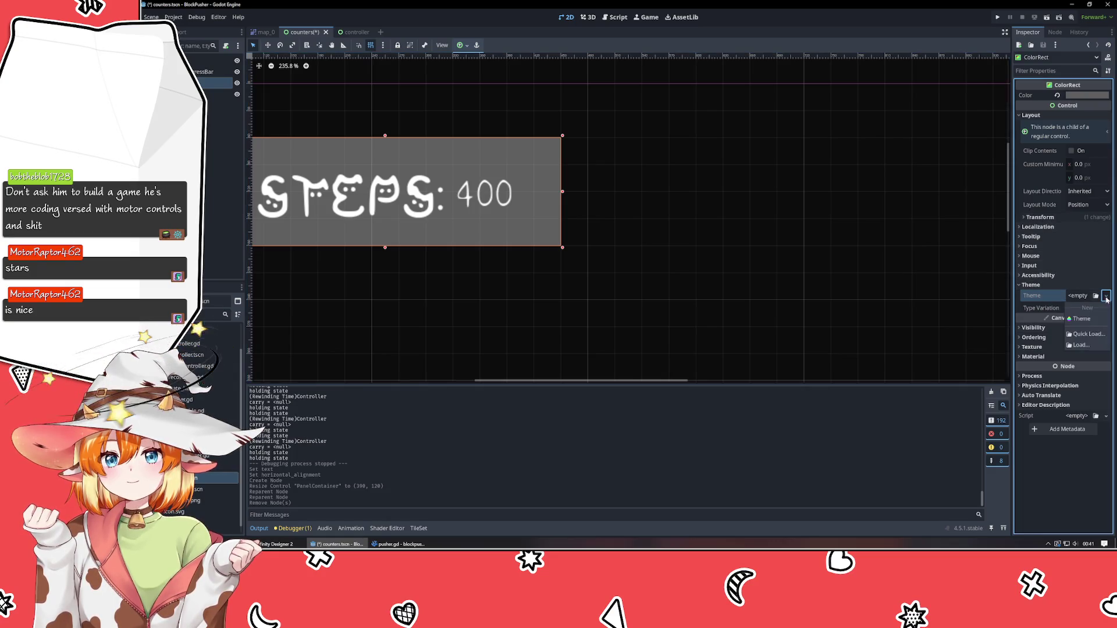
click(1088, 319)
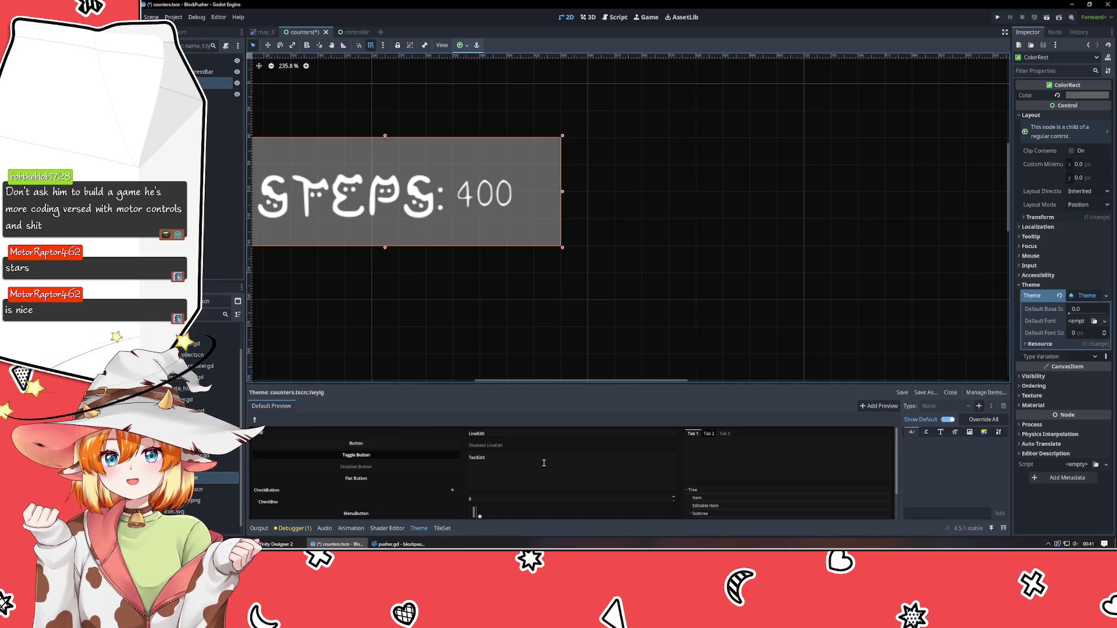
Step: Browse the Theme editor preview, colour picker and theme type options without adding a type
scroll(544, 463, down, 2)
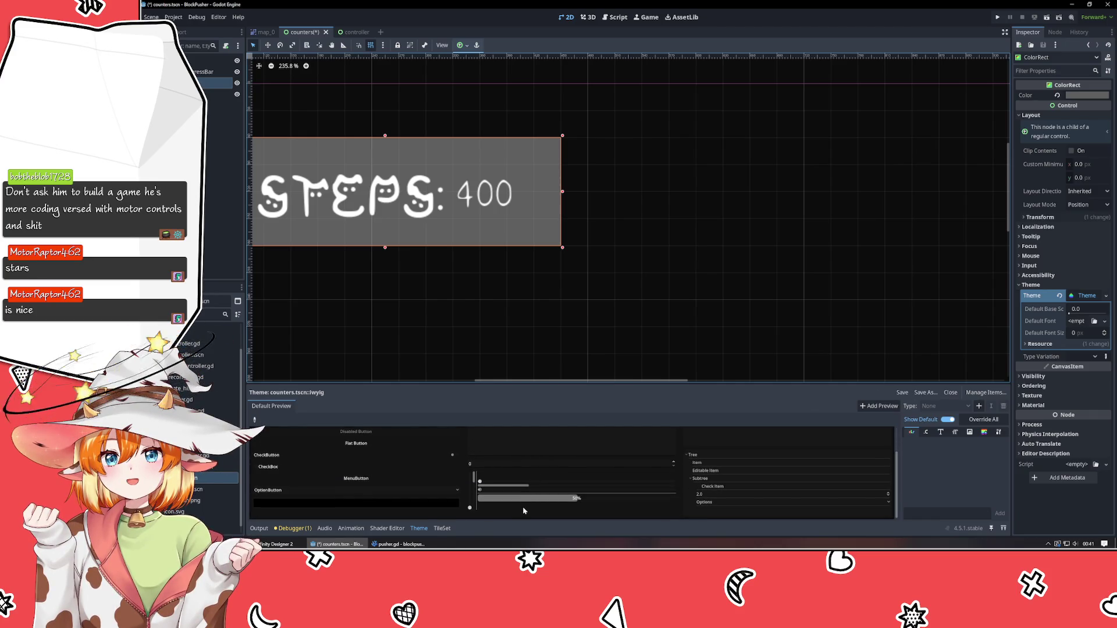
click(444, 503)
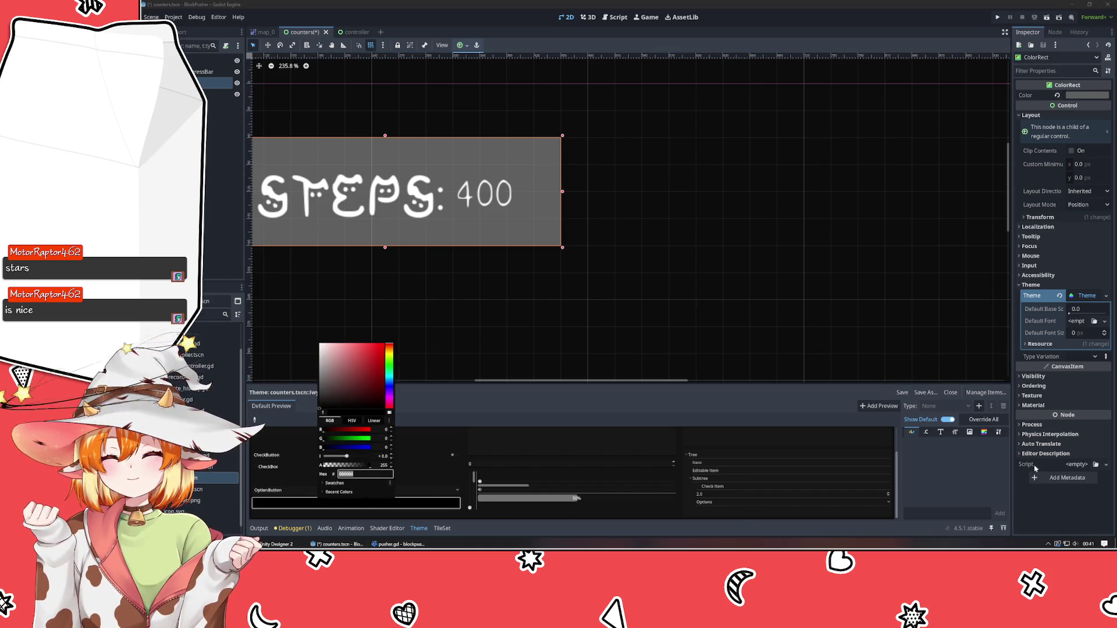
click(970, 484)
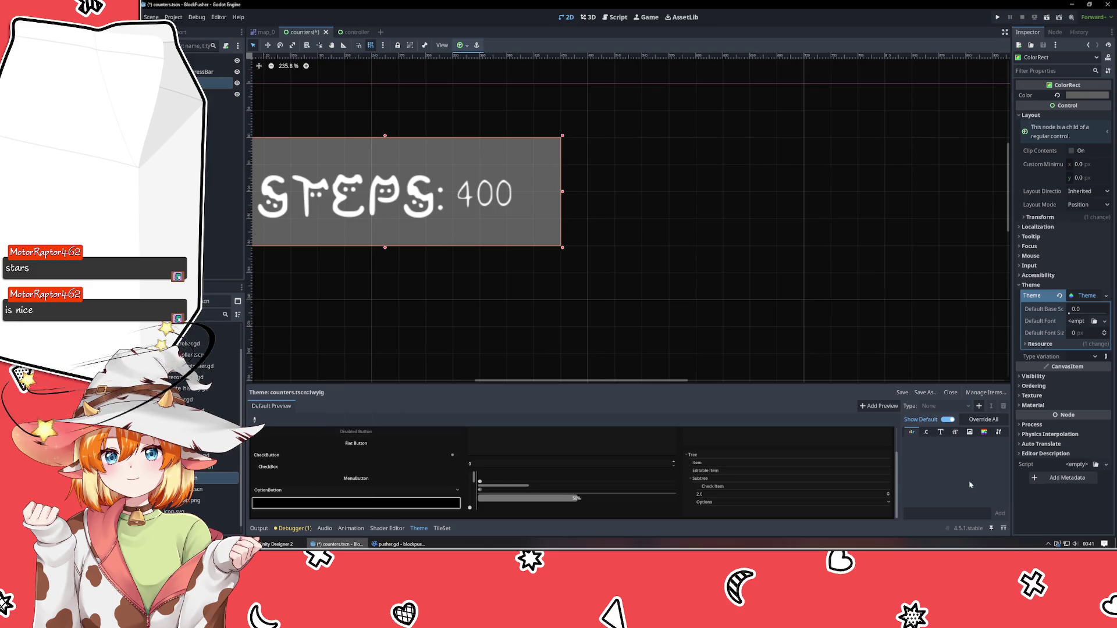
click(999, 434)
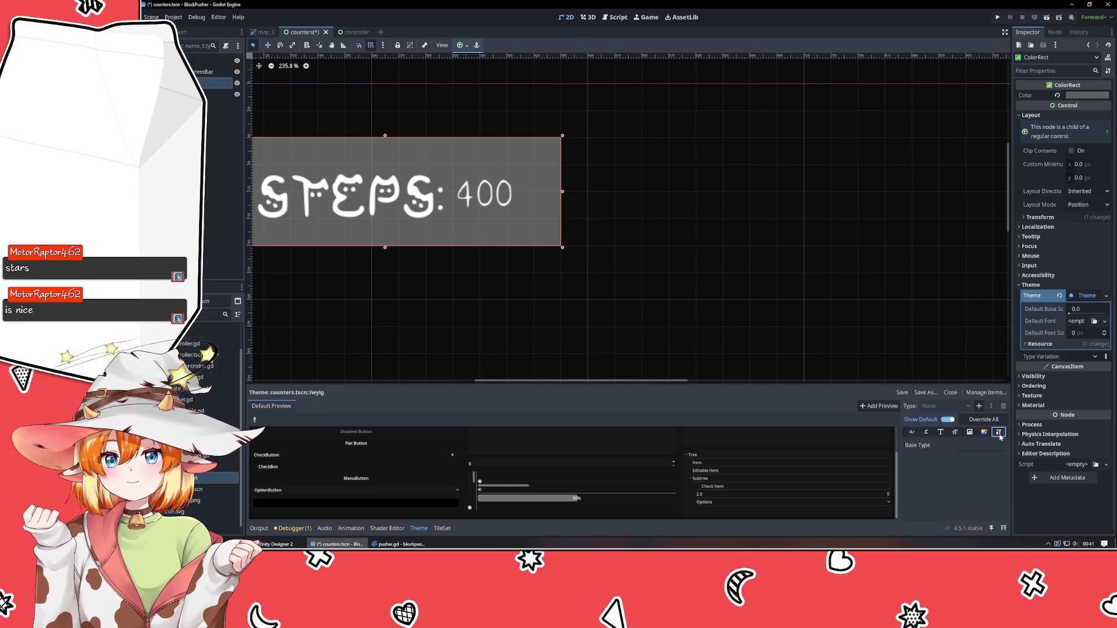
click(969, 432)
click(912, 434)
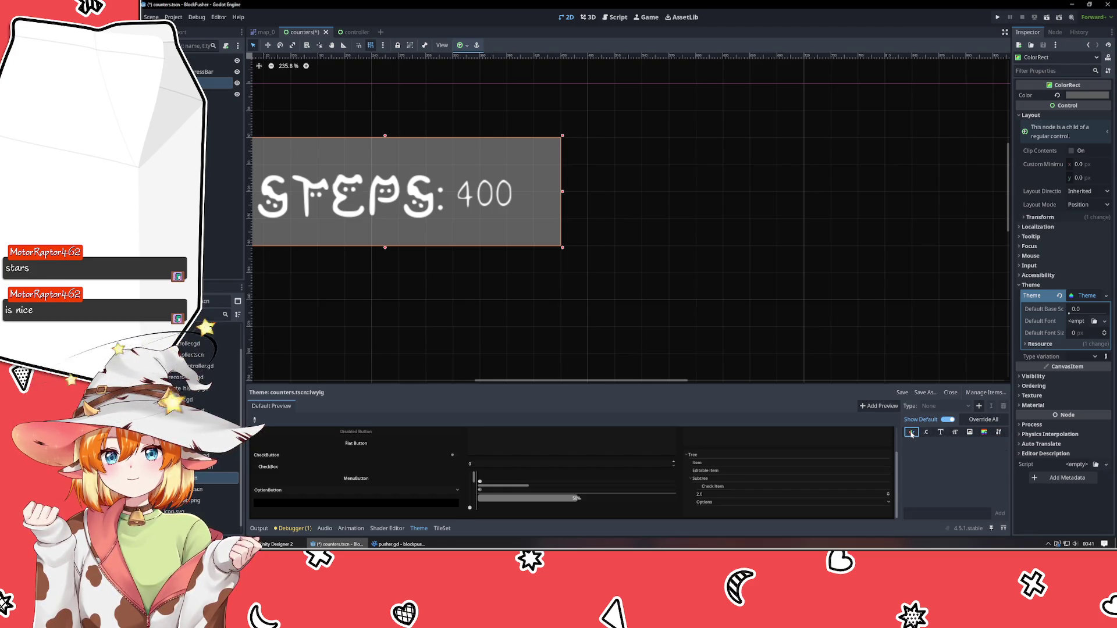
click(939, 510)
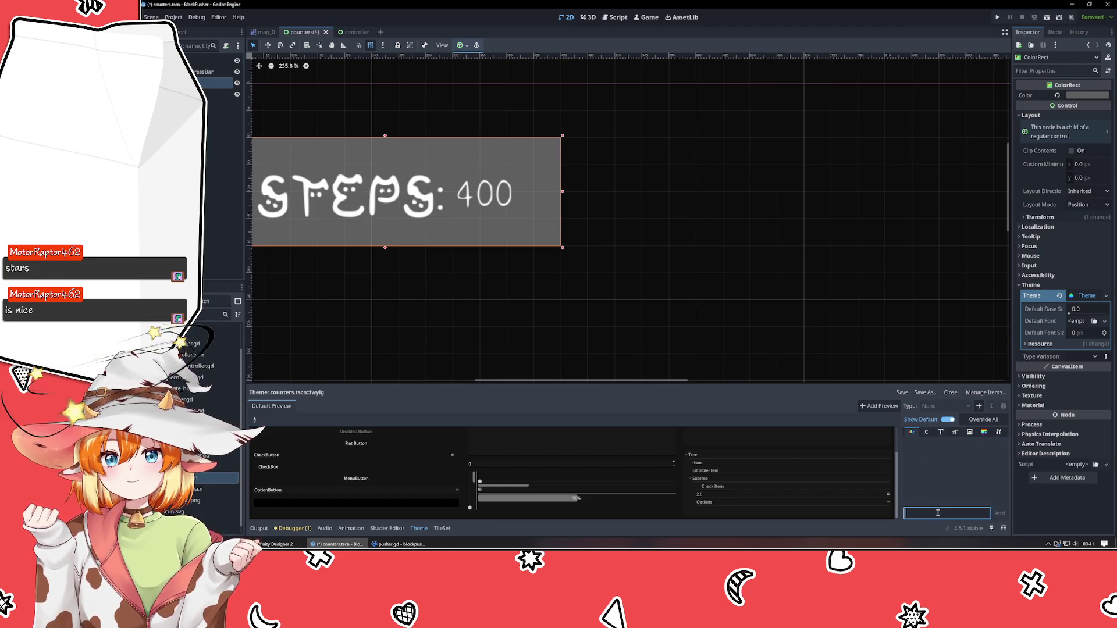
text(om)
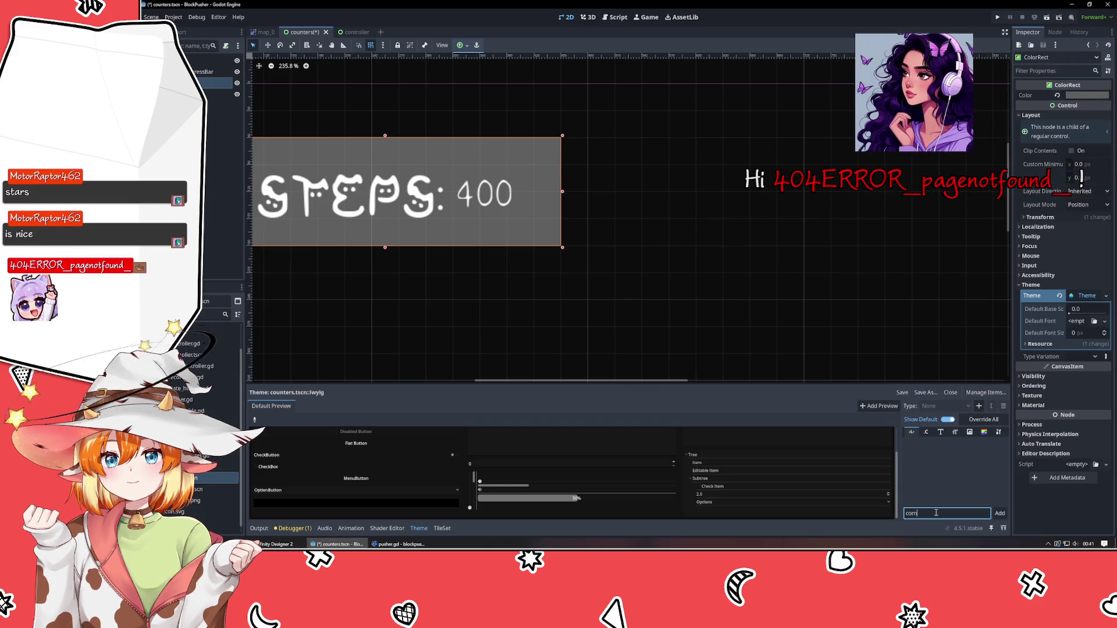
key(BackSpace)
key(BackSpace)
key(BackSpace)
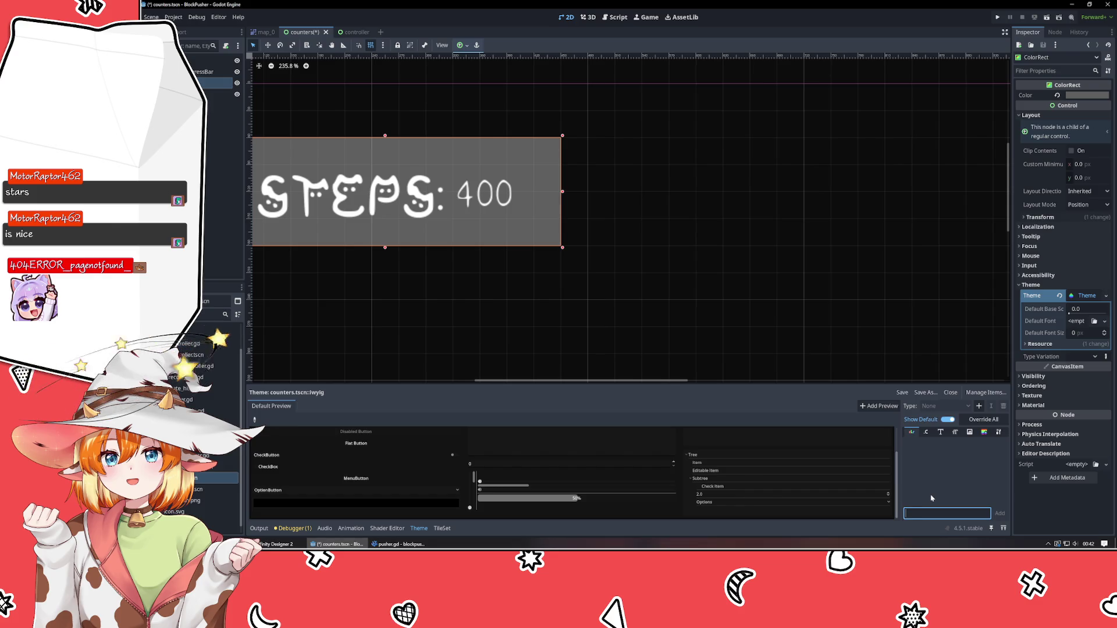
Step: Recentre the Steps box in the 2D view, deselect everything and save the scene
scroll(840, 192, down, 2)
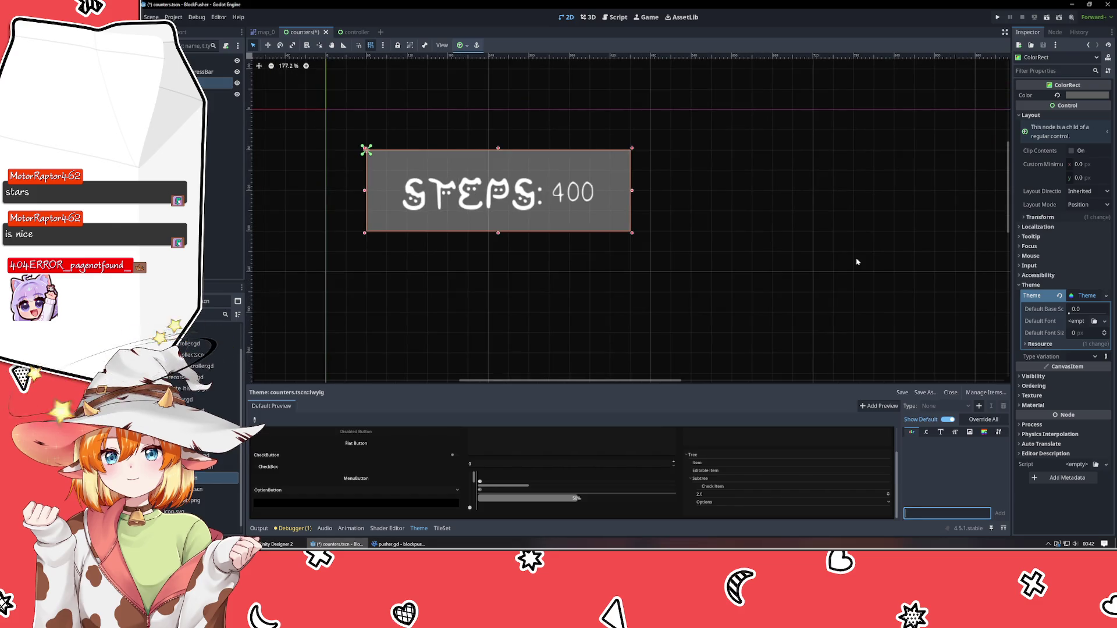
scroll(856, 259, down, 2)
mouse_move(925, 321)
mouse_down()
mouse_move(844, 295)
mouse_move(831, 332)
mouse_up()
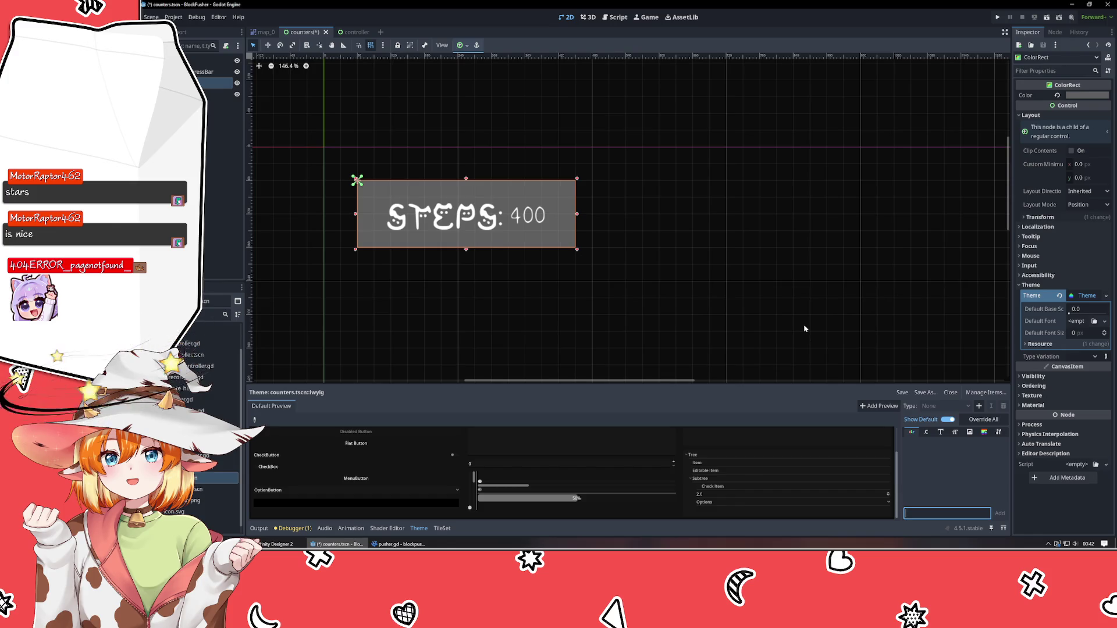
click(805, 328)
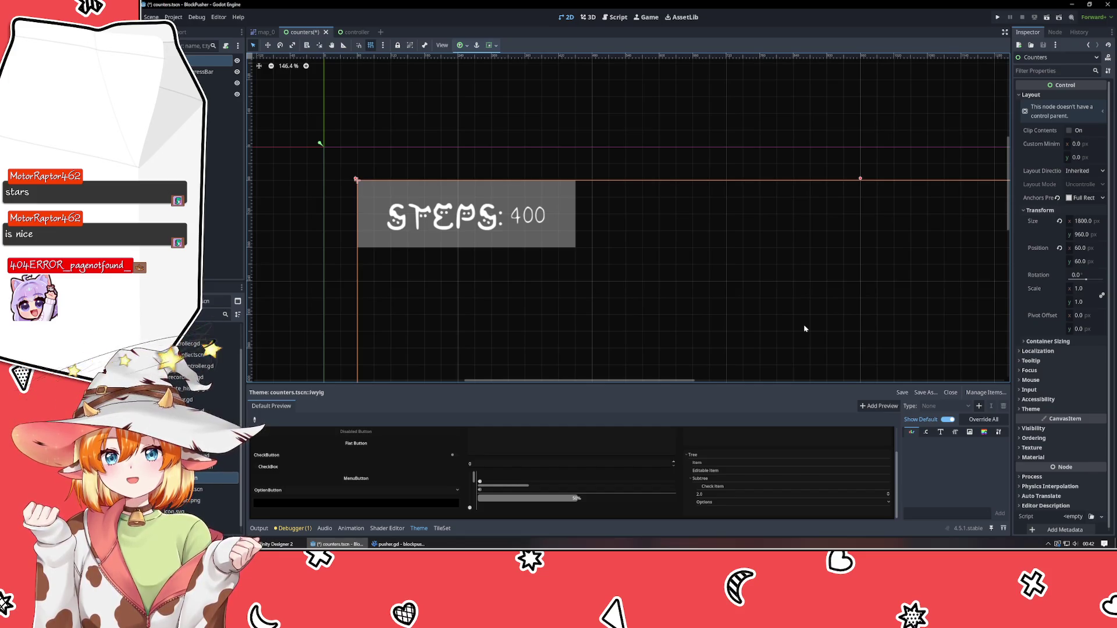
click(372, 121)
scroll(373, 121, down, 8)
key(ctrl+s)
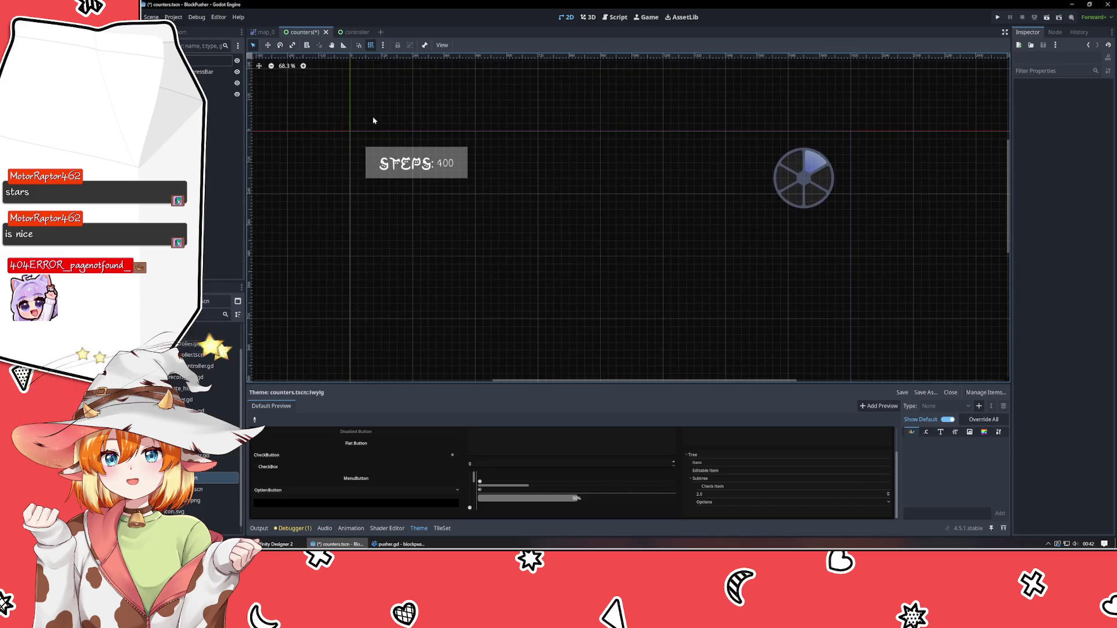
scroll(374, 121, down, 2)
scroll(374, 121, up, 1)
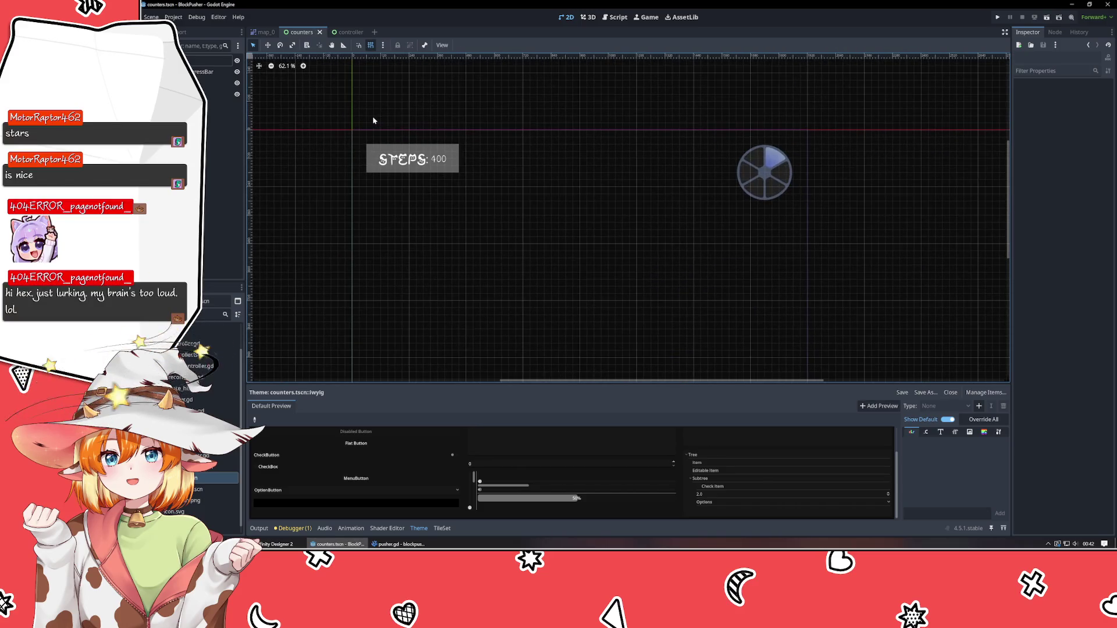
scroll(373, 110, down, 2)
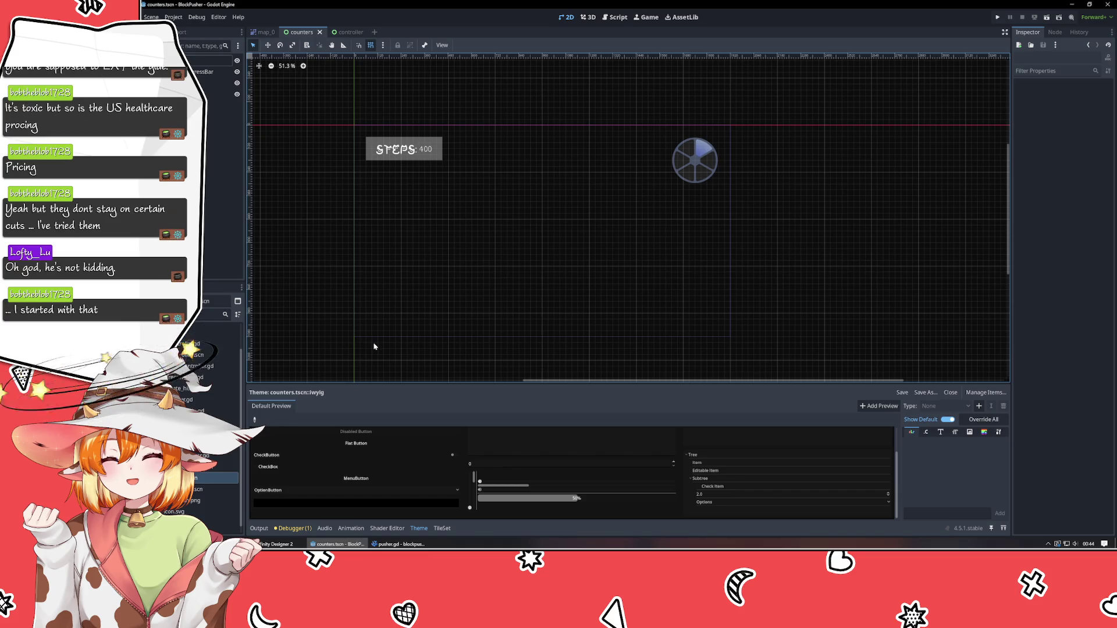
click(439, 278)
click(767, 275)
click(663, 242)
click(819, 254)
click(652, 237)
click(773, 235)
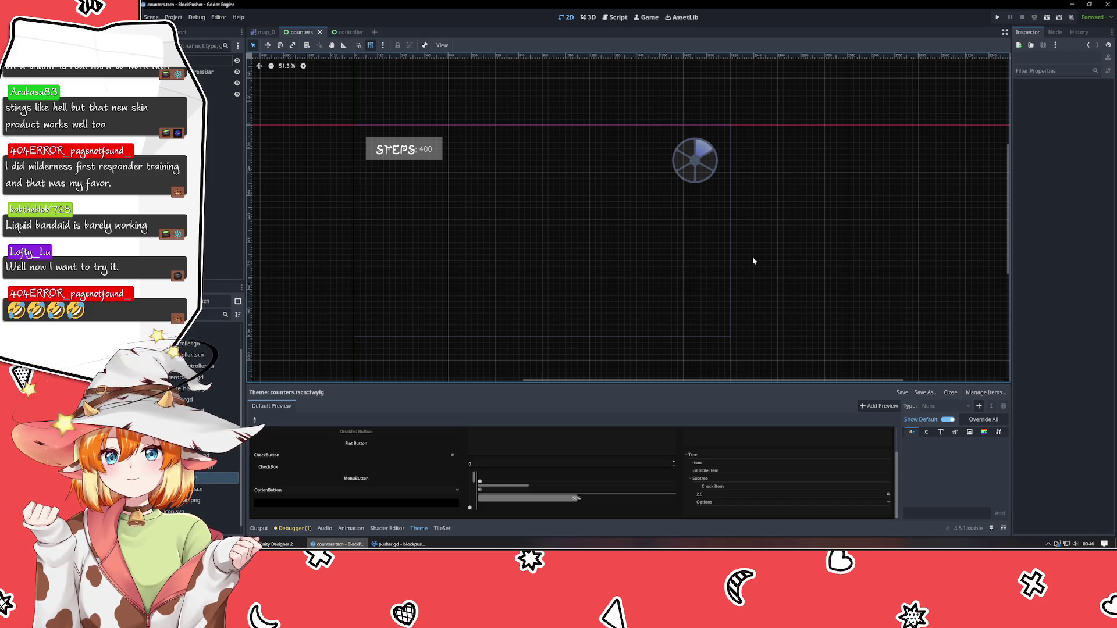
click(471, 196)
click(285, 257)
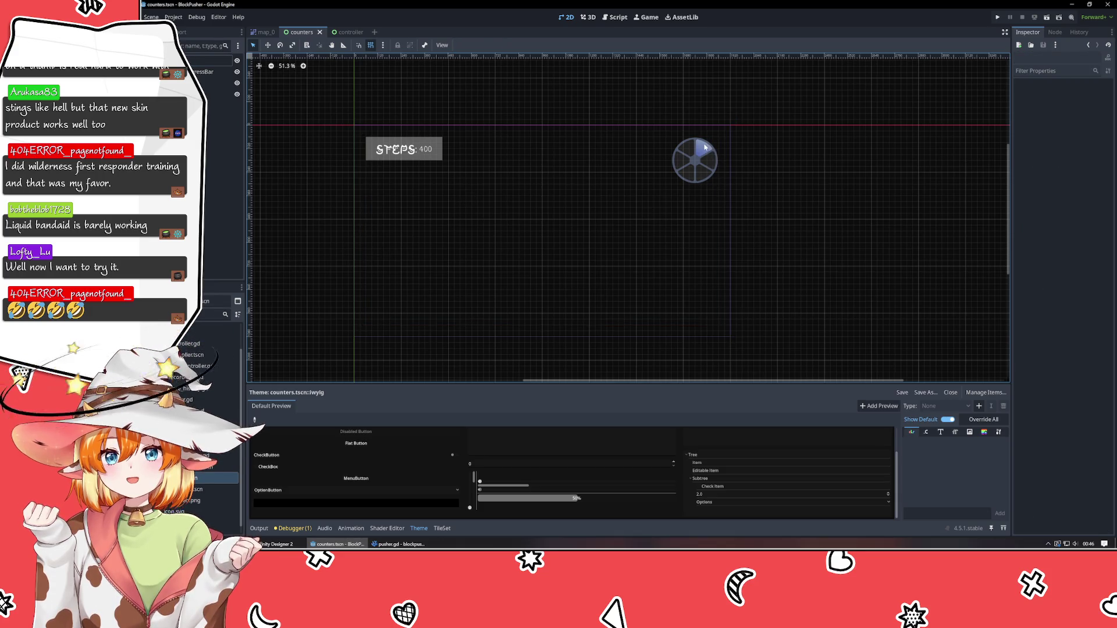
click(701, 180)
click(887, 235)
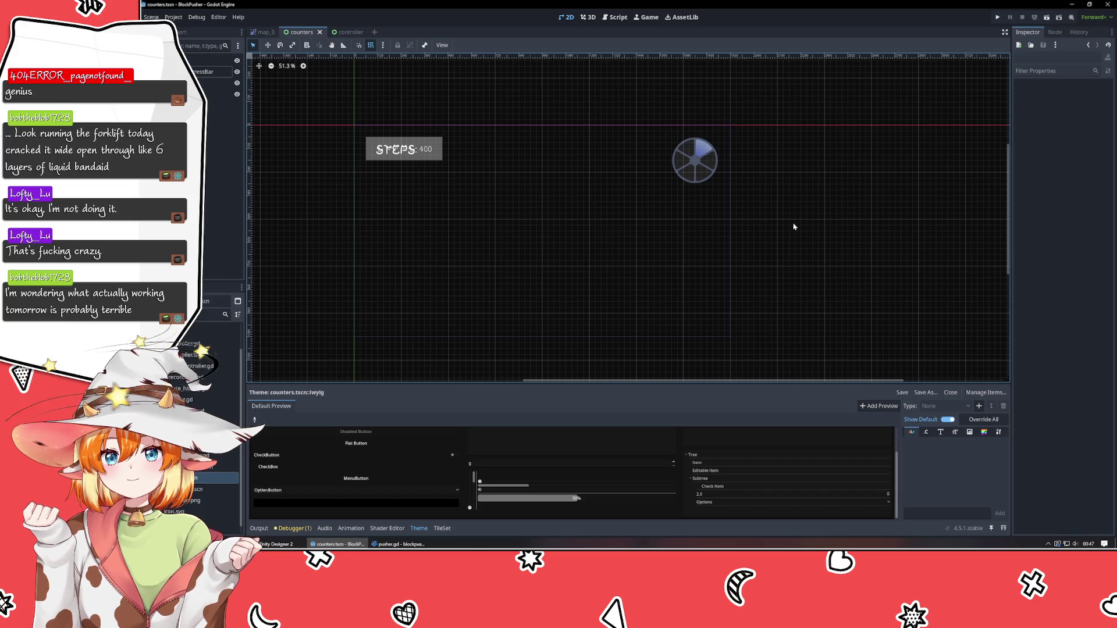
click(411, 151)
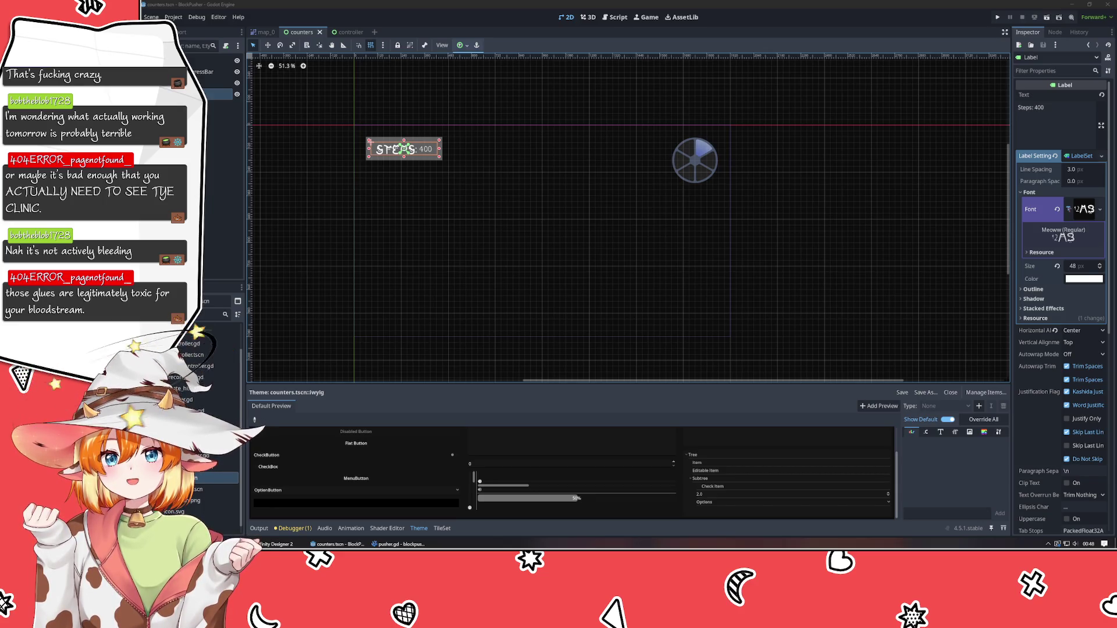
Step: Close the toxigenesis.zip archive window, save the counters scene and reselect the Steps Label
key(alt+F4)
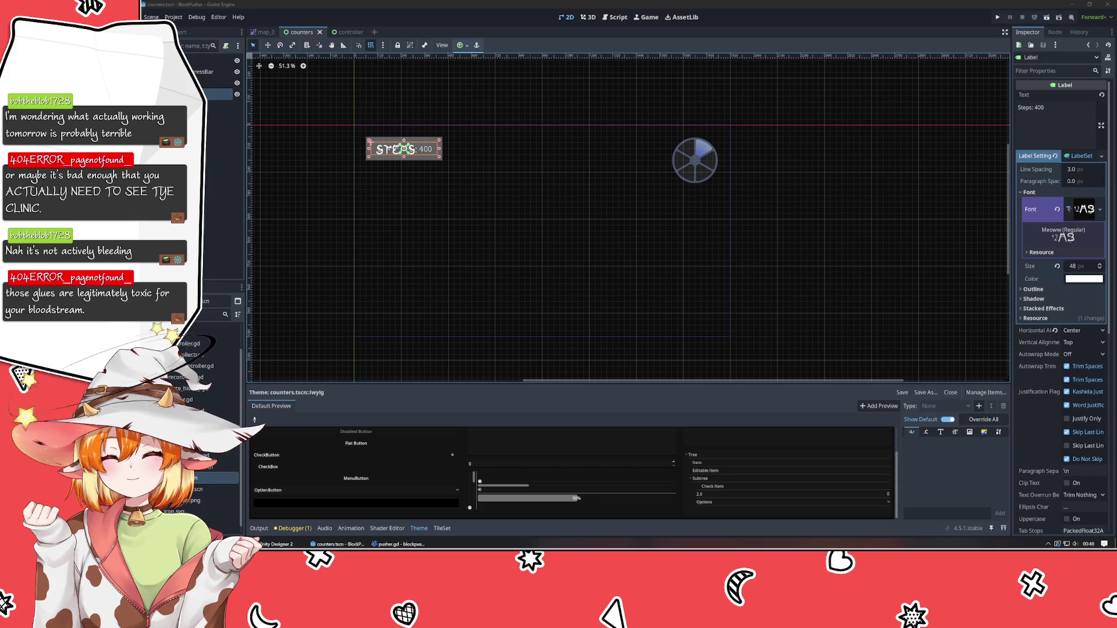
key(ctrl+s)
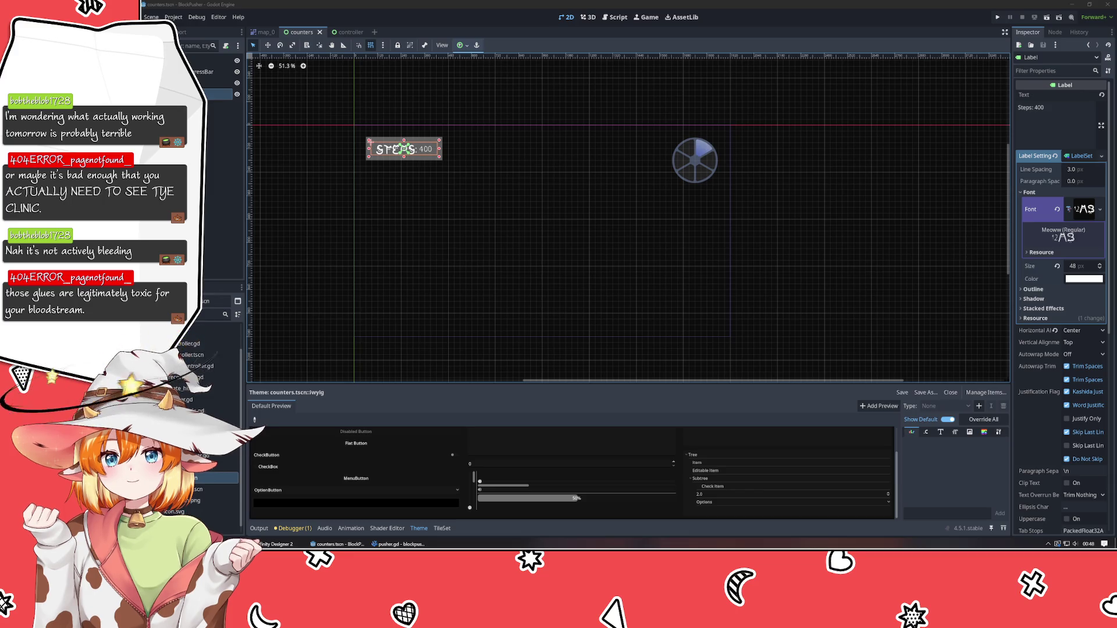
click(214, 83)
click(214, 94)
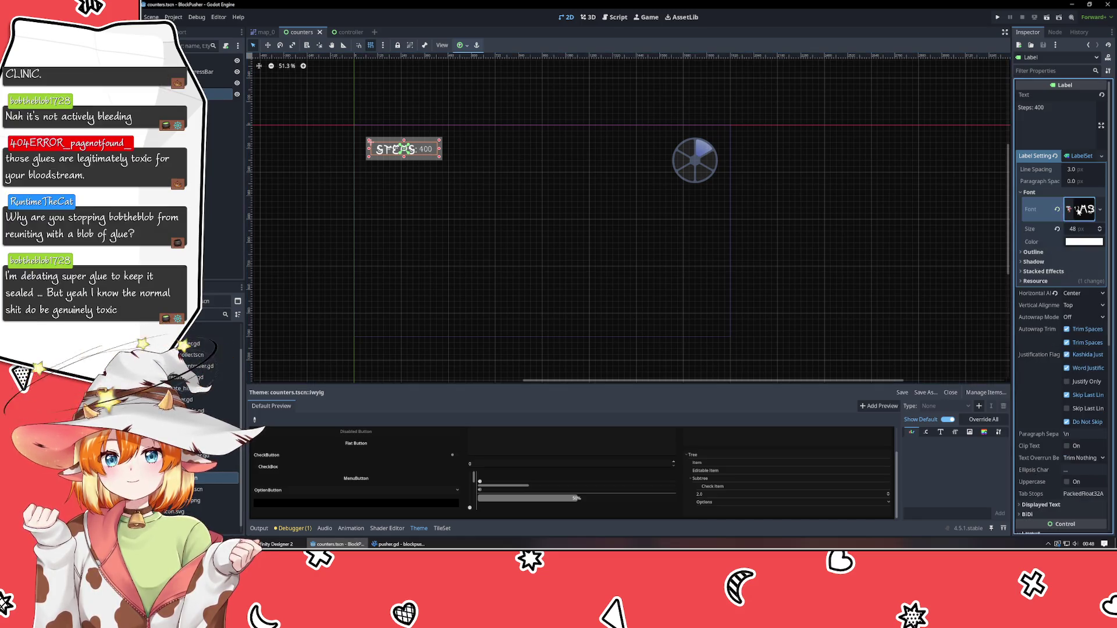
Step: Replace the label's Meowee font override with the toxigenesis bd.otf font
click(1057, 209)
click(1090, 203)
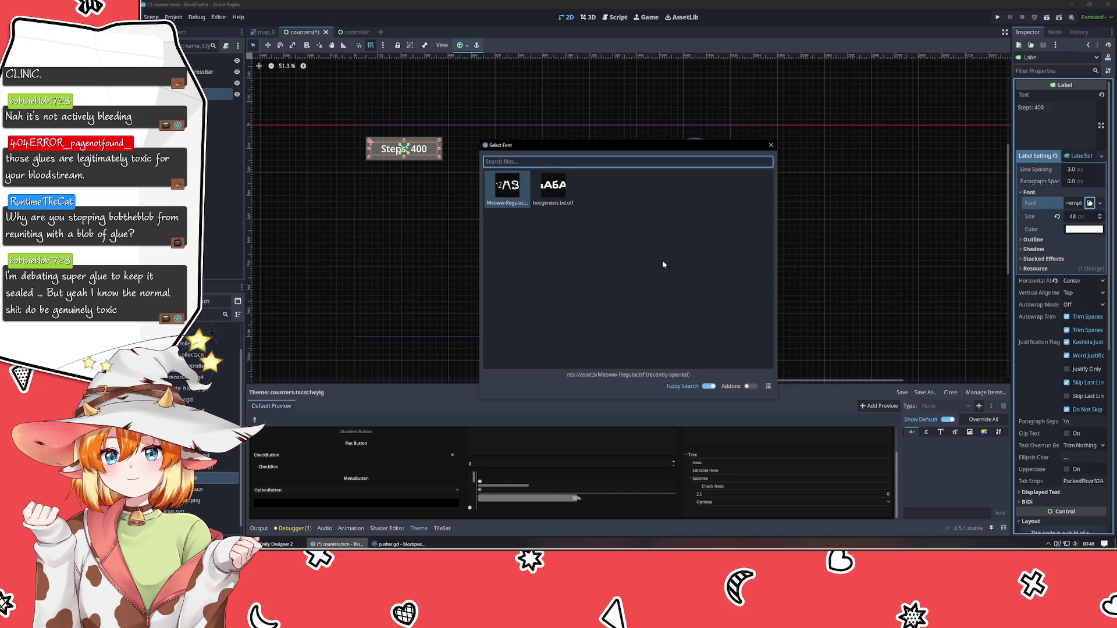
double_click(549, 197)
click(550, 197)
click(328, 189)
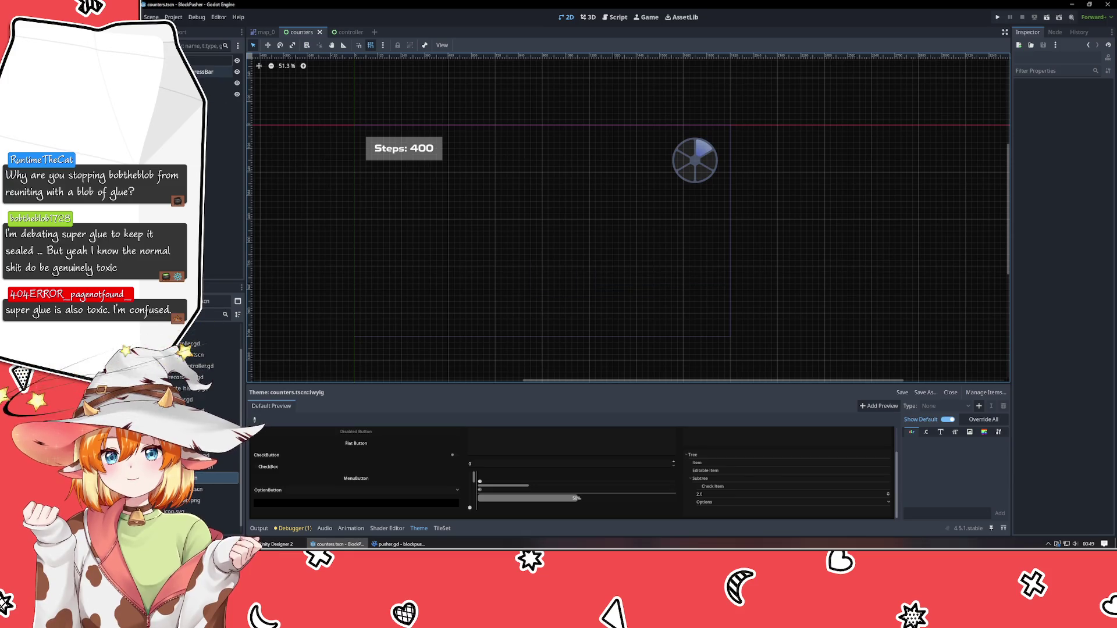
Step: Shrink the dark backing slightly and set the Steps label's font size to 42
click(218, 82)
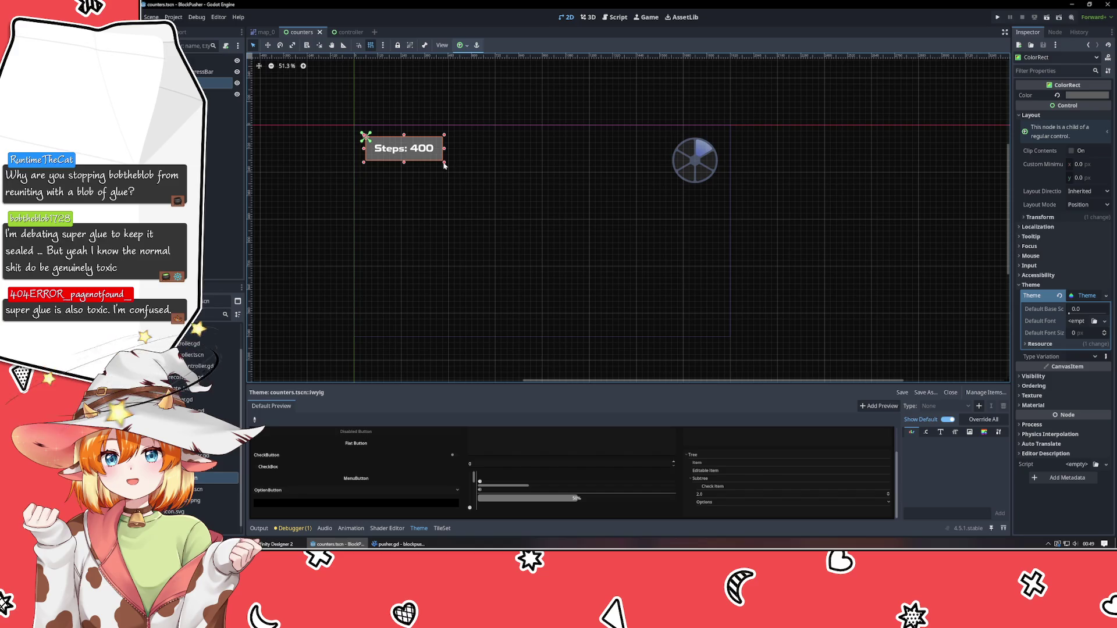
drag(444, 164, 438, 158)
click(218, 93)
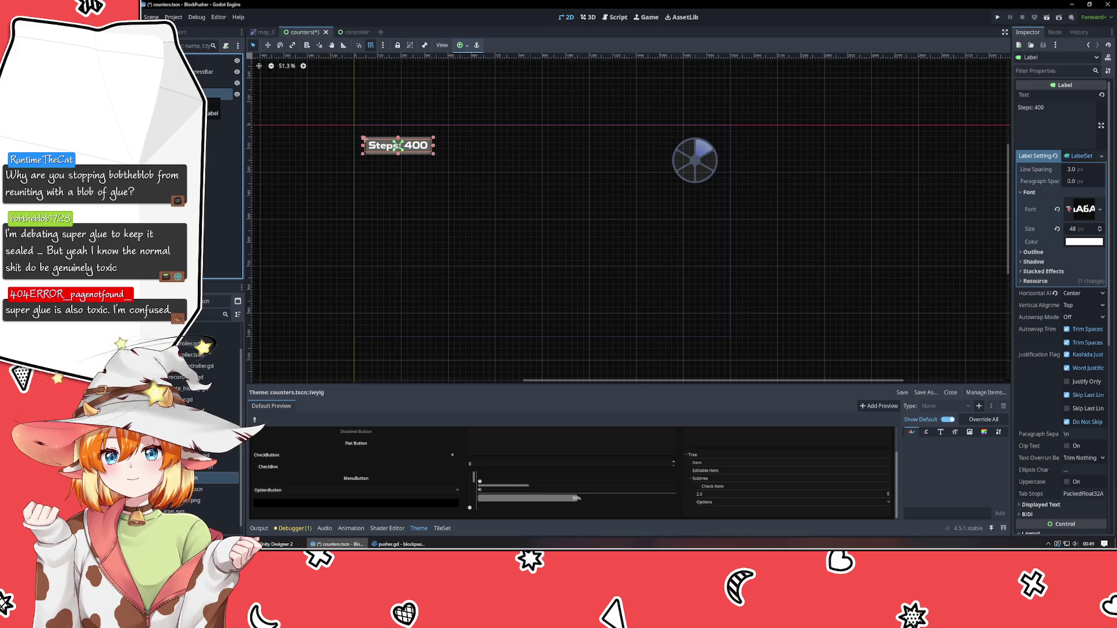
click(1077, 228)
text(42)
key(Return)
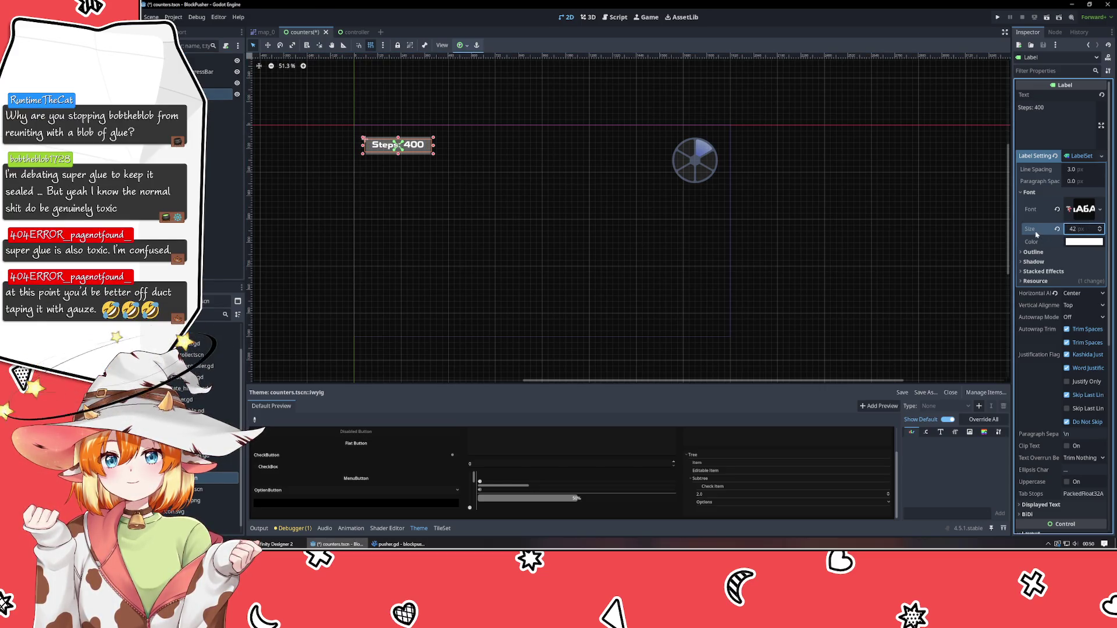
Step: Center the label text vertically and drag its edges in around 'Steps: 400'
scroll(373, 133, up, 6)
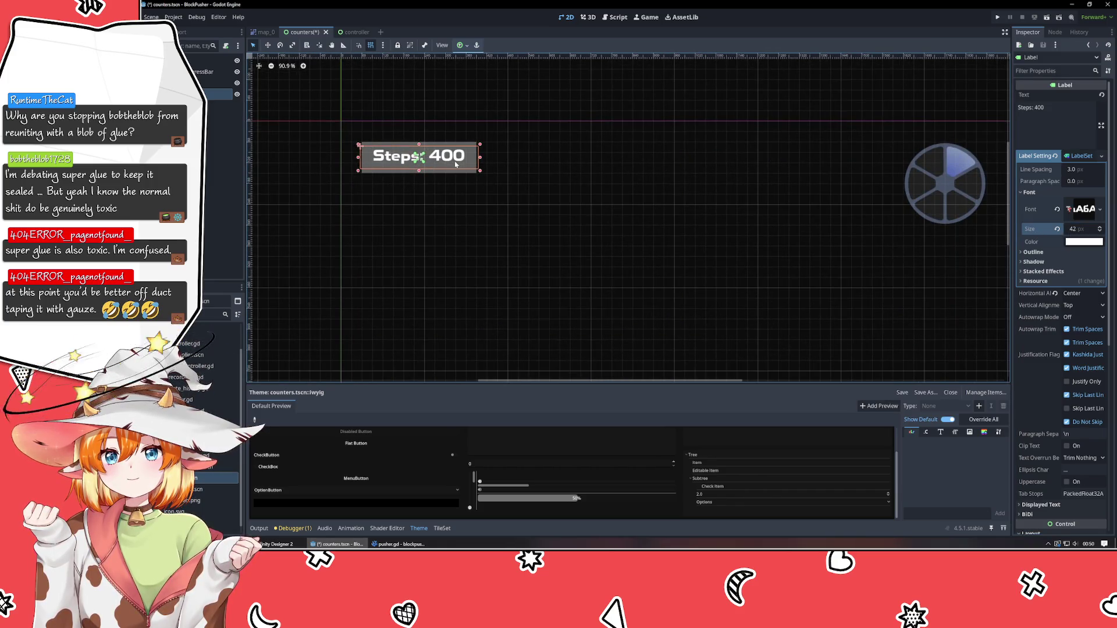
drag(419, 170, 419, 141)
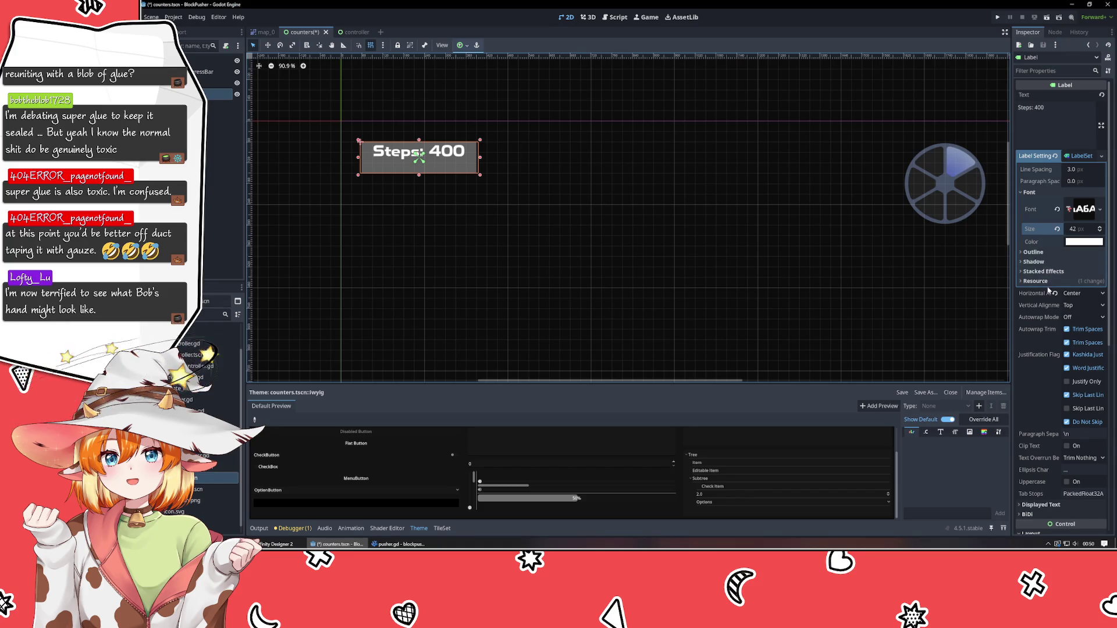
click(1074, 306)
click(1079, 329)
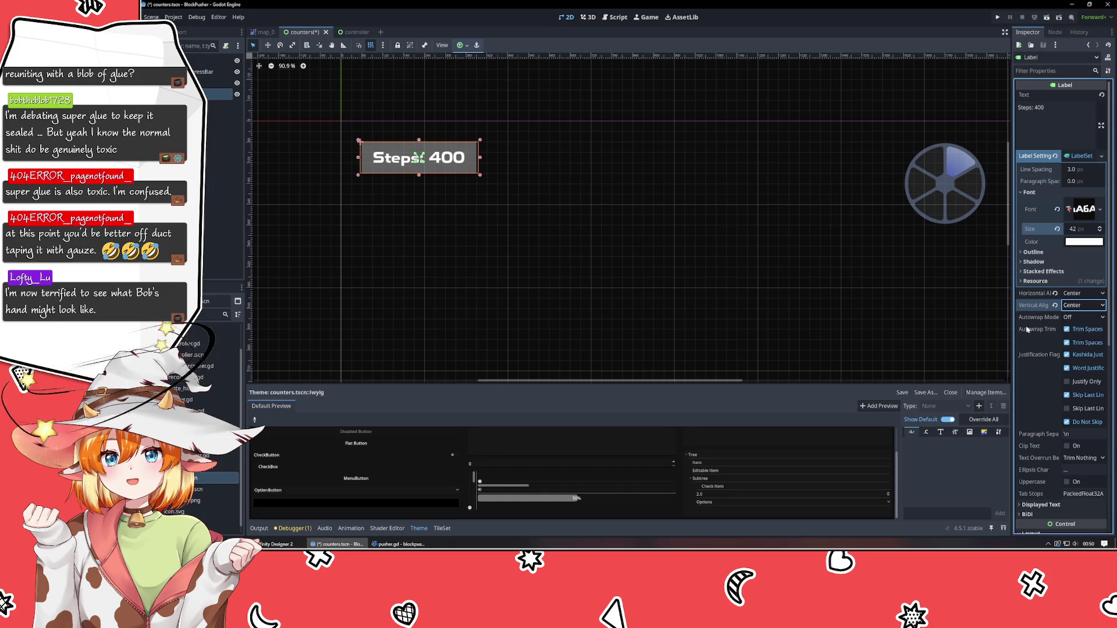
click(1056, 126)
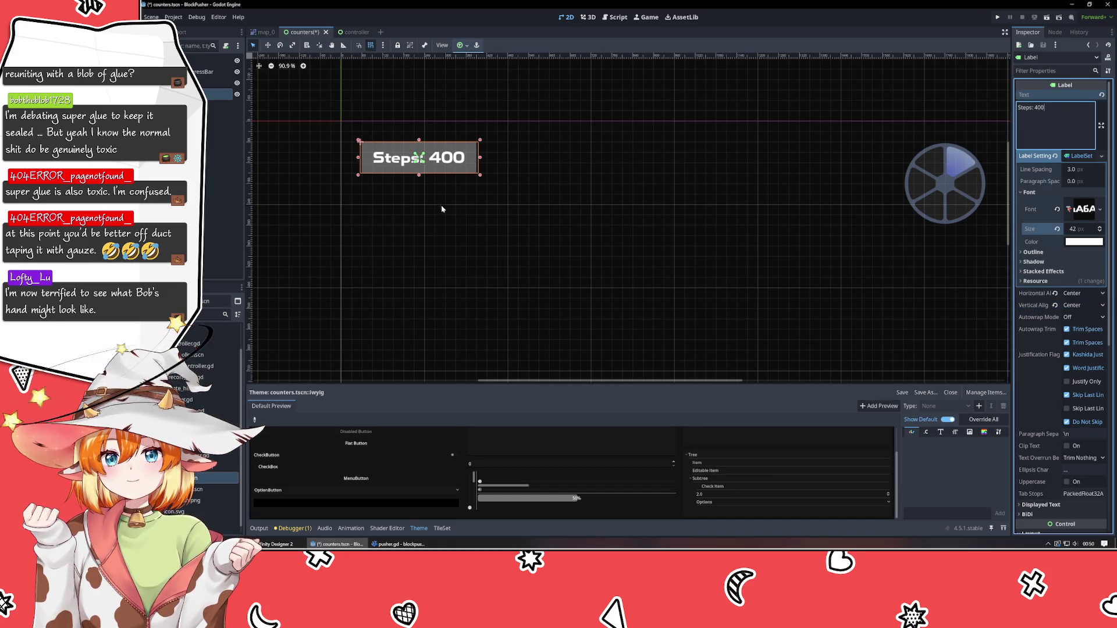
drag(479, 158, 476, 158)
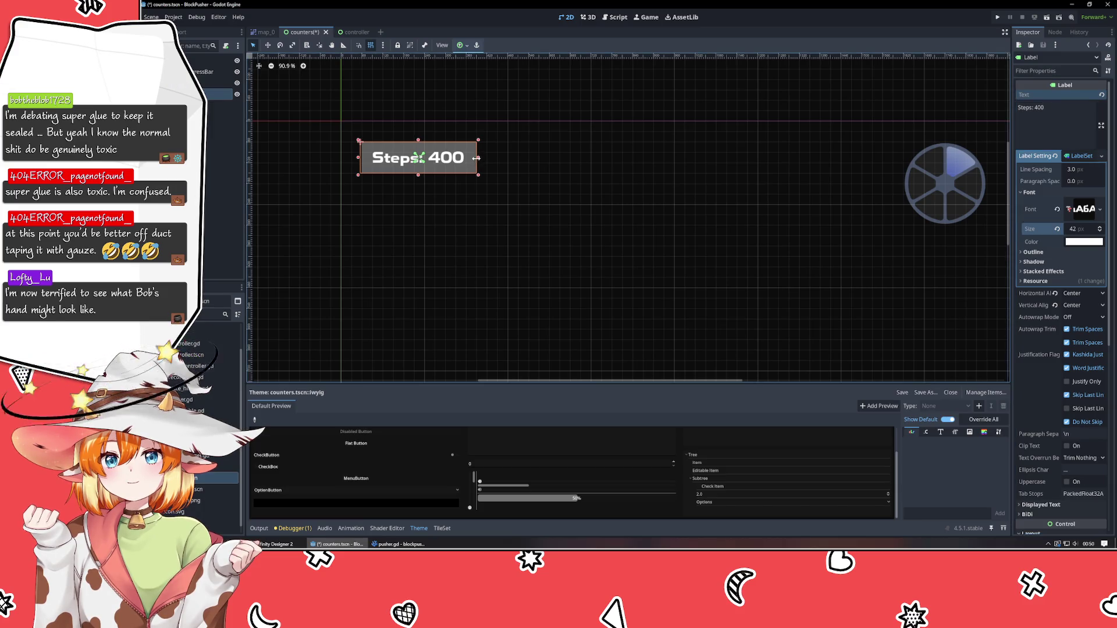
drag(359, 158, 362, 158)
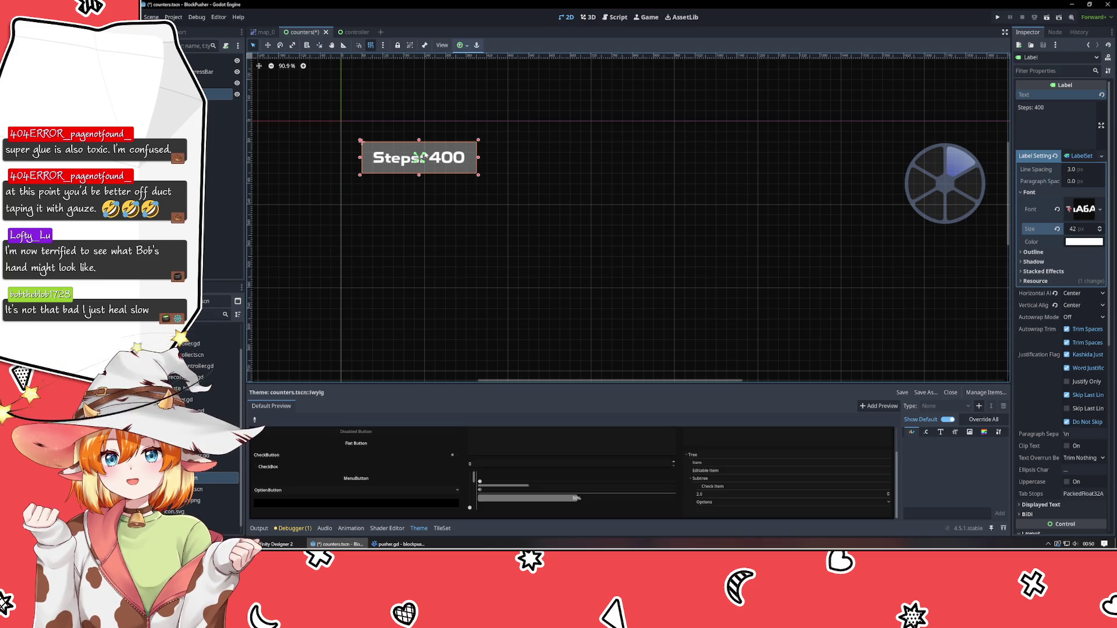
drag(478, 140, 419, 158)
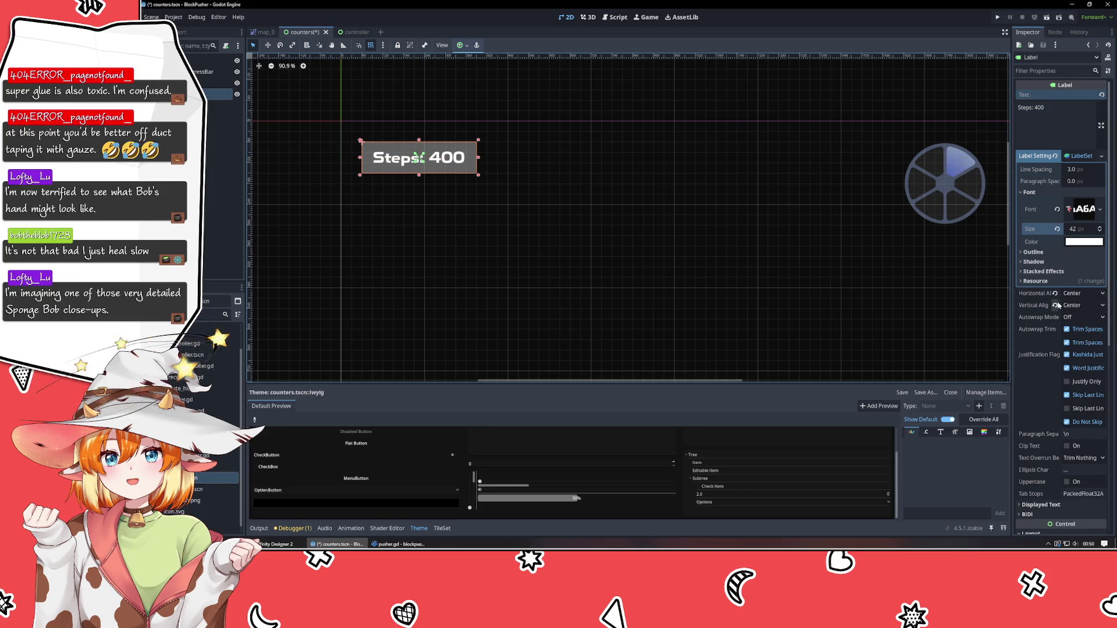
Step: Set the Steps label's Anchors Preset to Full Rect
click(1081, 156)
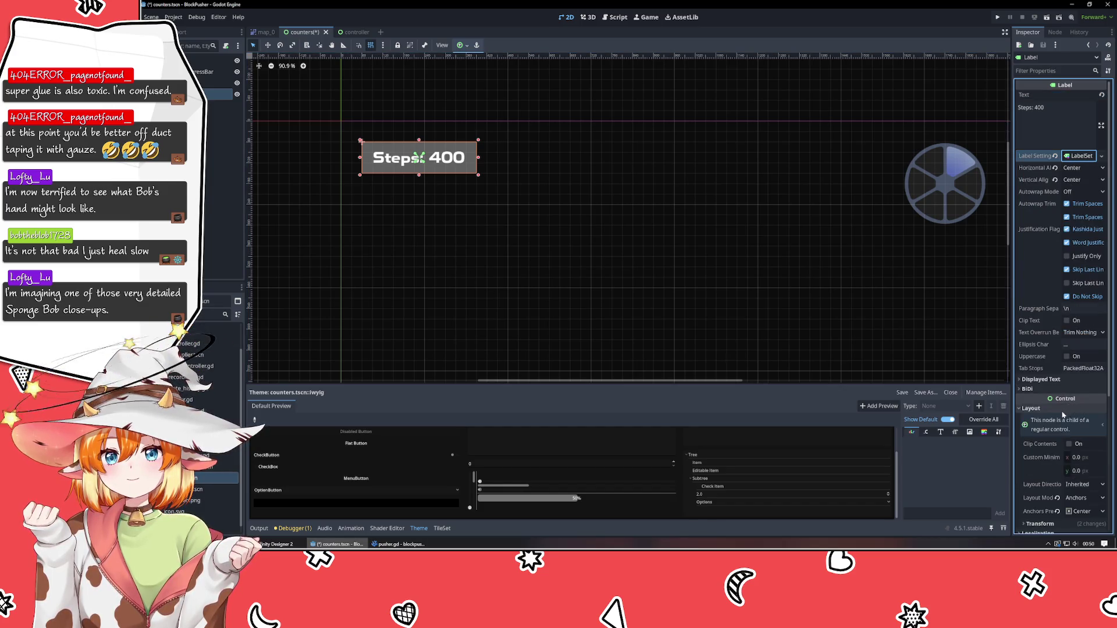
scroll(1062, 414, down, 3)
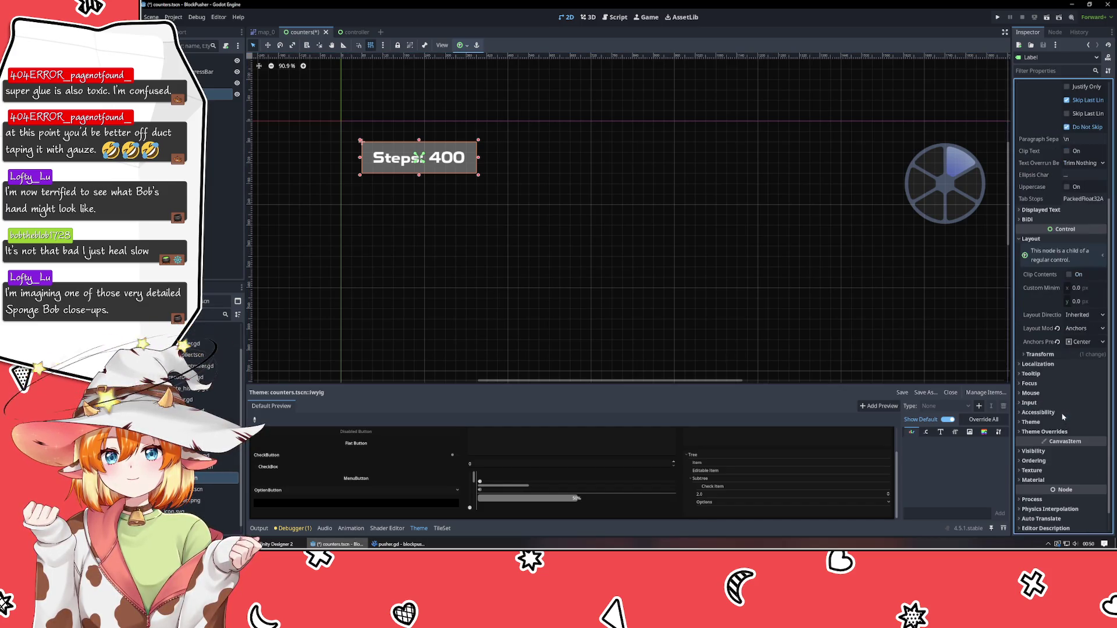
click(1082, 342)
click(1084, 357)
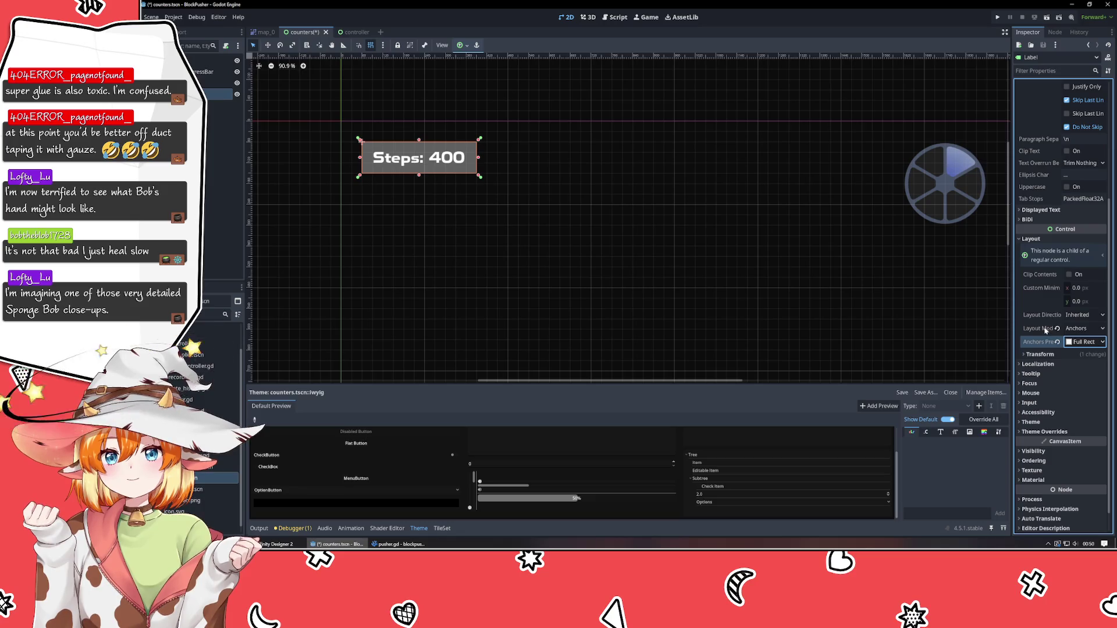
click(1042, 355)
click(1041, 355)
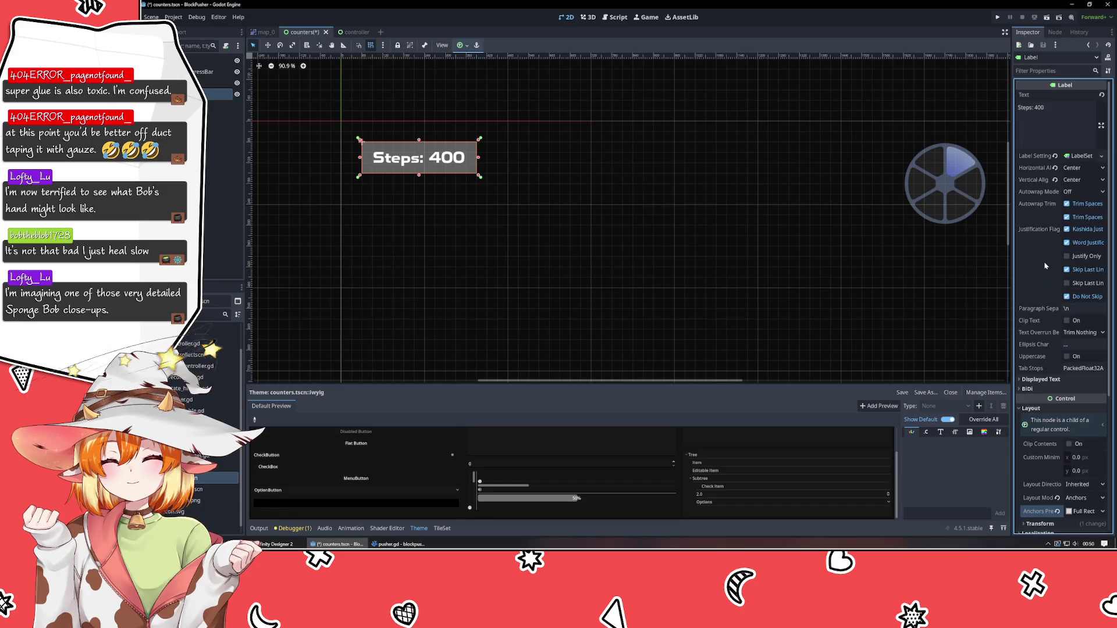
Step: Trim the grey ColorRect backing narrower behind the Steps: 400 text
click(473, 178)
mouse_move(478, 176)
mouse_down()
mouse_move(616, 242)
mouse_move(815, 270)
mouse_move(456, 230)
mouse_move(402, 152)
mouse_move(470, 175)
mouse_up()
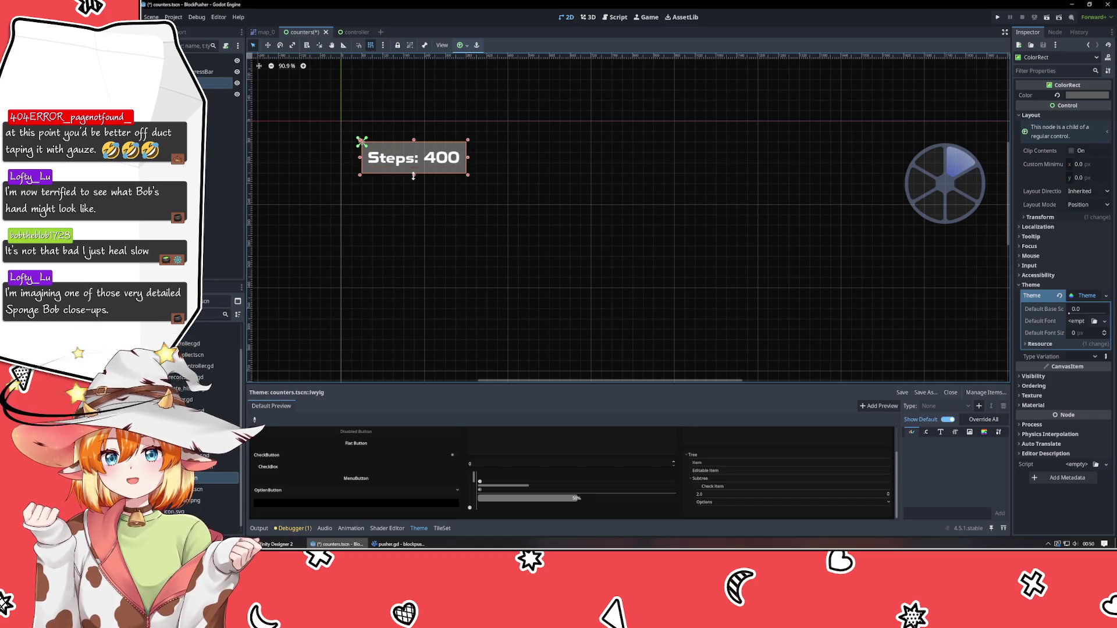
click(305, 153)
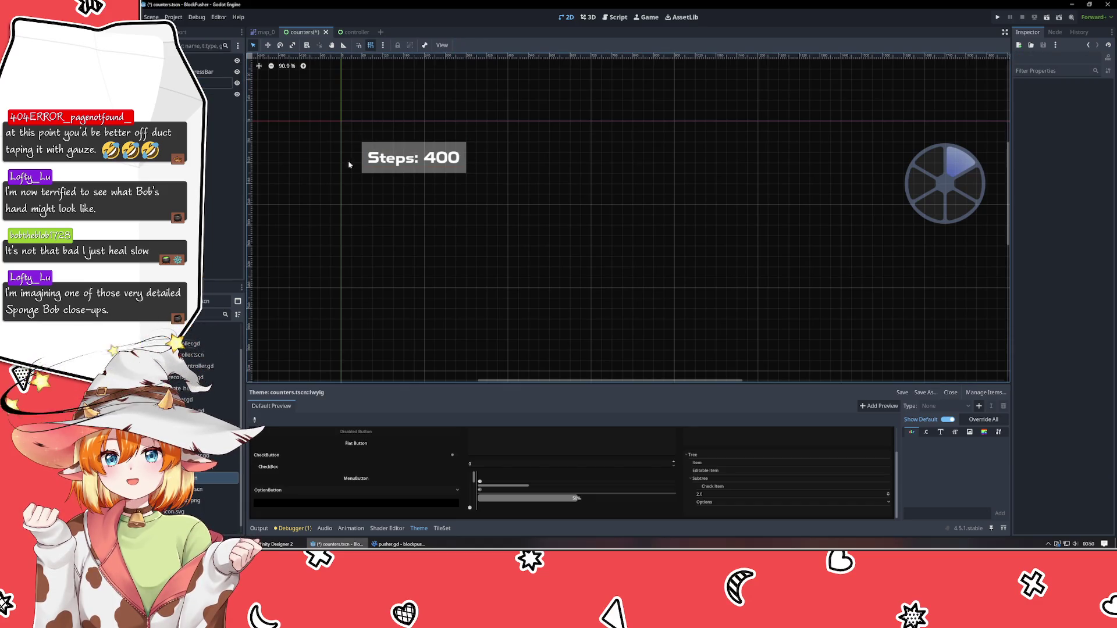
click(410, 159)
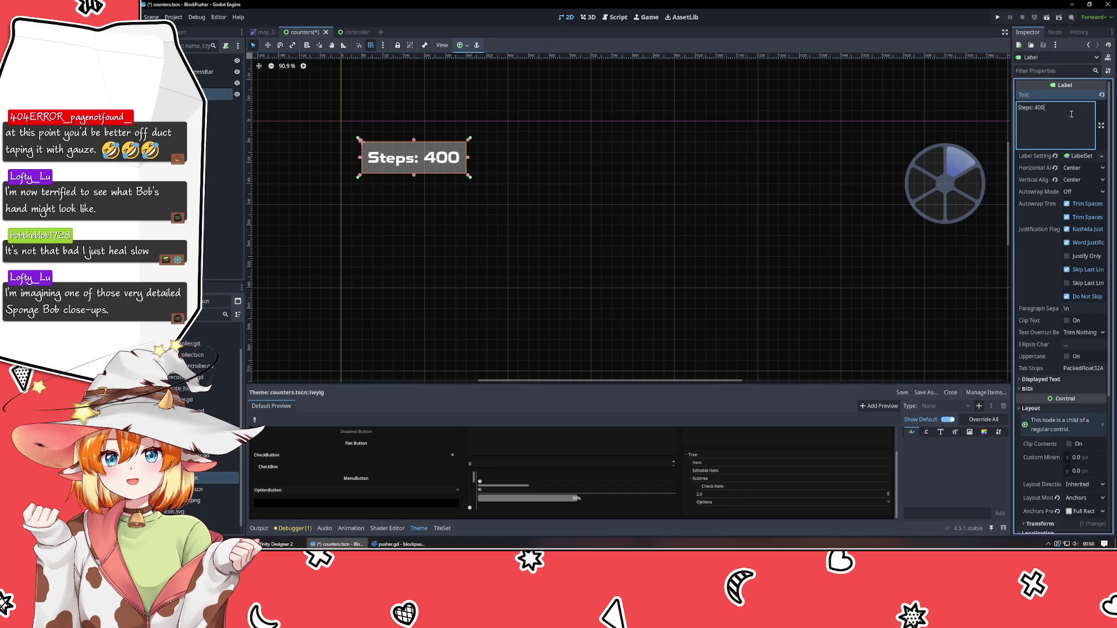
text(00000000000)
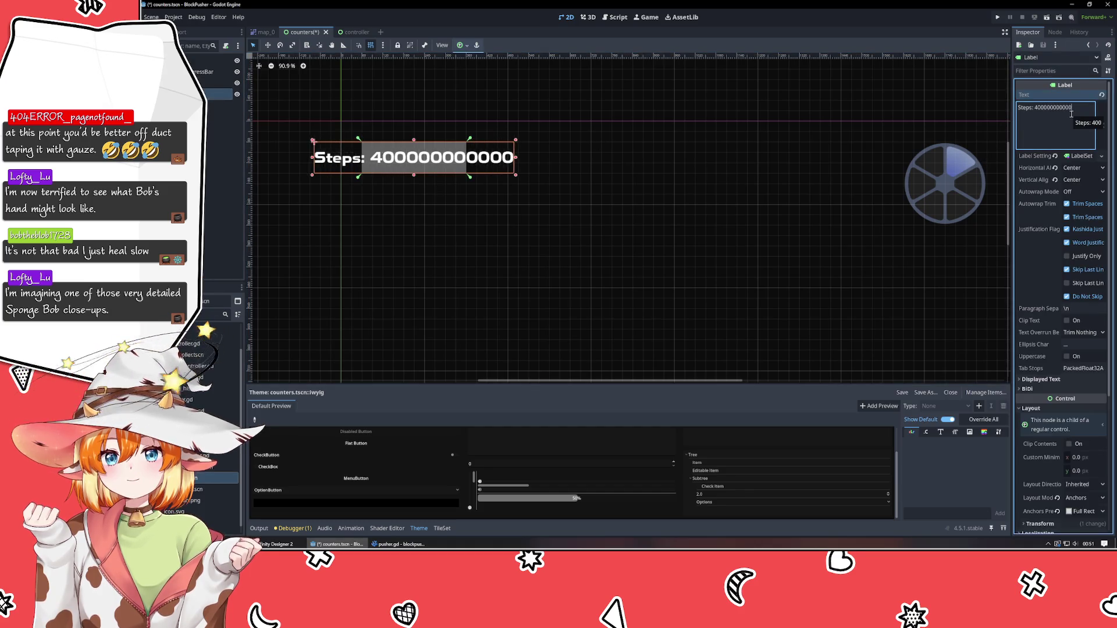
text(0000)
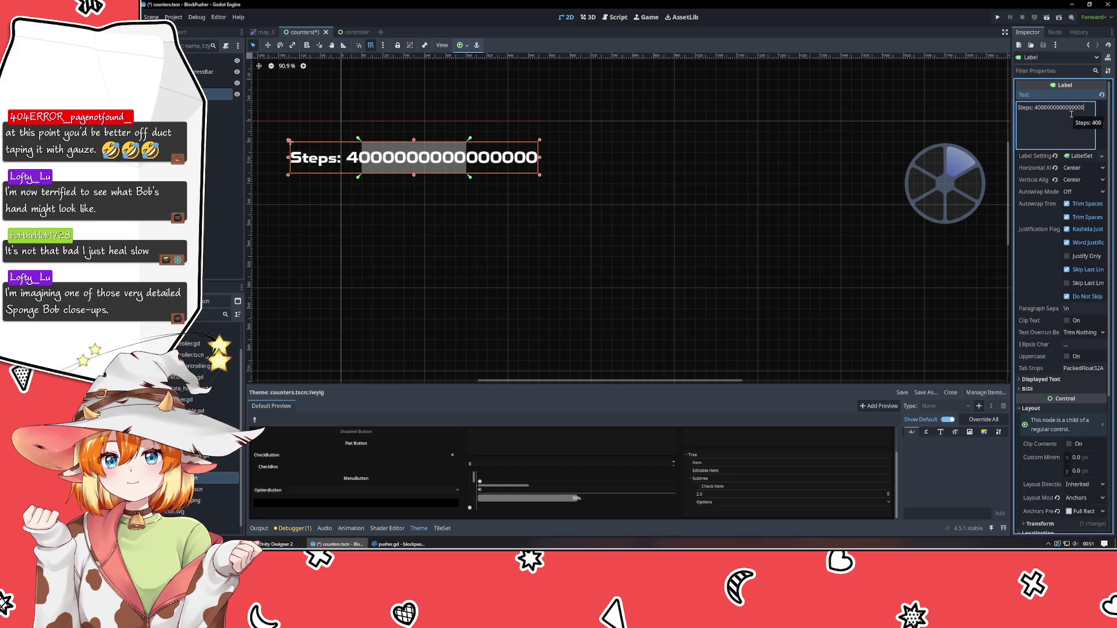
click(685, 192)
click(221, 84)
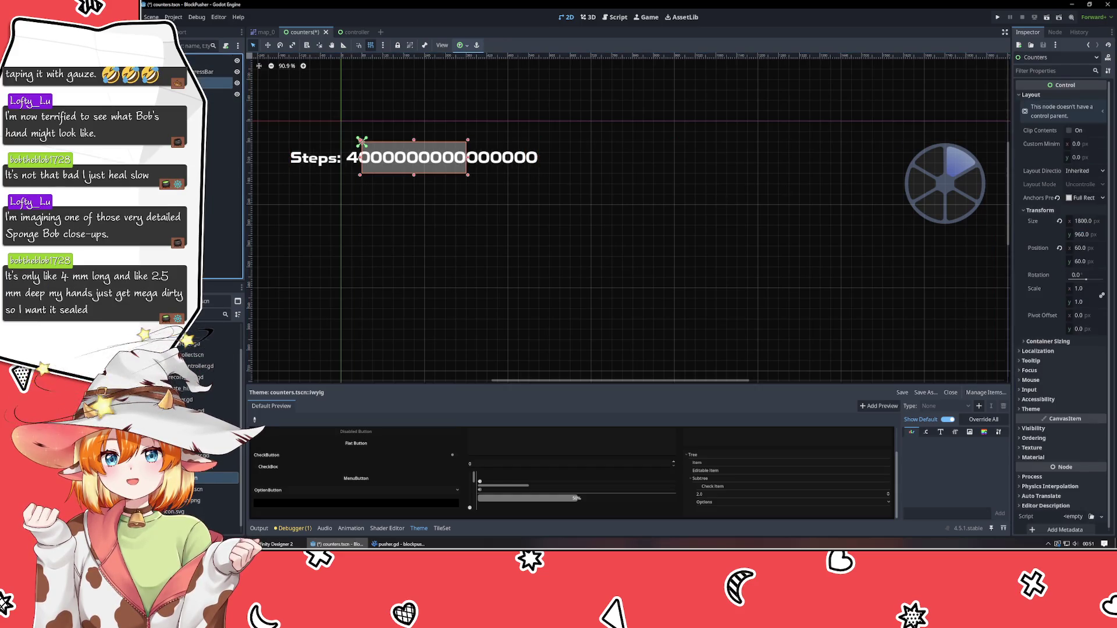
click(218, 94)
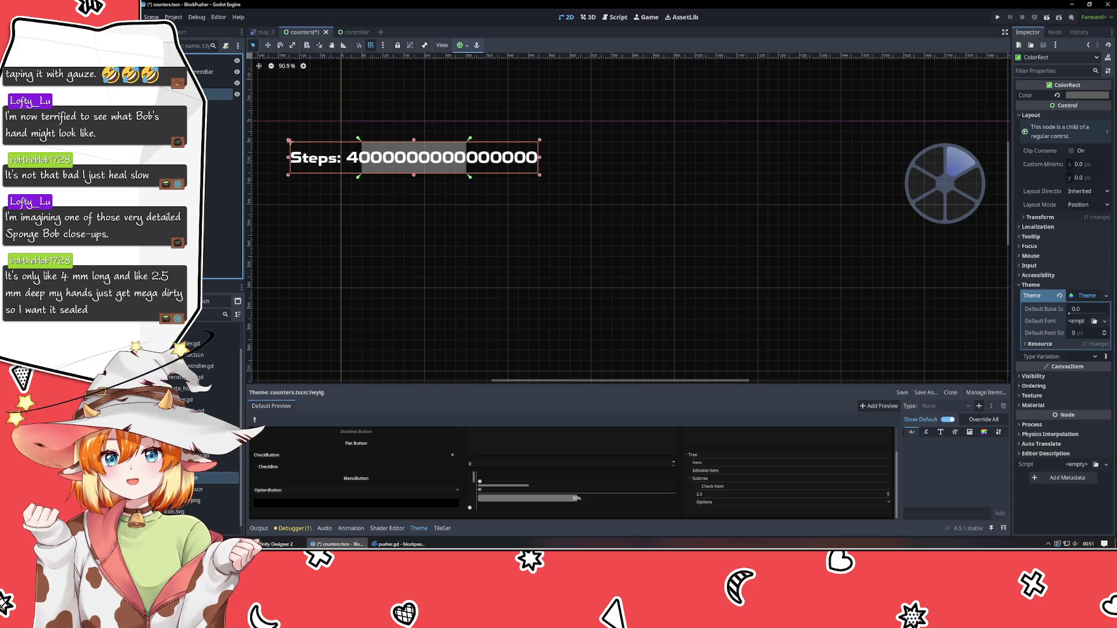
key(ctrl+z)
key(ctrl+z)
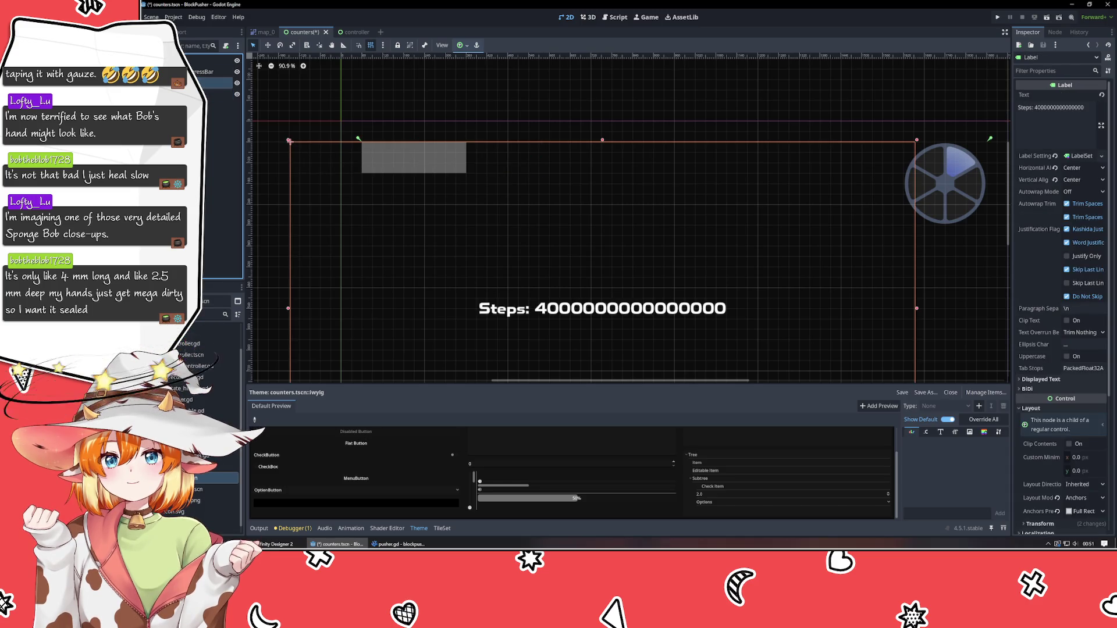
click(220, 83)
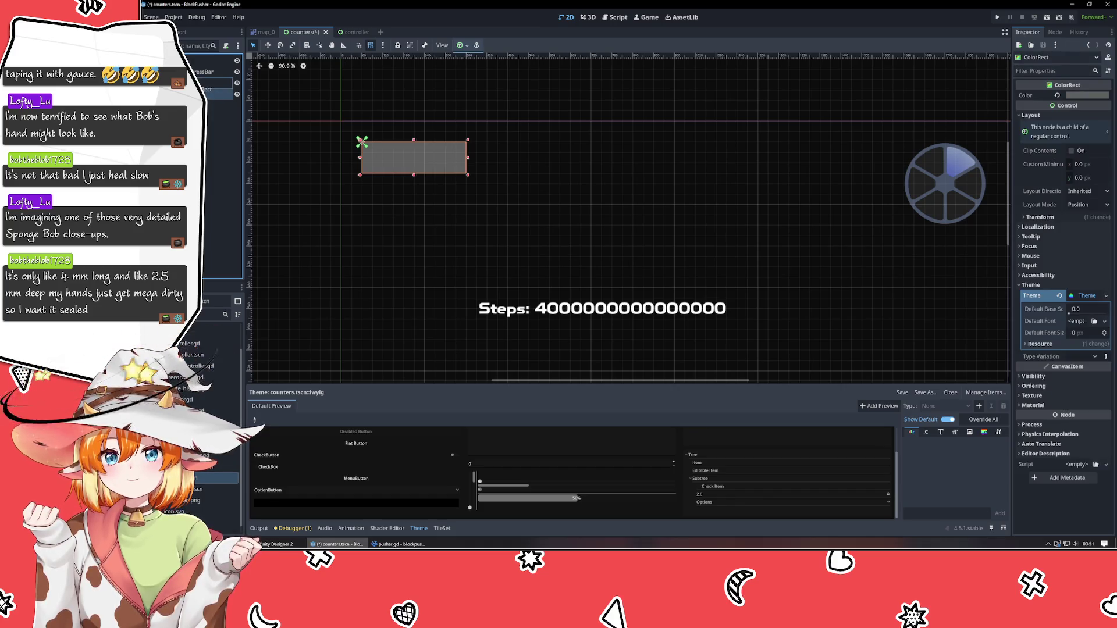
click(544, 265)
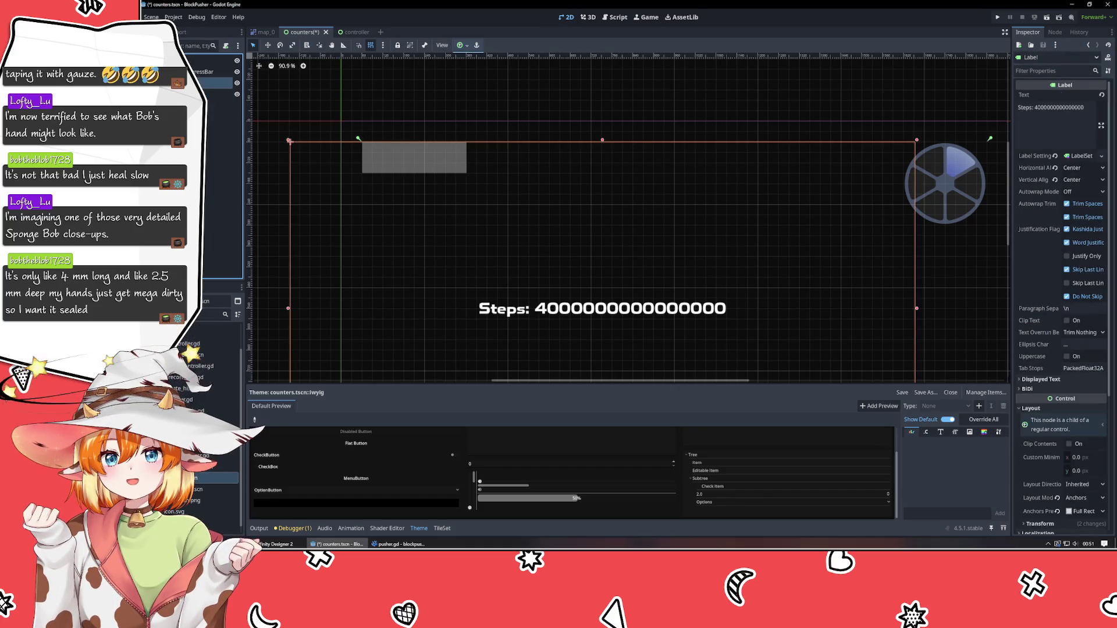
mouse_move(364, 217)
mouse_down()
mouse_move(429, 233)
mouse_move(452, 222)
mouse_up()
Step: Set the label's Anchors Preset to Top Left so its box fits the text
scroll(540, 263, down, 2)
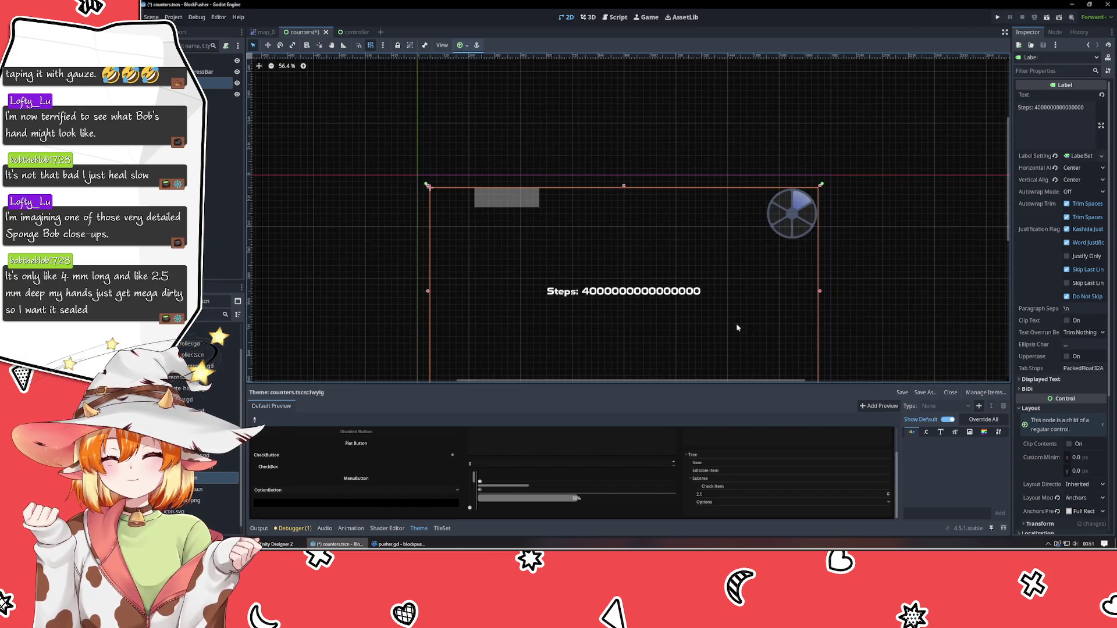
click(1083, 512)
click(1086, 373)
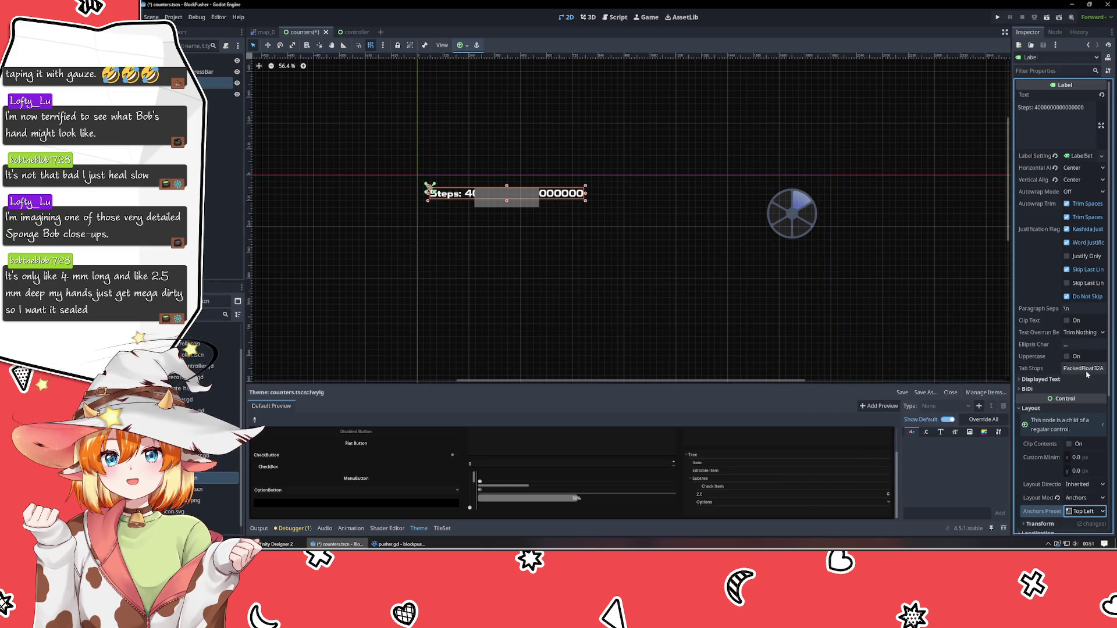
scroll(498, 215, up, 3)
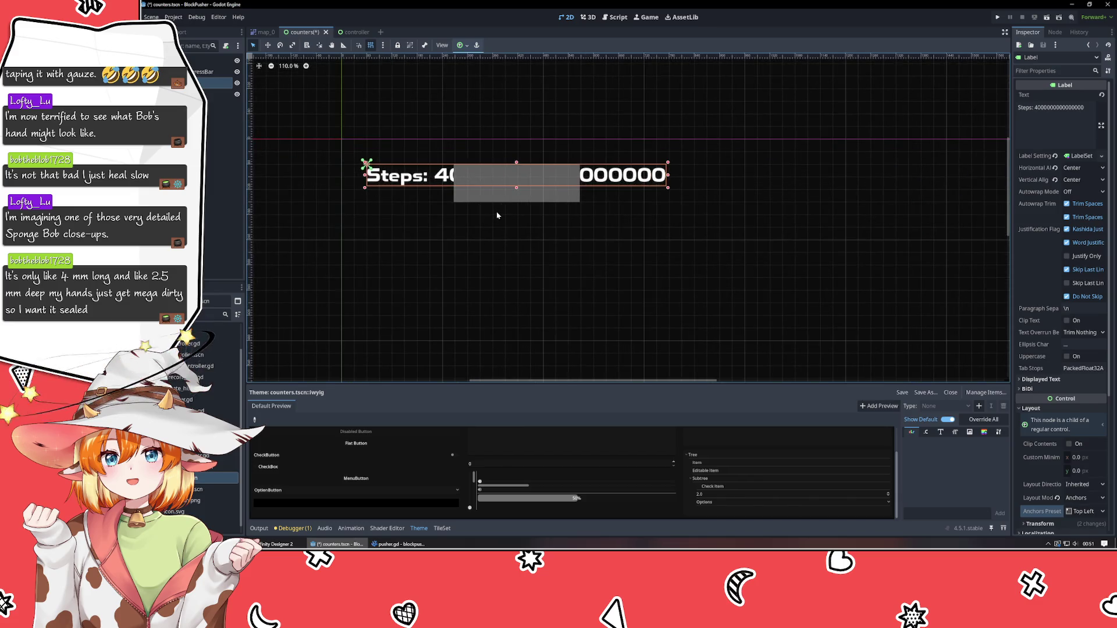
drag(498, 215, 515, 251)
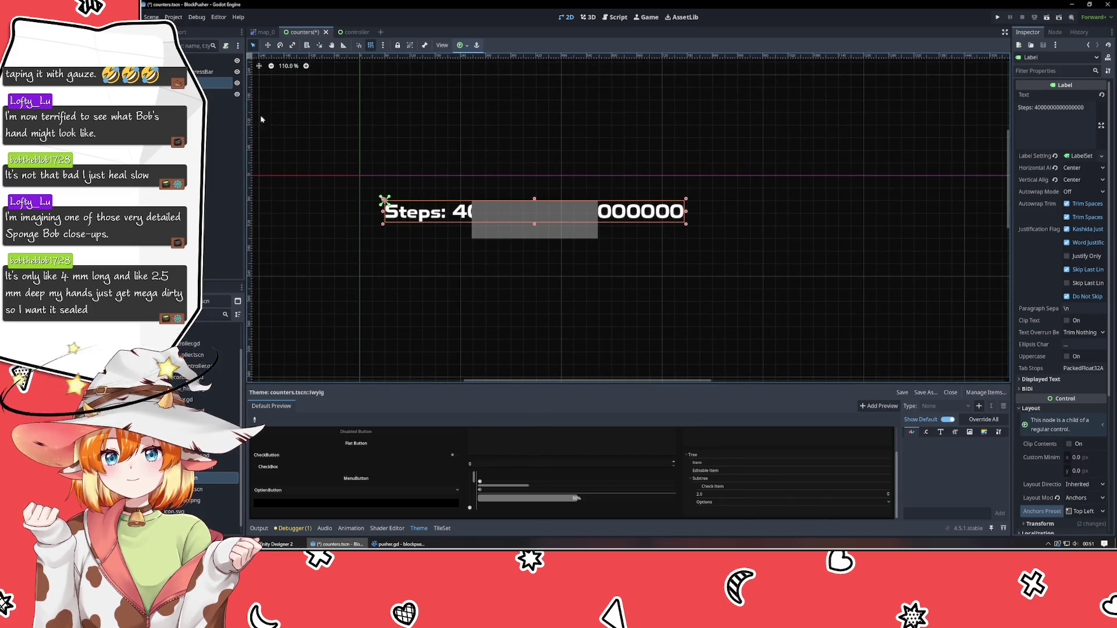
click(218, 95)
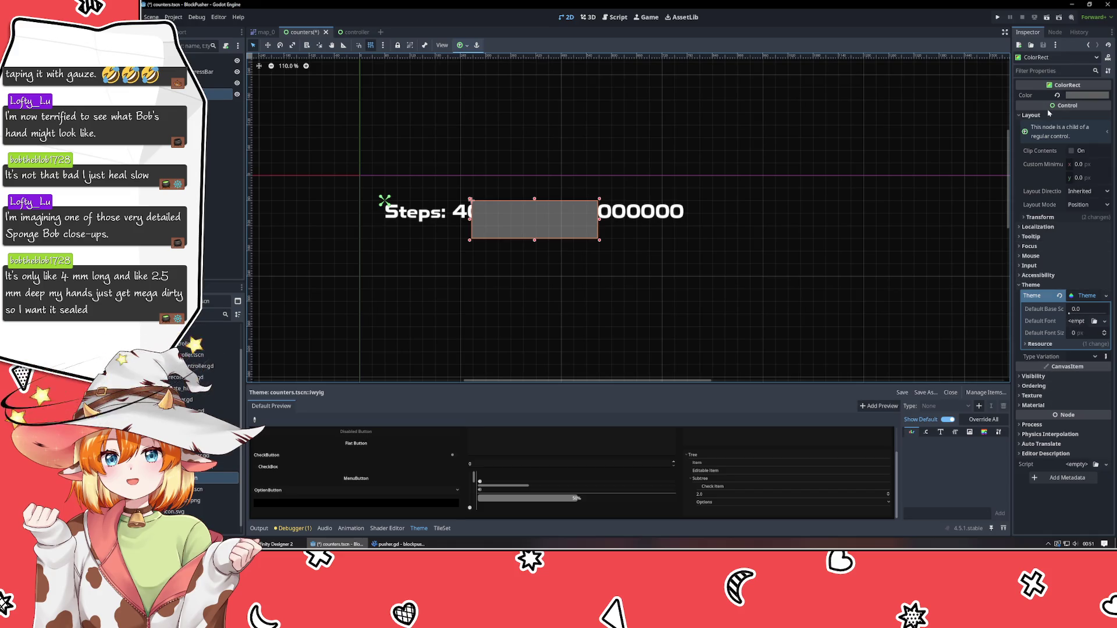
Step: Switch the ColorRect to Anchors layout mode with the Full Rect preset
click(1093, 206)
click(1083, 227)
click(1084, 219)
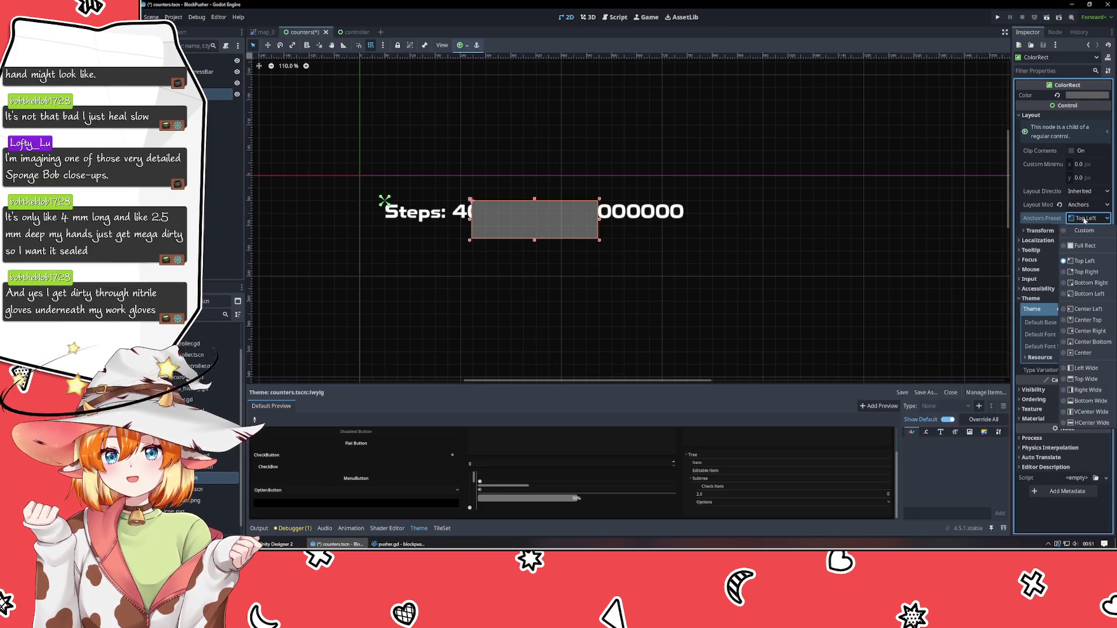
click(1084, 245)
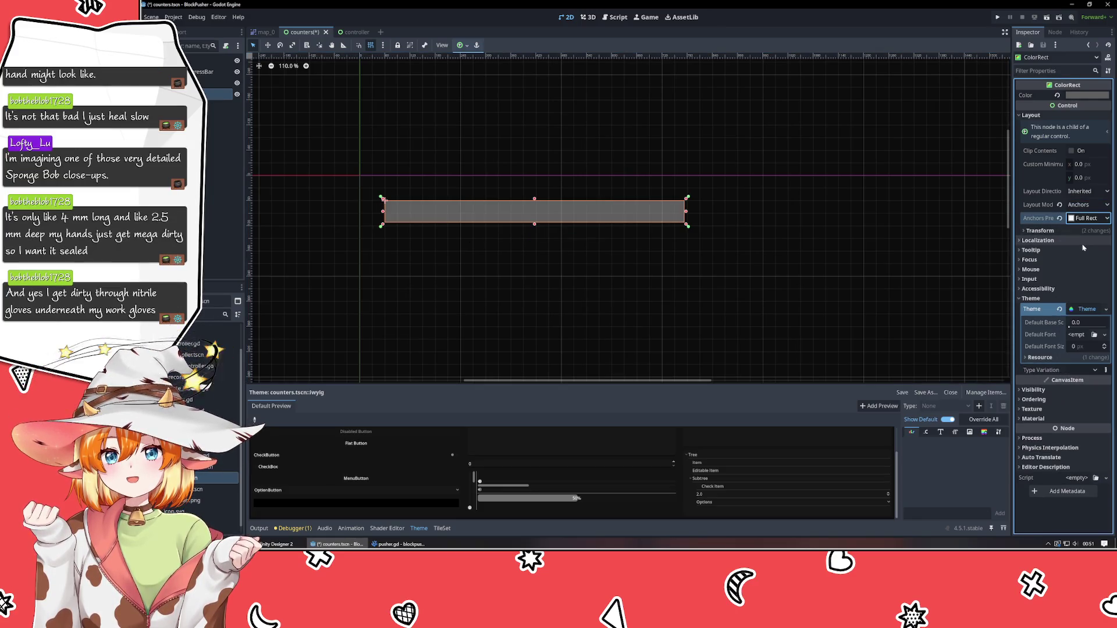
click(288, 142)
click(582, 212)
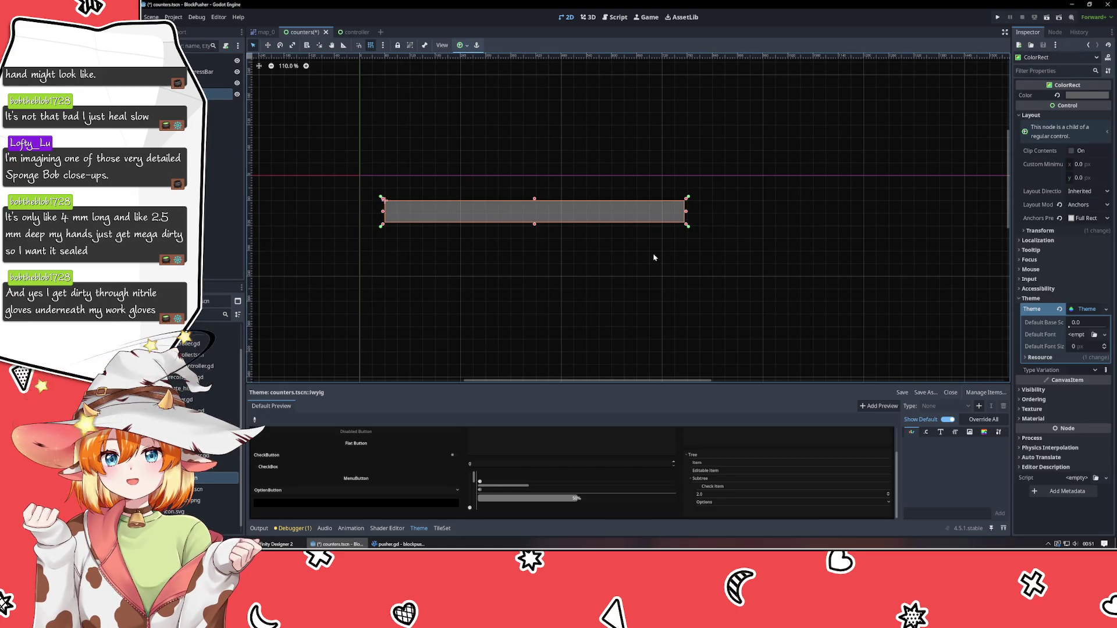
Step: Change the ColorRect's Ordering Z Index so the Steps text draws on top
click(1034, 390)
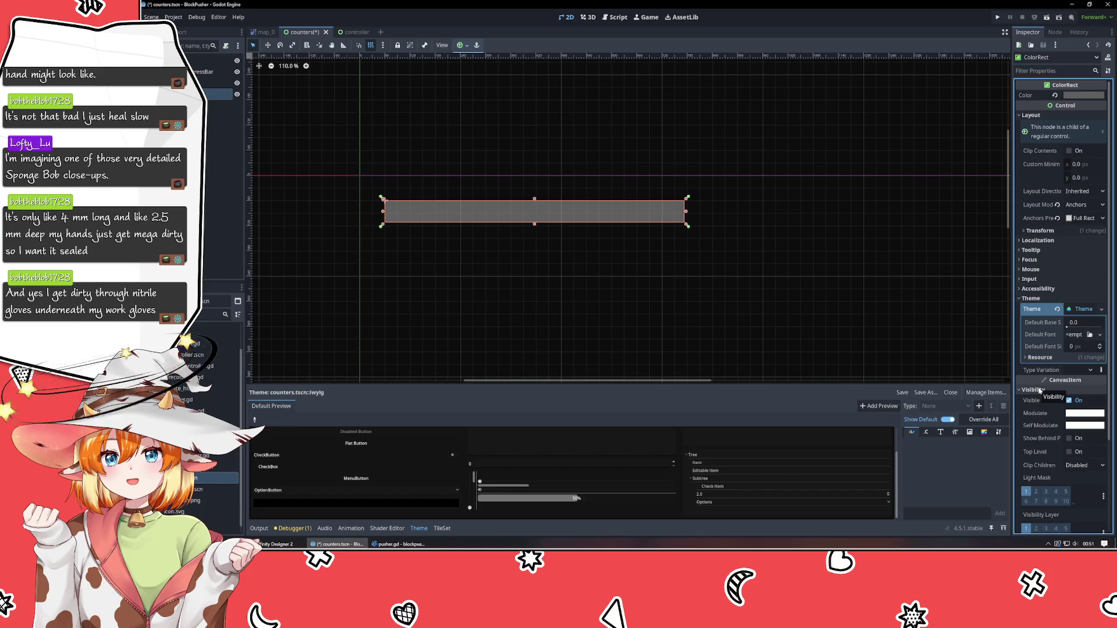
click(1034, 390)
click(1034, 400)
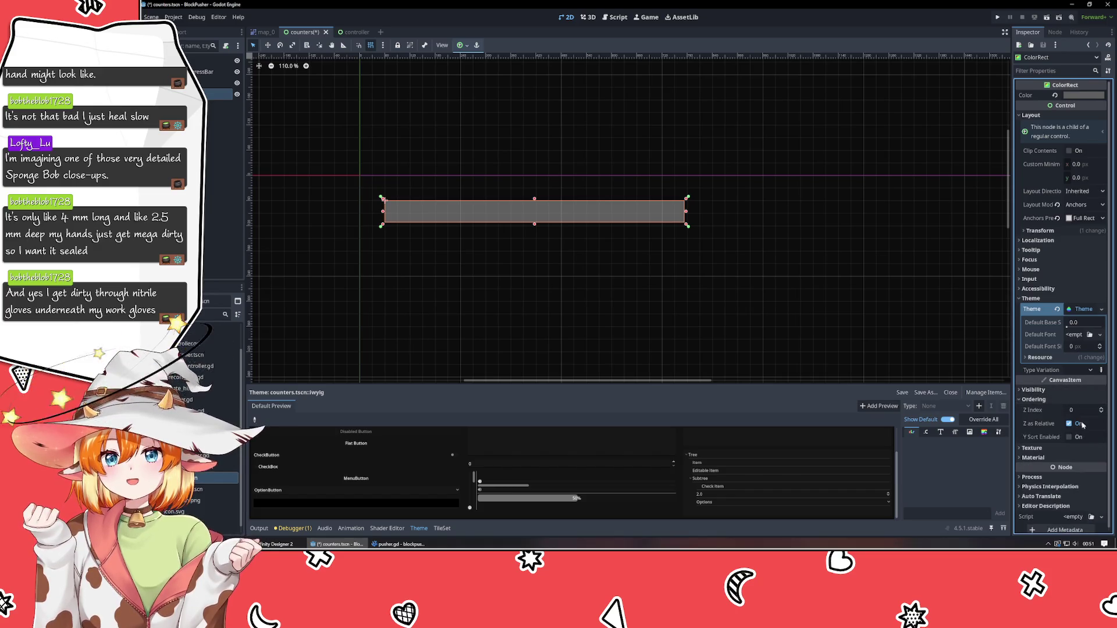
click(1101, 410)
click(463, 317)
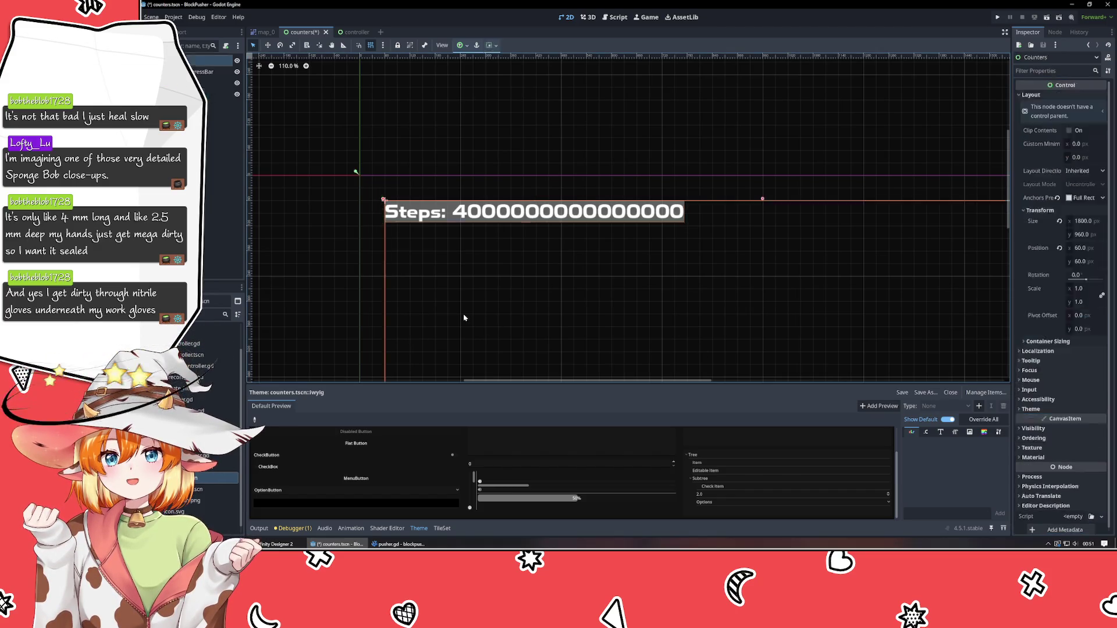
click(318, 215)
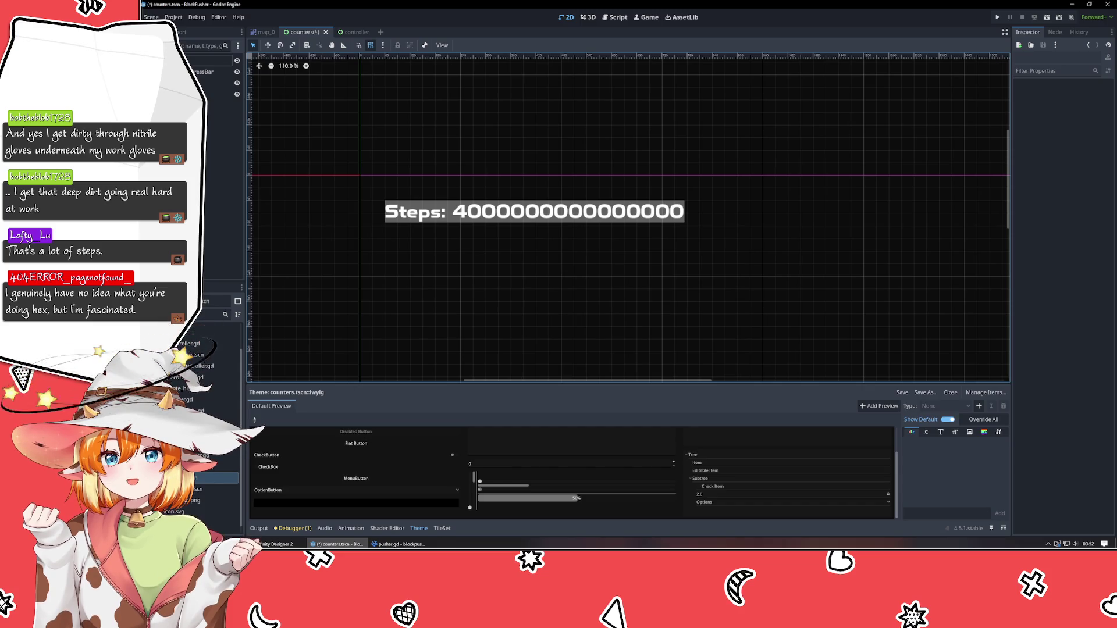
Step: Run the game to preview the Steps counter on its dark backing, then reselect the Steps label
scroll(441, 298, down, 4)
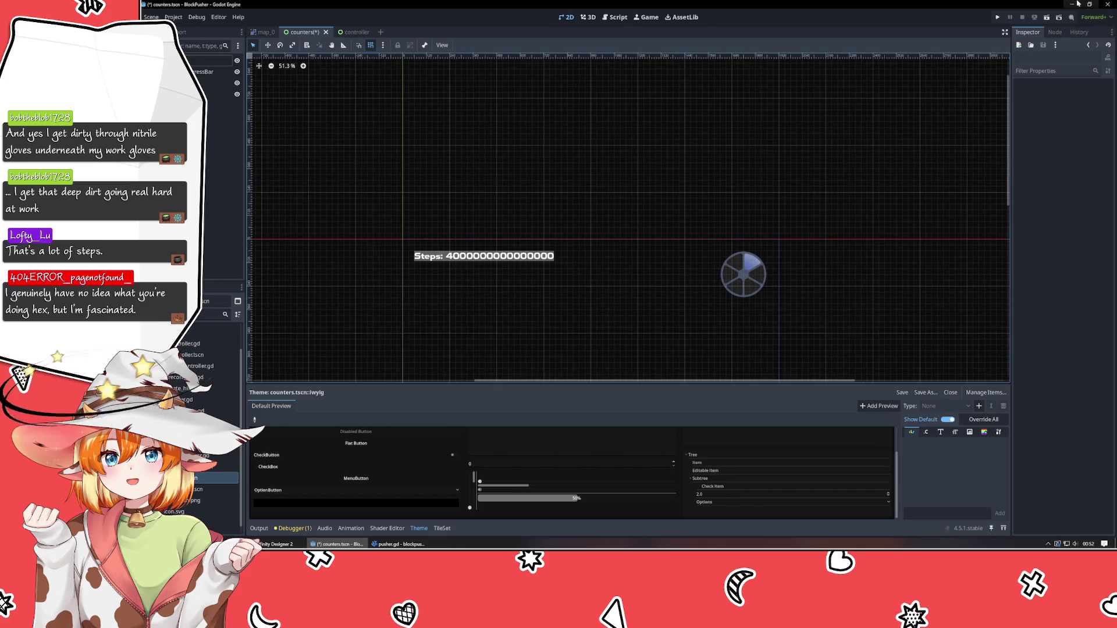
click(998, 18)
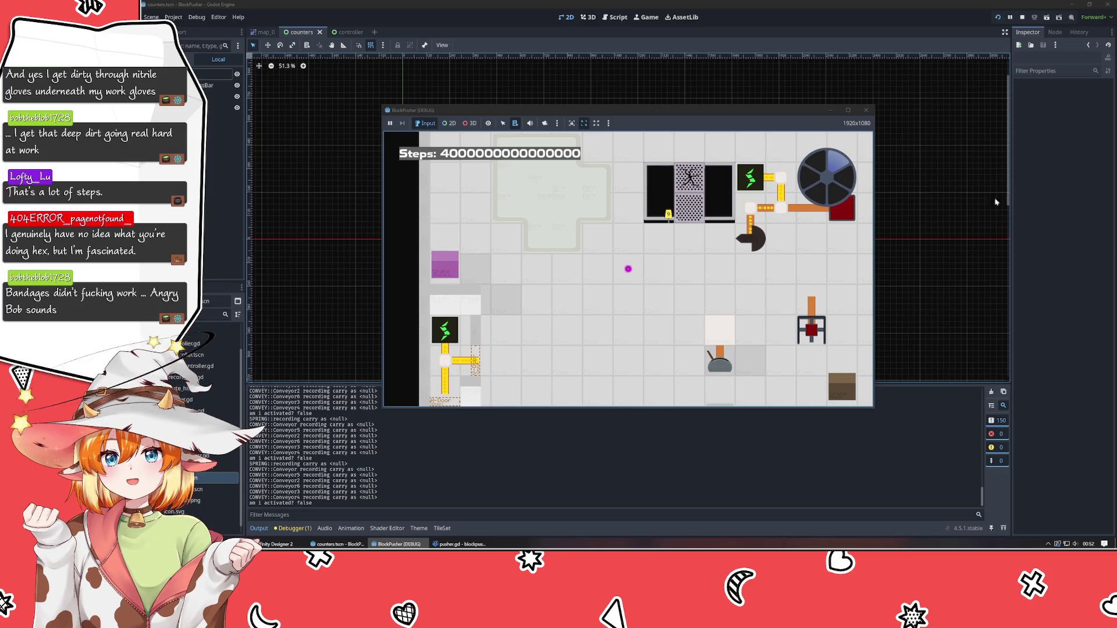
click(864, 113)
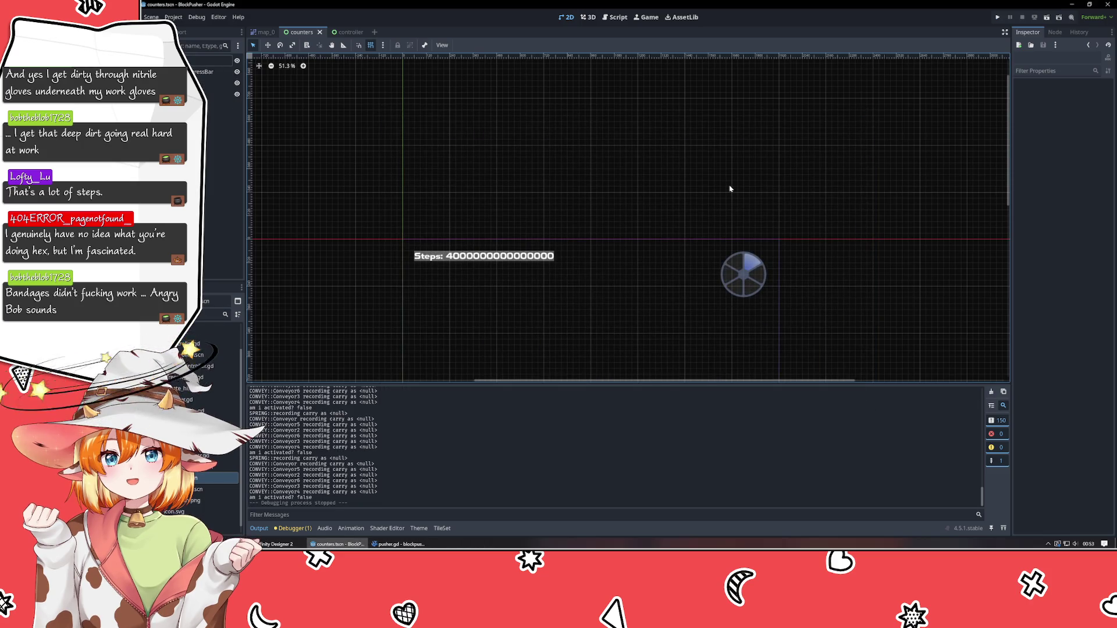
scroll(519, 291, up, 2)
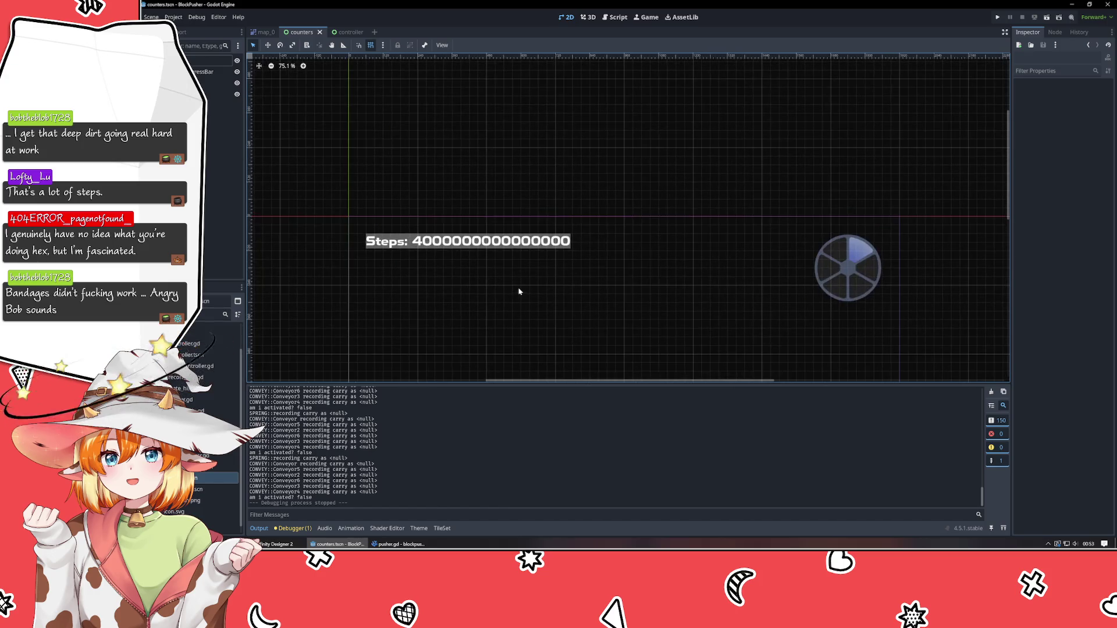
click(216, 83)
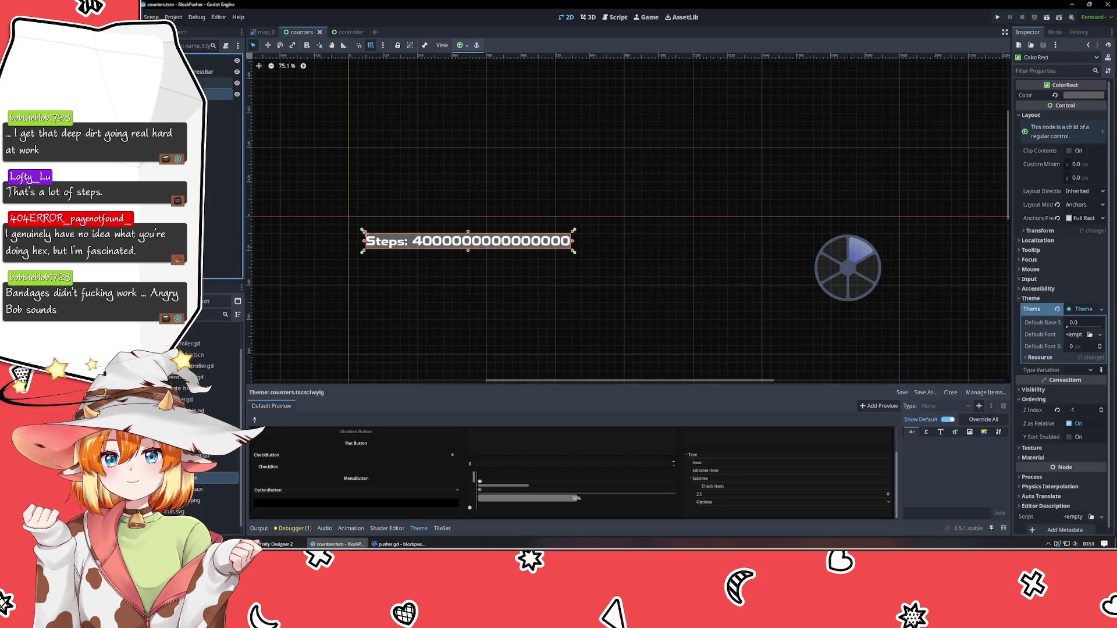
Step: Drag the dark ColorRect's left and right edges outward past both ends of the text
click(365, 234)
scroll(345, 233, up, 2)
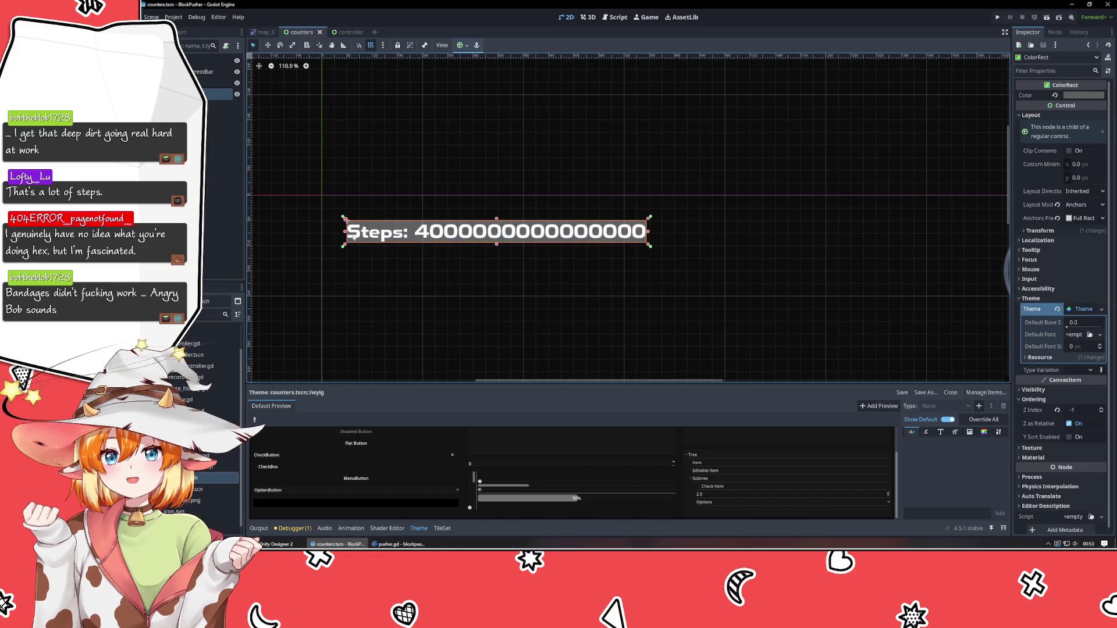
drag(344, 233, 332, 232)
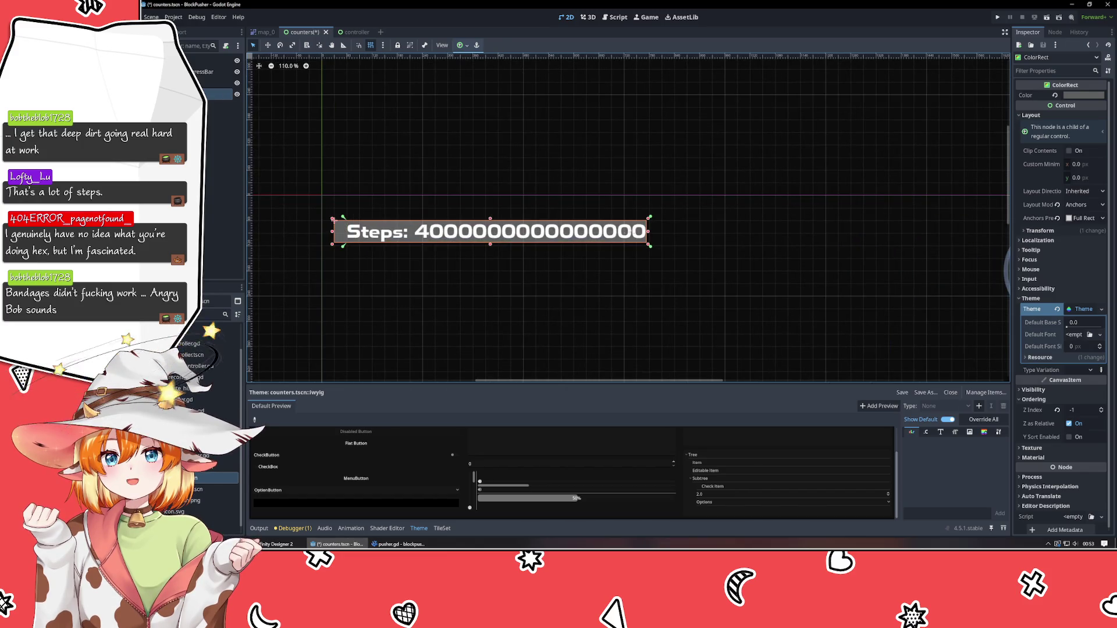
drag(650, 233, 660, 232)
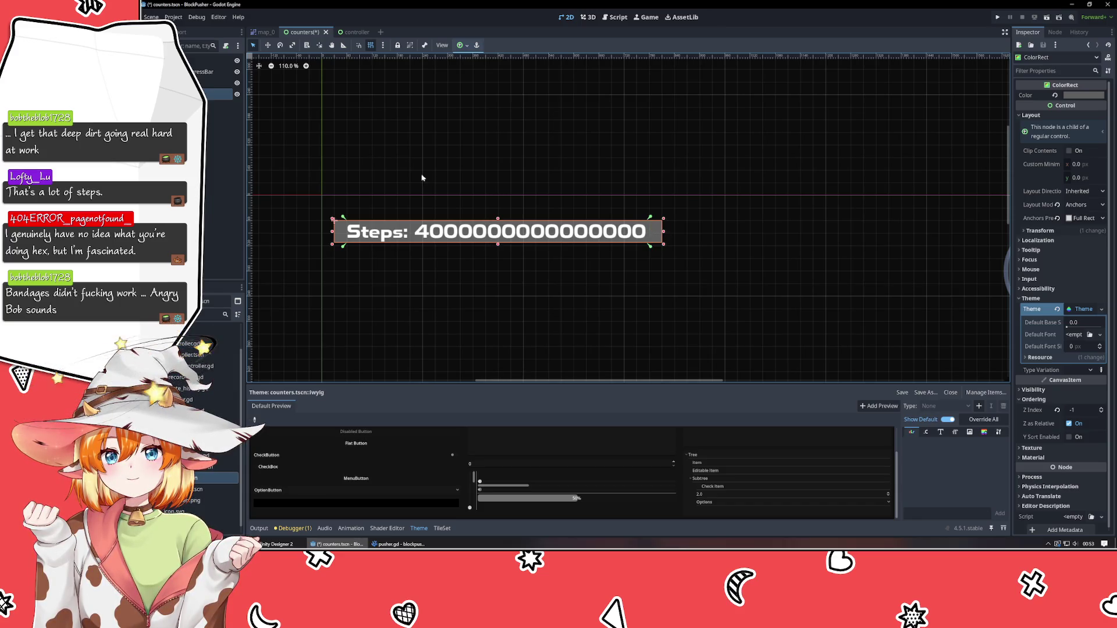
Step: Trim the label's trailing zeros so it reads 'Steps: 400000', then reselect the ColorRect
click(507, 232)
click(1054, 107)
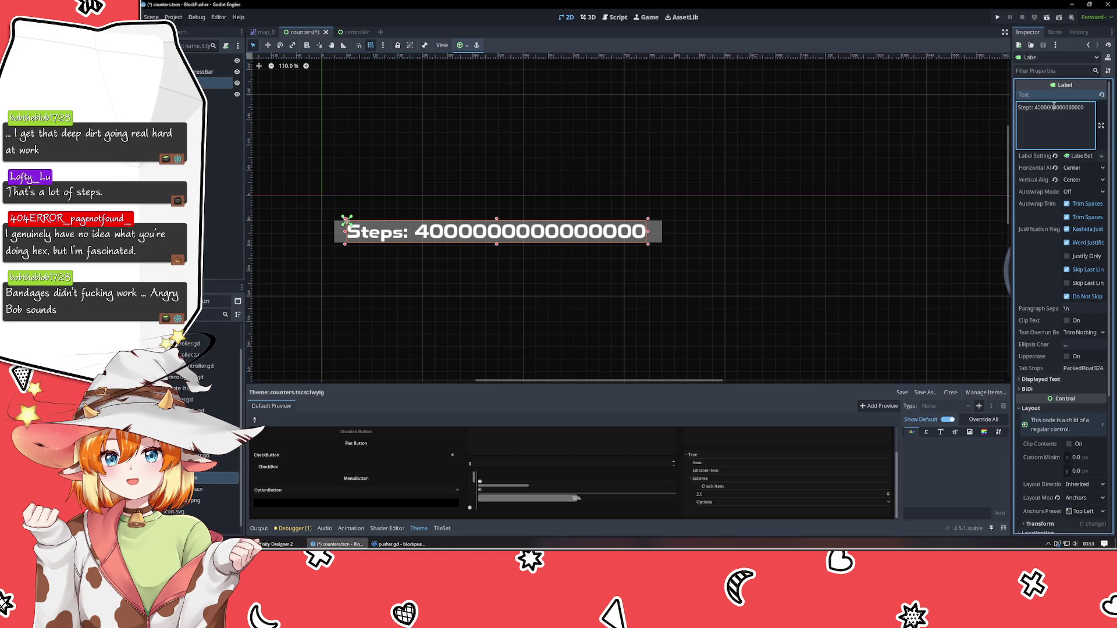
key(Delete)
key(Delete)
key(Delete)
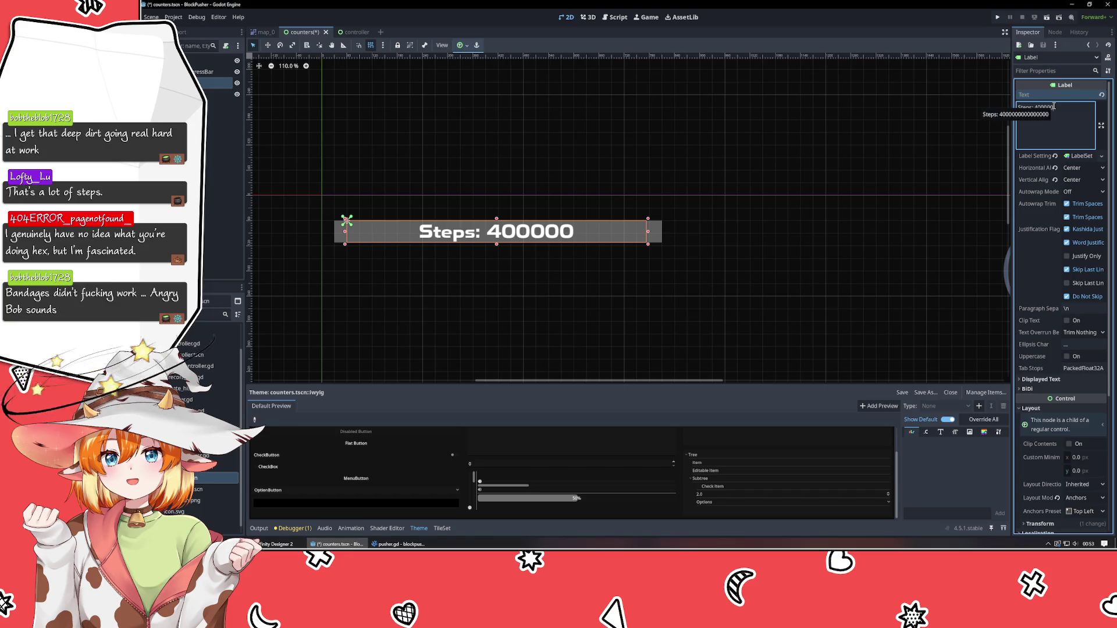
click(218, 94)
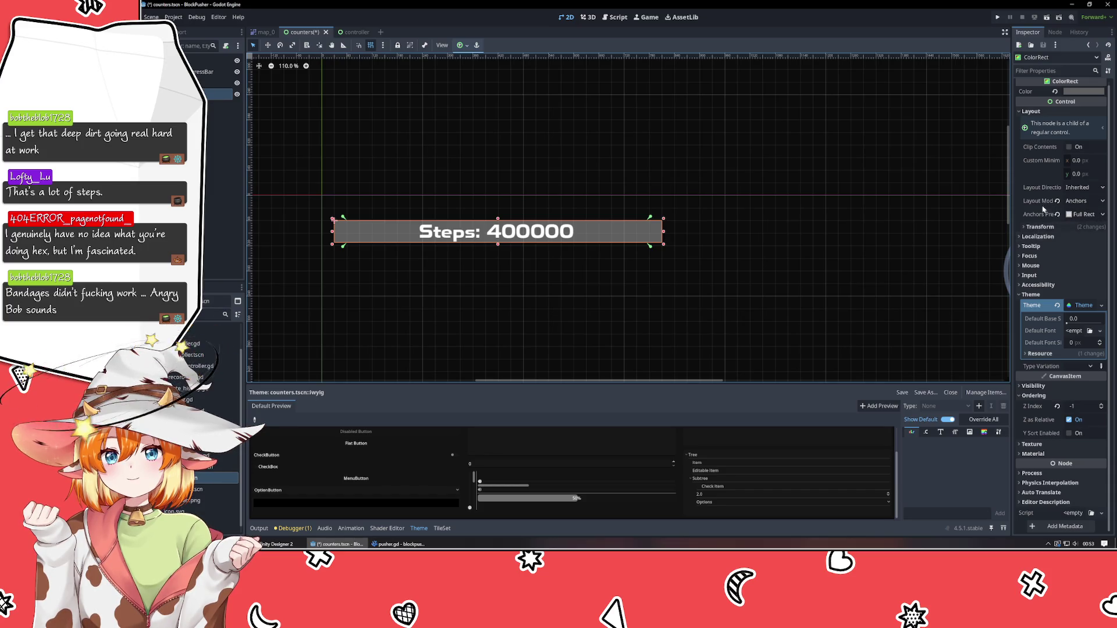
click(1033, 304)
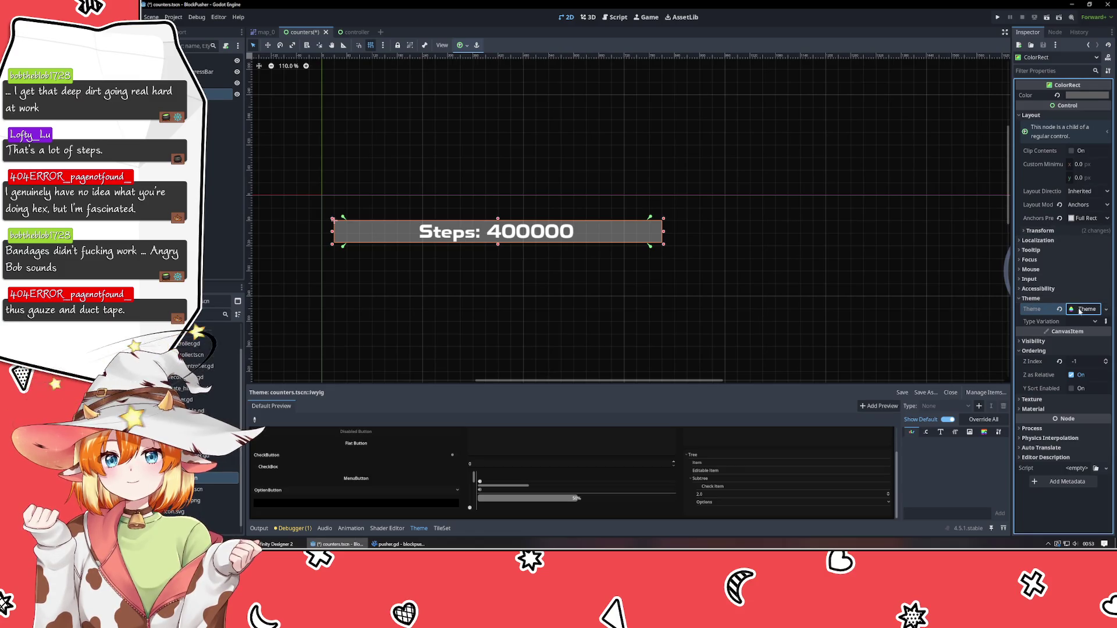
click(1077, 312)
right_click(1066, 312)
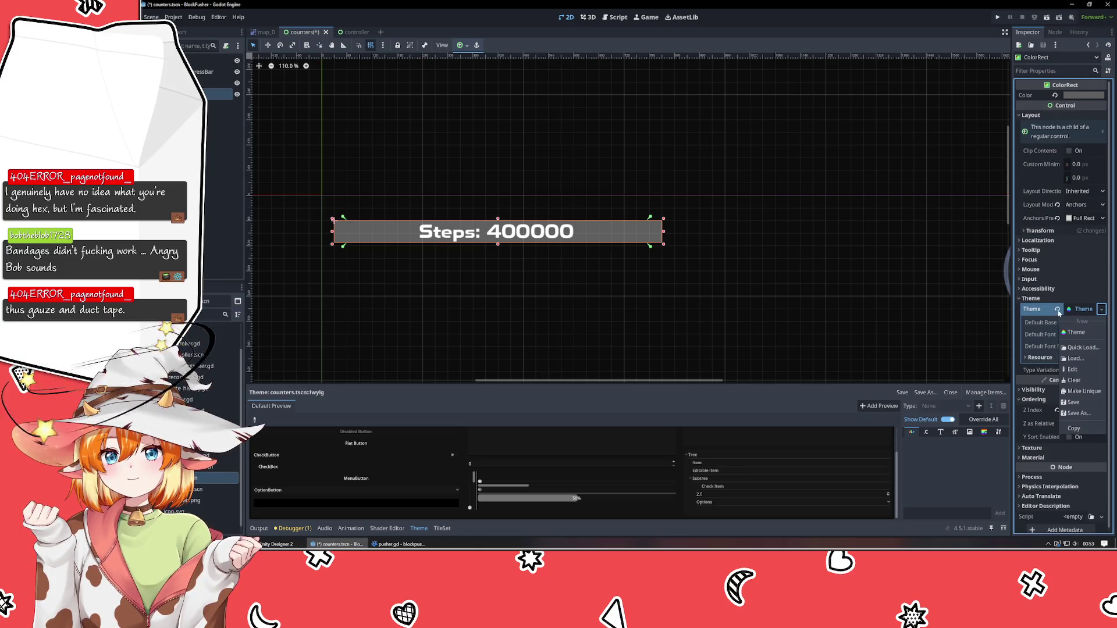
key(Escape)
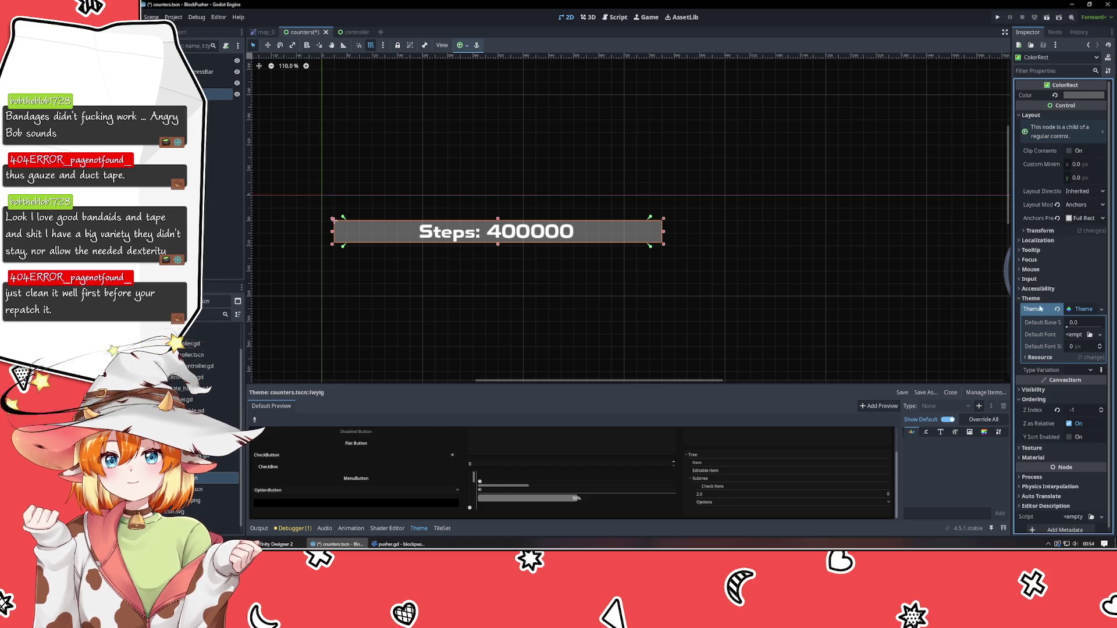
Step: Check the backing's Transform size and position, then reselect the ColorRect
click(1041, 298)
click(1040, 231)
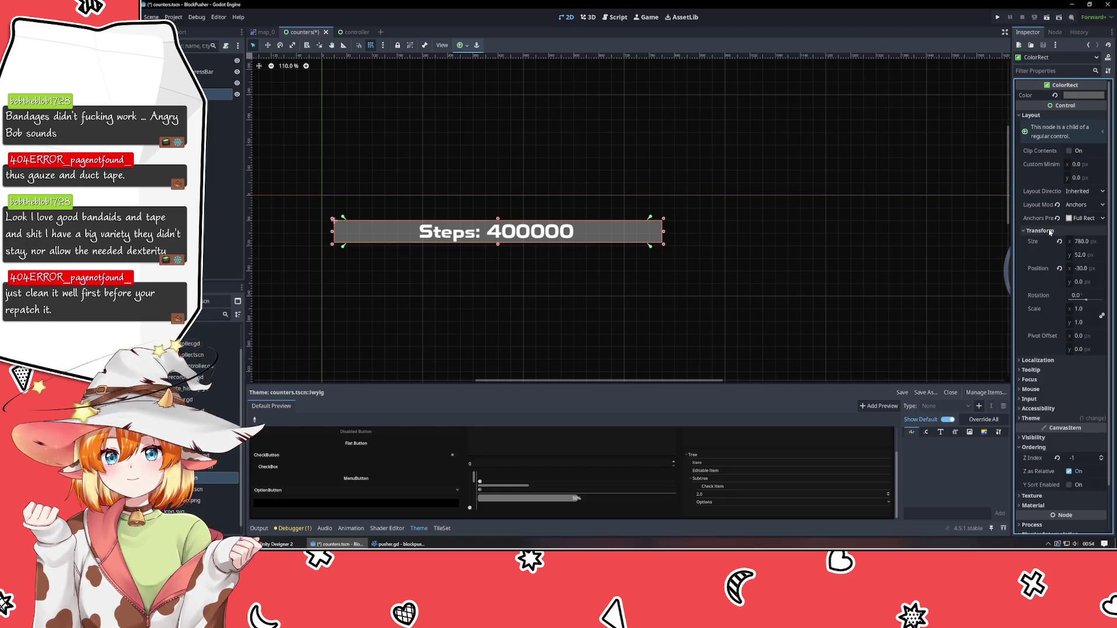
click(1040, 231)
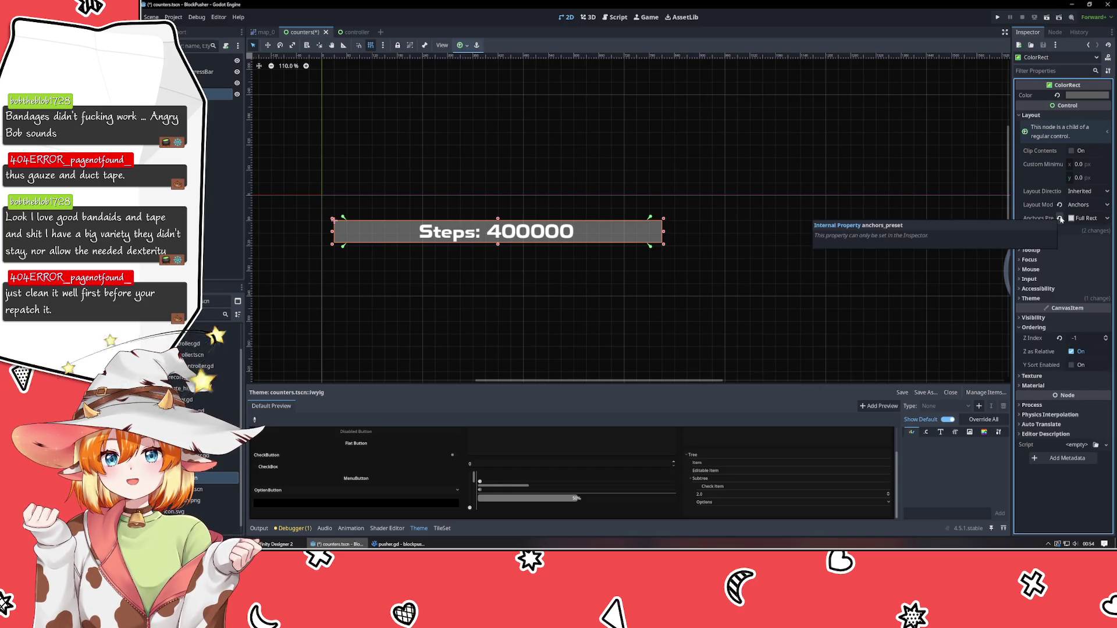
click(344, 221)
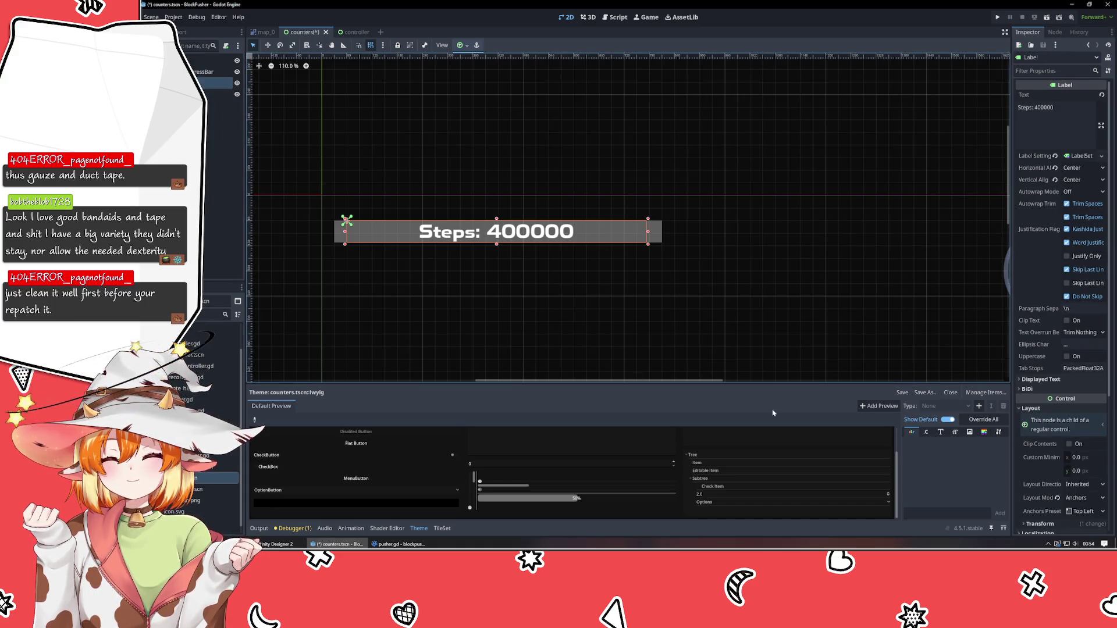
scroll(1056, 451, down, 1)
scroll(1056, 451, down, 1)
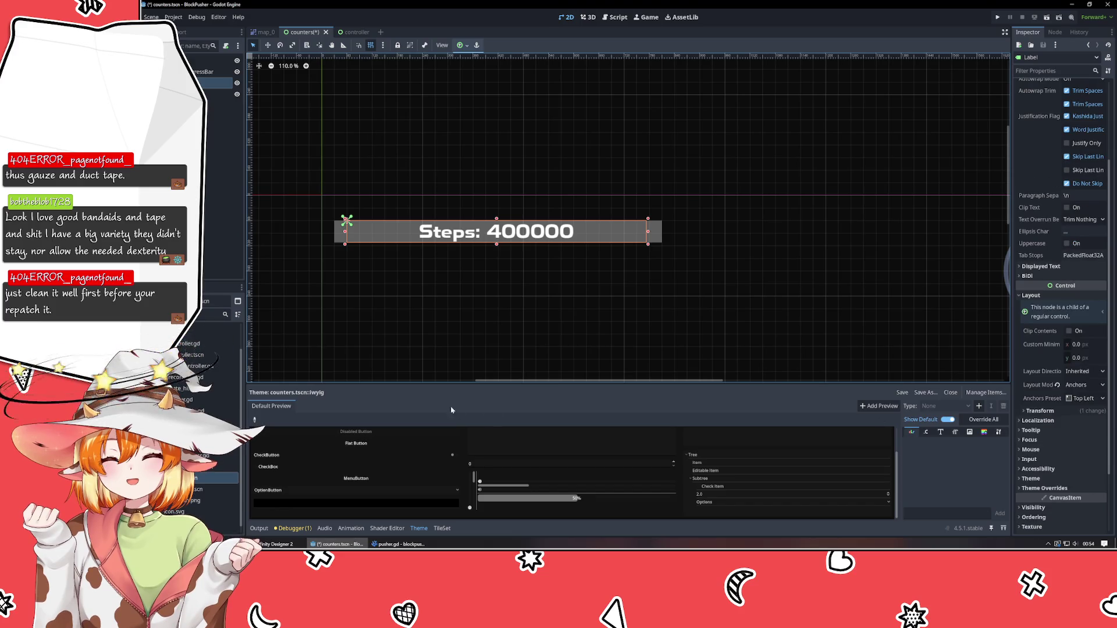
click(218, 95)
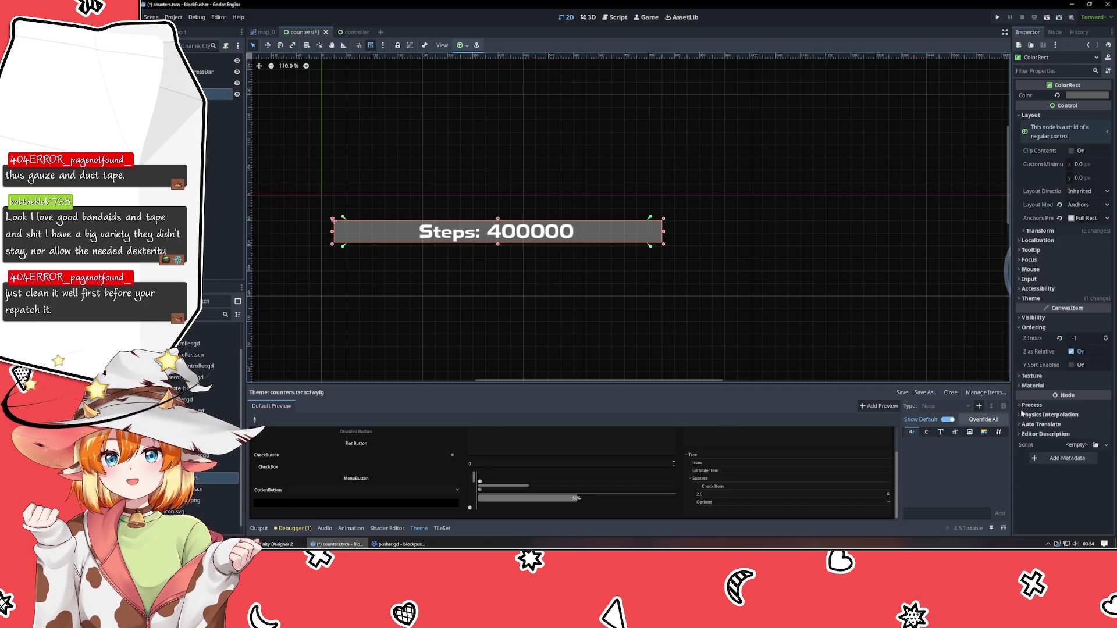
Step: Set the backing's Anchors Preset to Full Rect, toggling through Top Left and back
click(1086, 219)
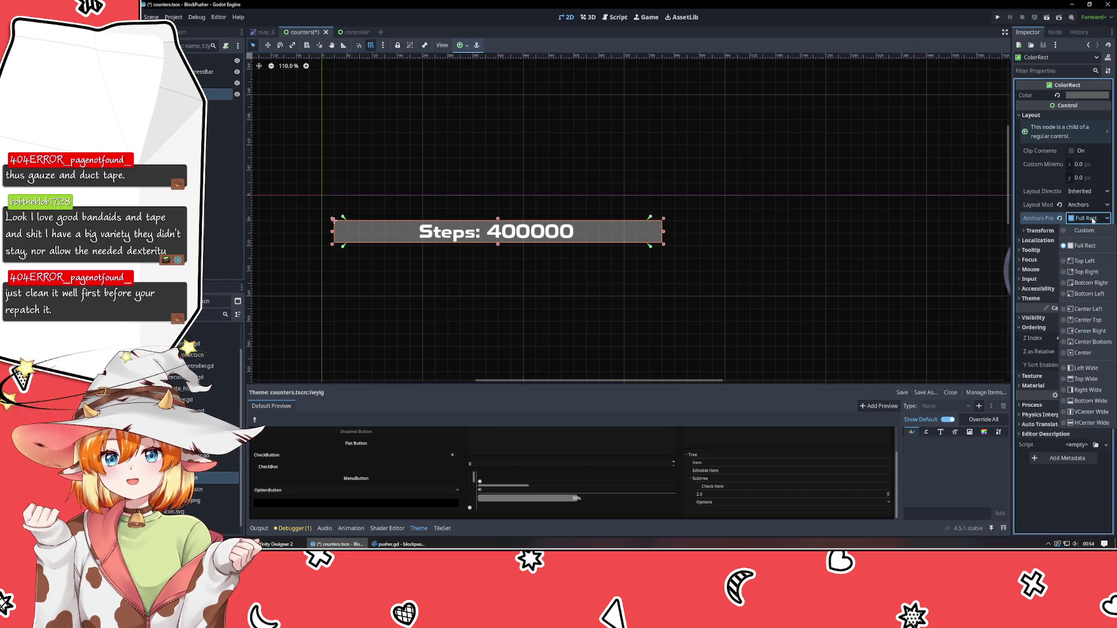
click(1091, 246)
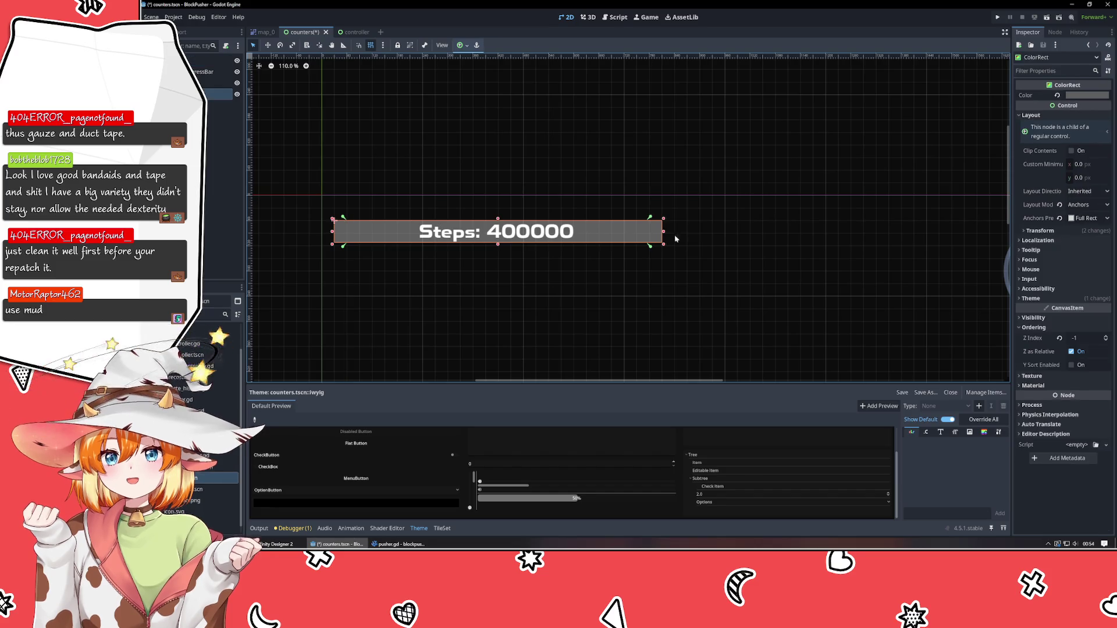
click(348, 222)
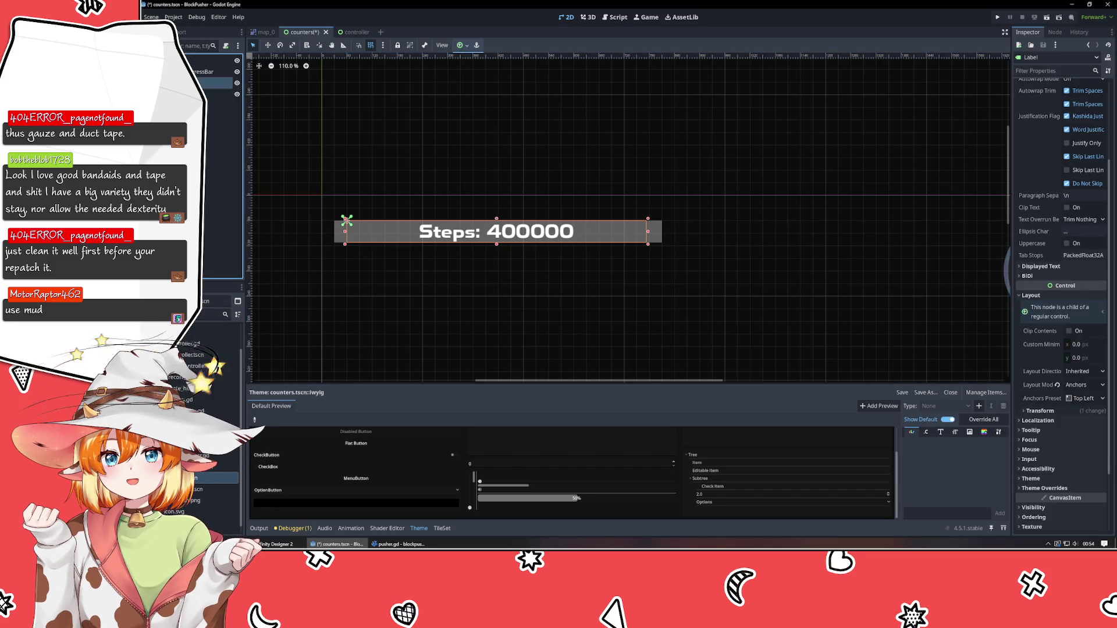
click(347, 222)
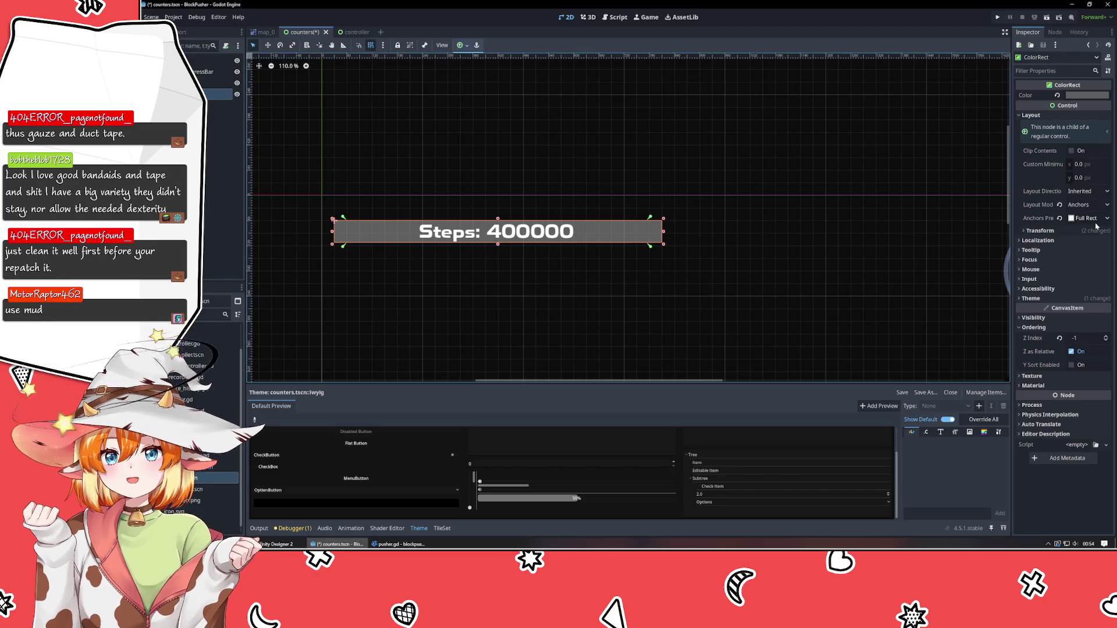
click(1060, 218)
click(1087, 218)
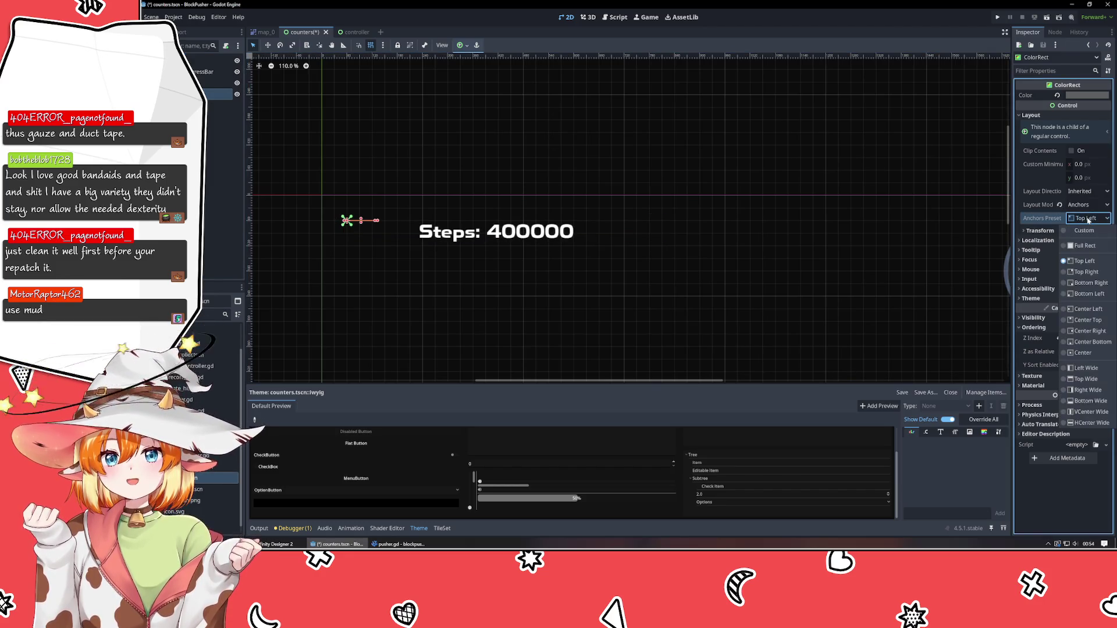
click(1093, 246)
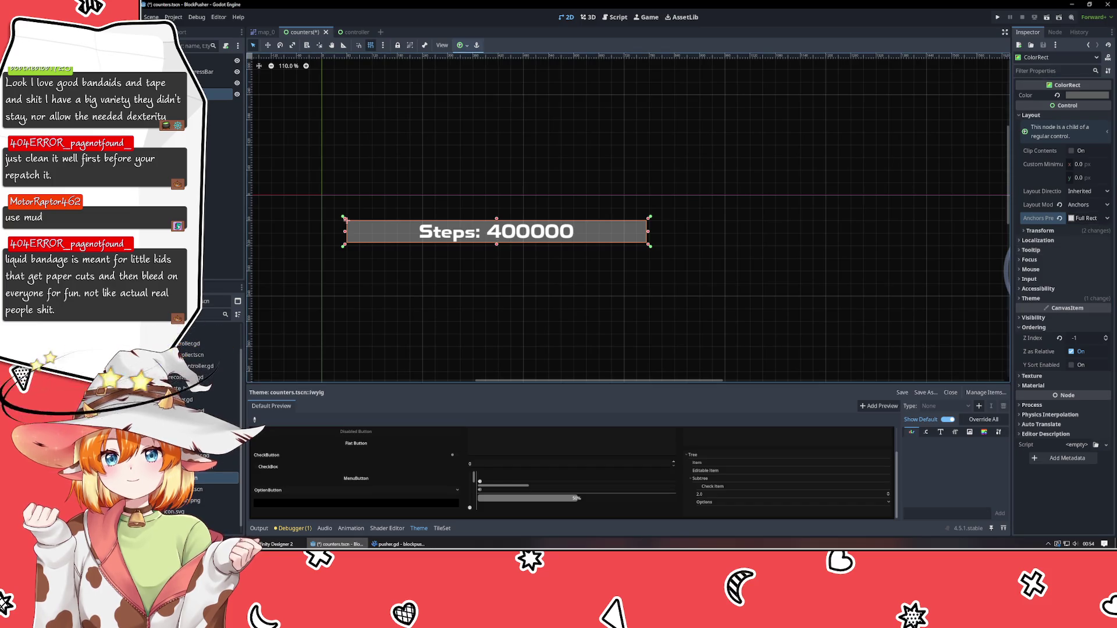
click(347, 221)
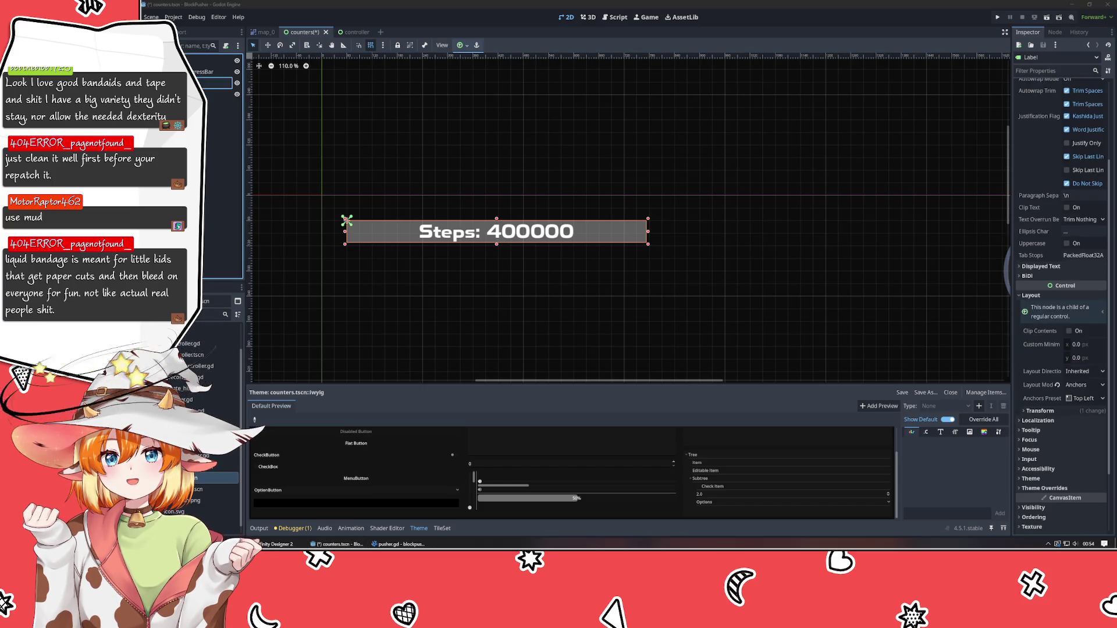
key(Up)
key(Down)
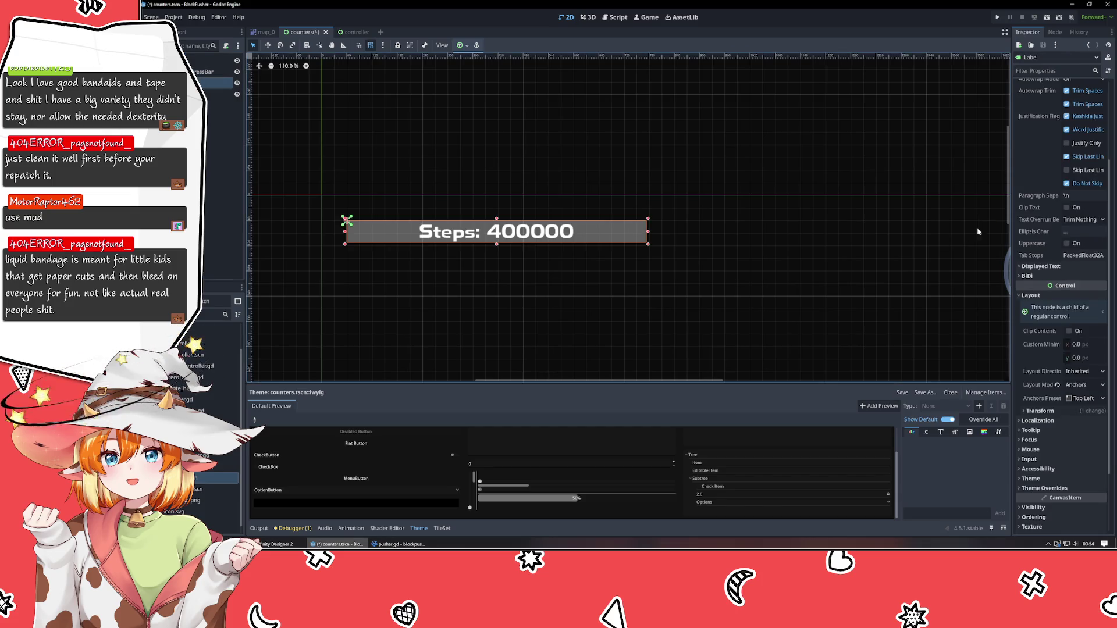
Step: Trim the label text to 'Steps: 400' and narrow the backing from its left edge
scroll(1036, 121, up, 3)
click(1051, 116)
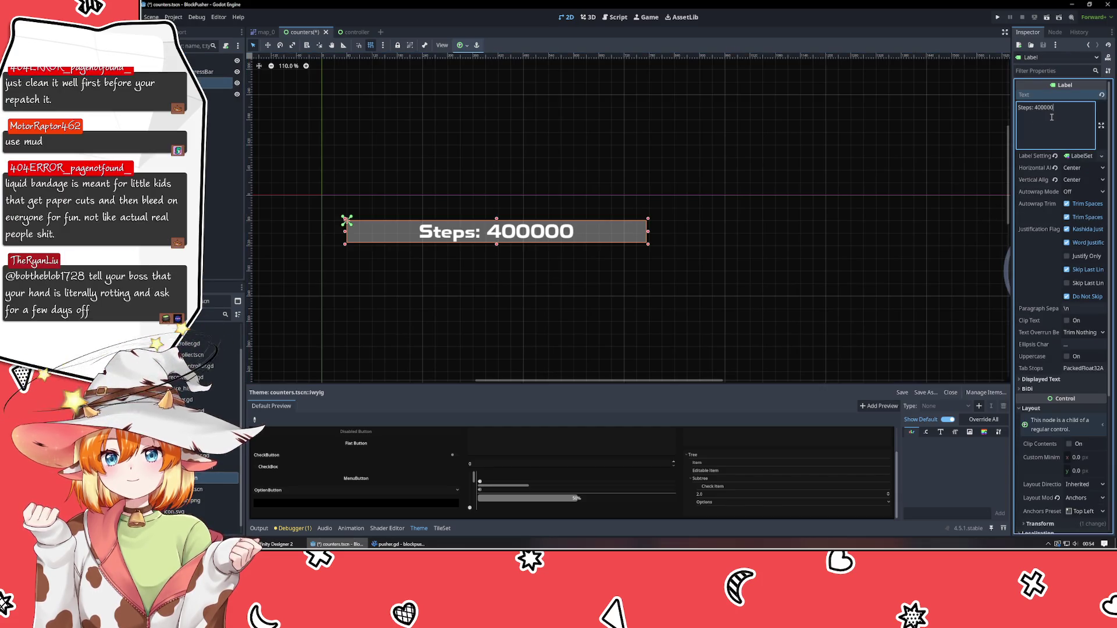
key(BackSpace)
key(BackSpace)
key(BackSpace)
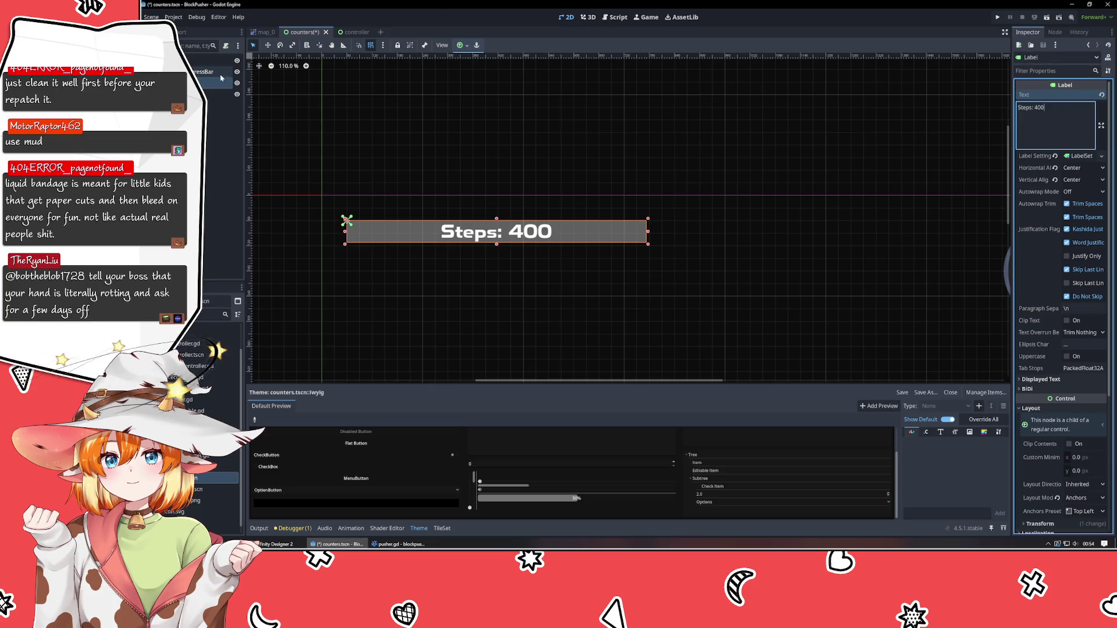
key(Down)
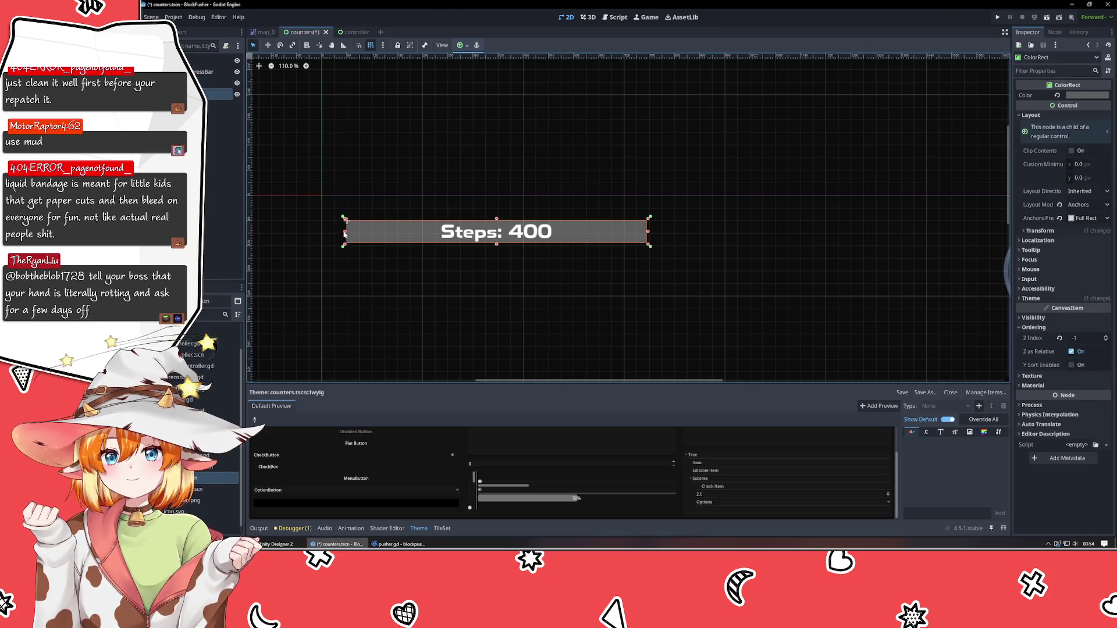
drag(345, 235, 419, 237)
Step: Delete the old ColorRect backing and shrink the label box around 'Steps: 400'
key(Up)
key(Down)
key(Up)
key(Down)
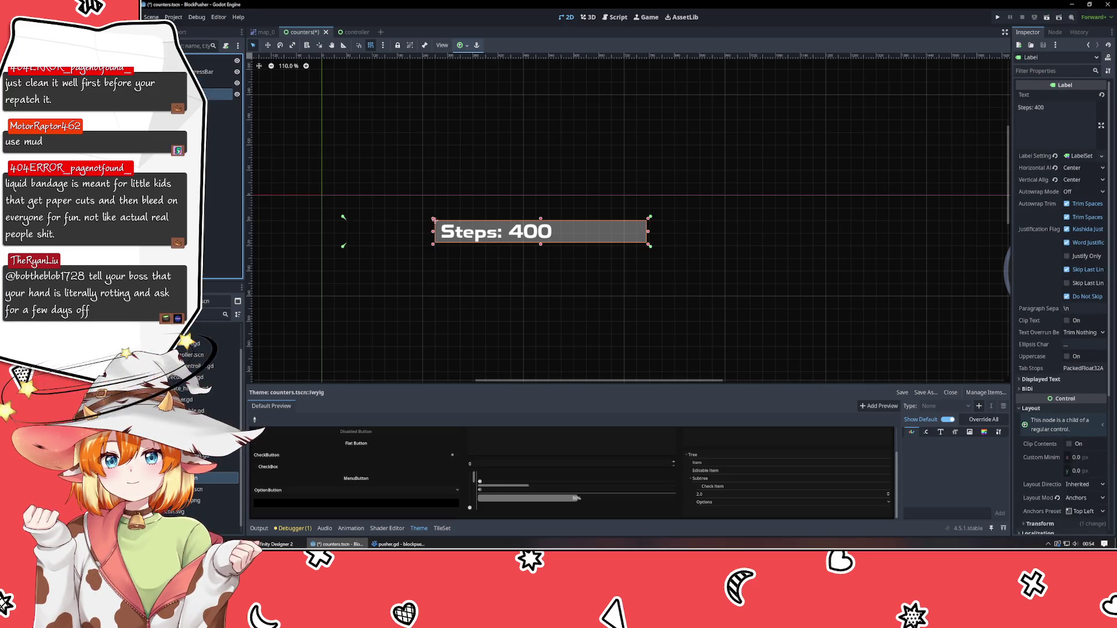
key(Delete)
key(Return)
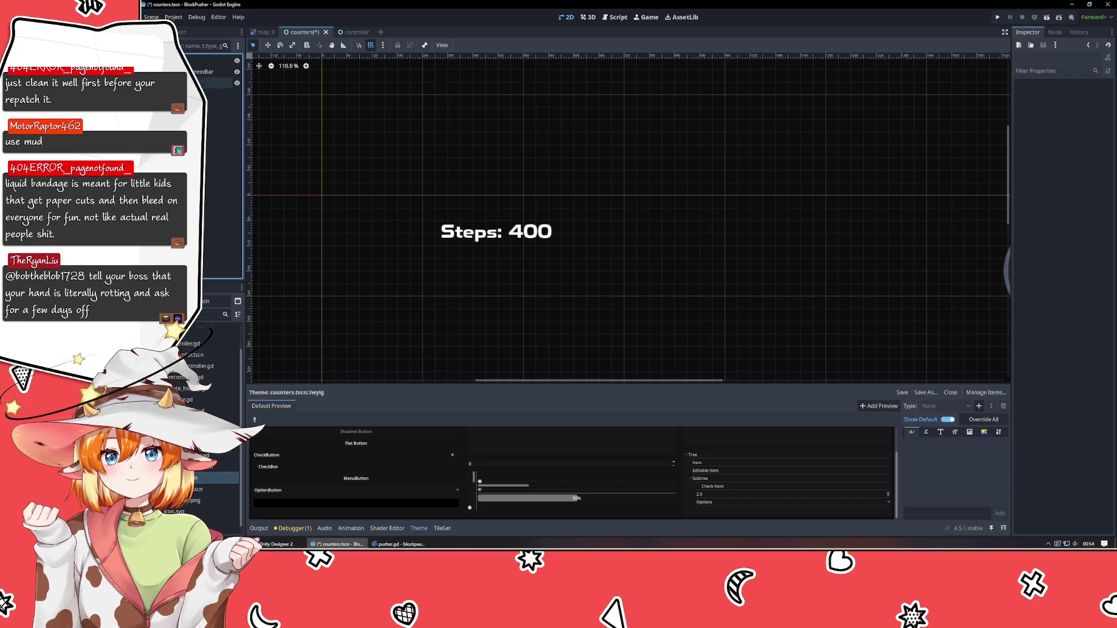
drag(649, 232, 473, 242)
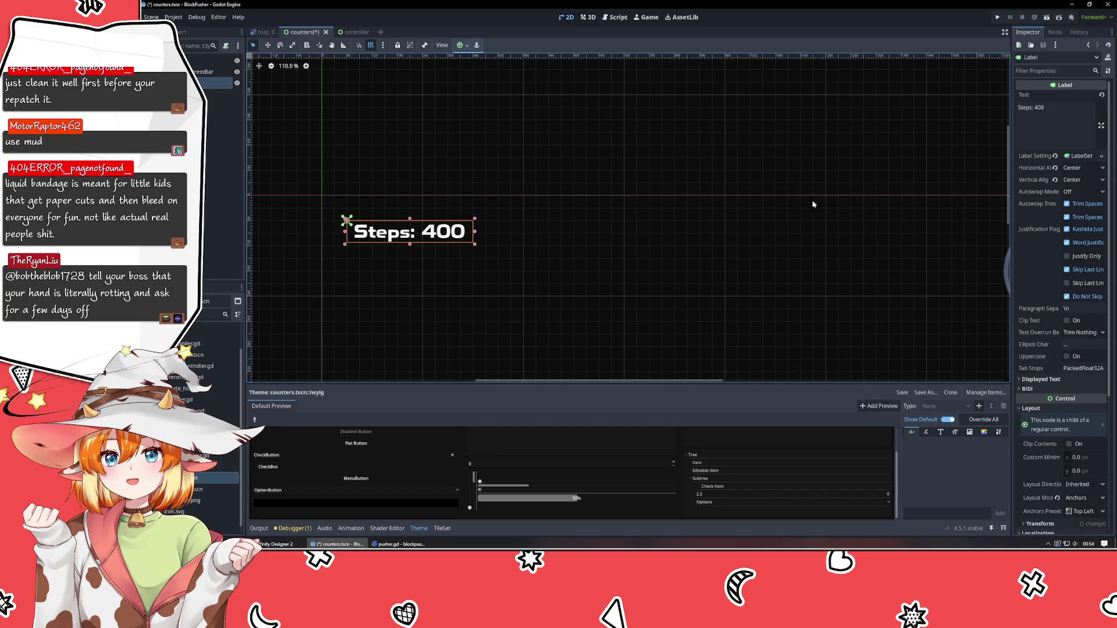
Step: Edit the label's Text down to 'Steps: 40'
click(1048, 115)
text(000000000)
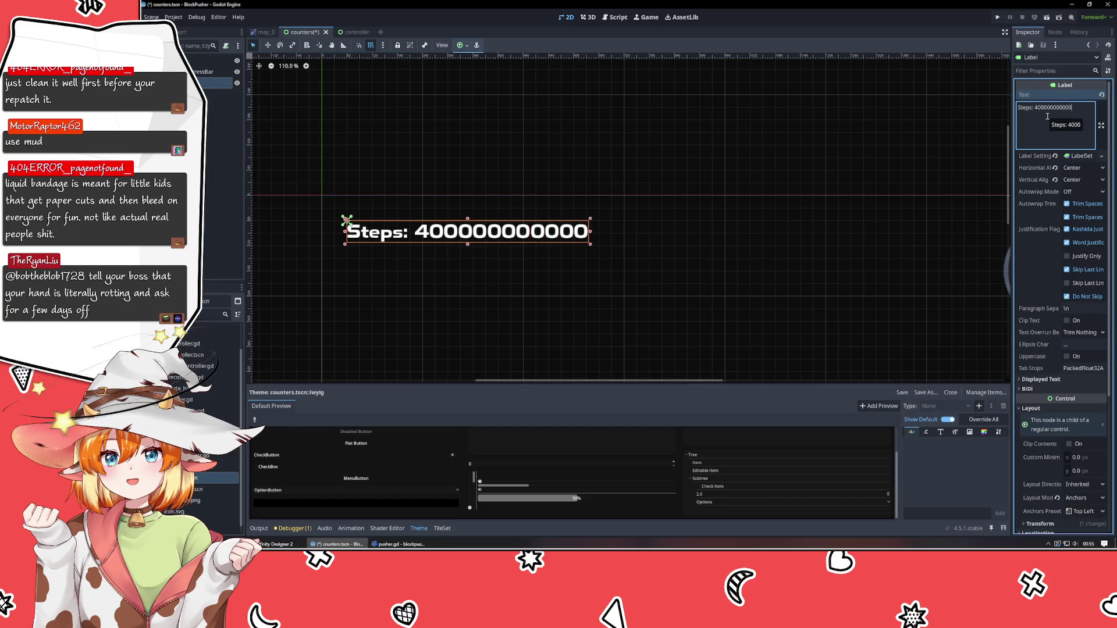
text(000)
key(BackSpace)
key(BackSpace)
key(BackSpace)
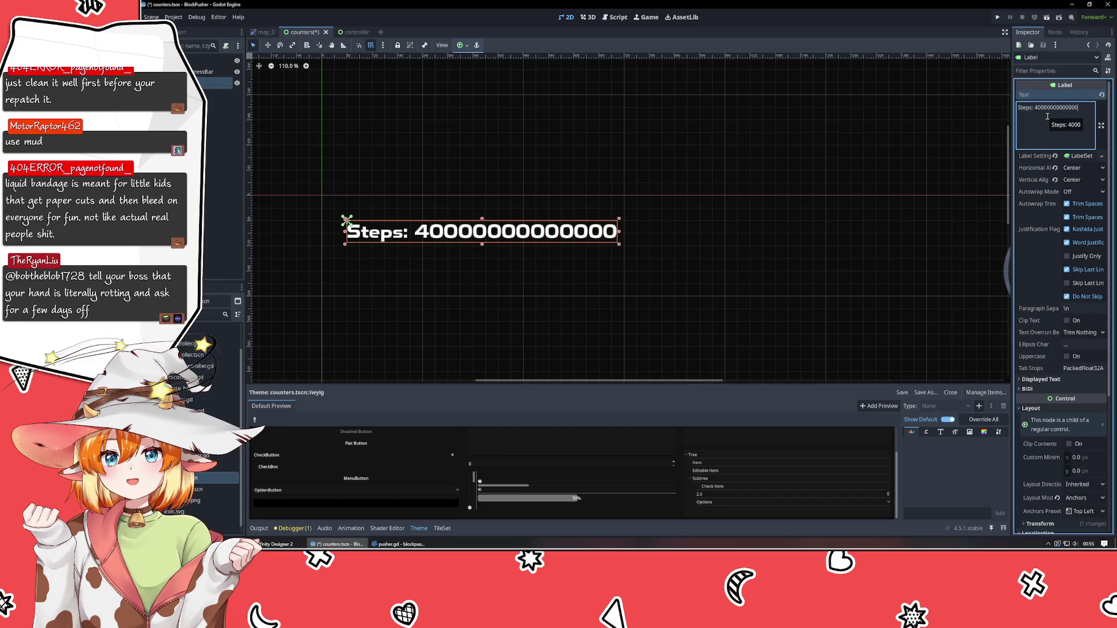
key(BackSpace)
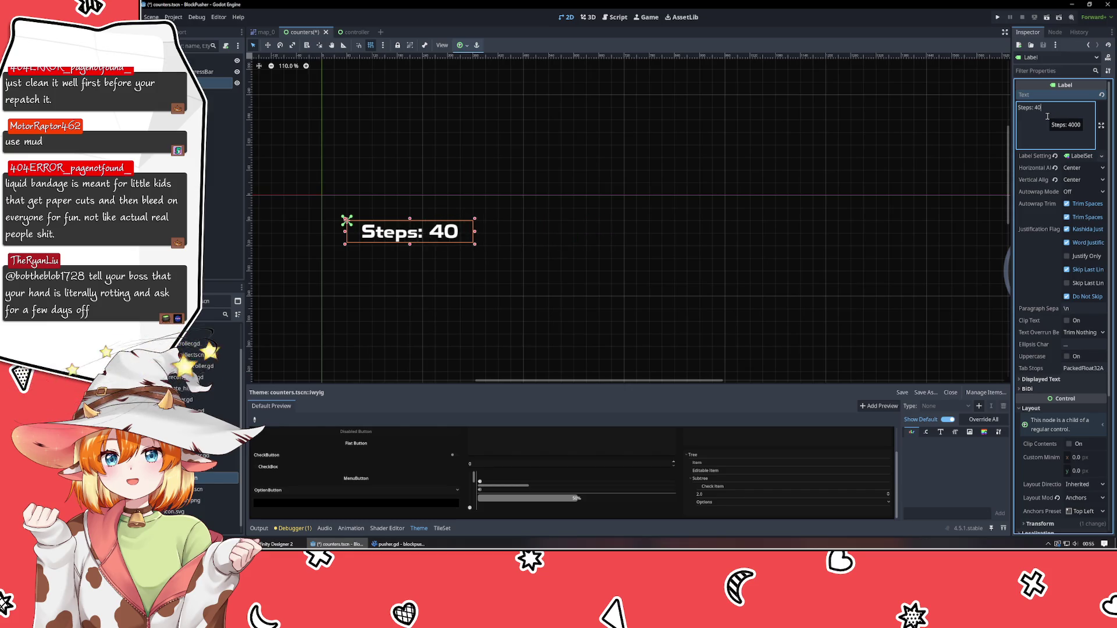
right_click(205, 108)
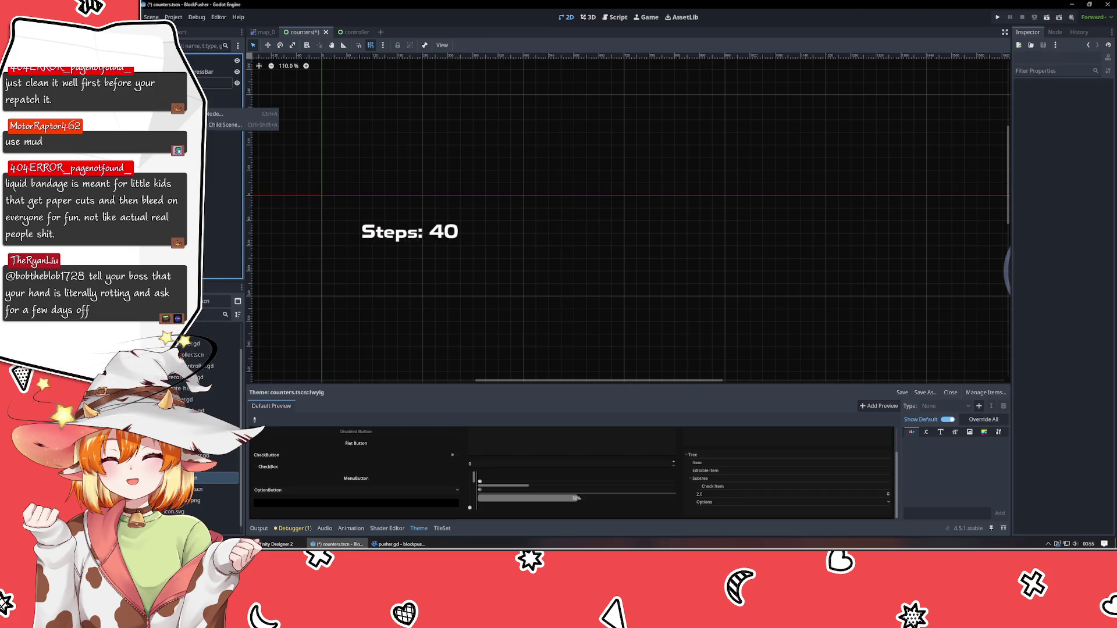
Step: Add a ColorRect child under the Label and colour it dark grey #303030
click(205, 83)
right_click(205, 83)
click(208, 107)
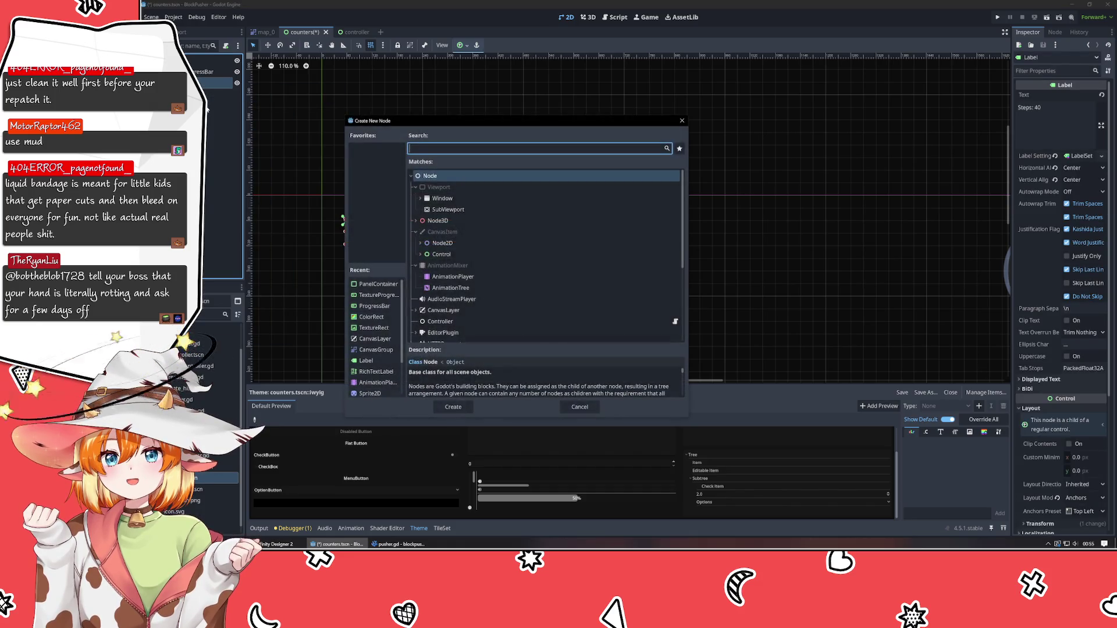
text(rect)
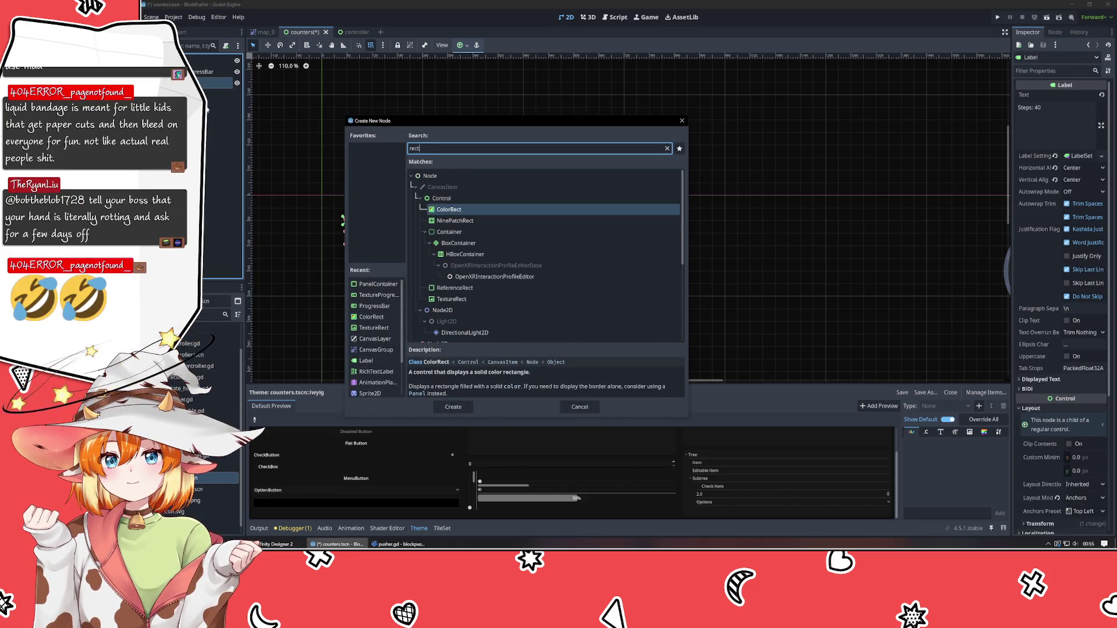
double_click(492, 212)
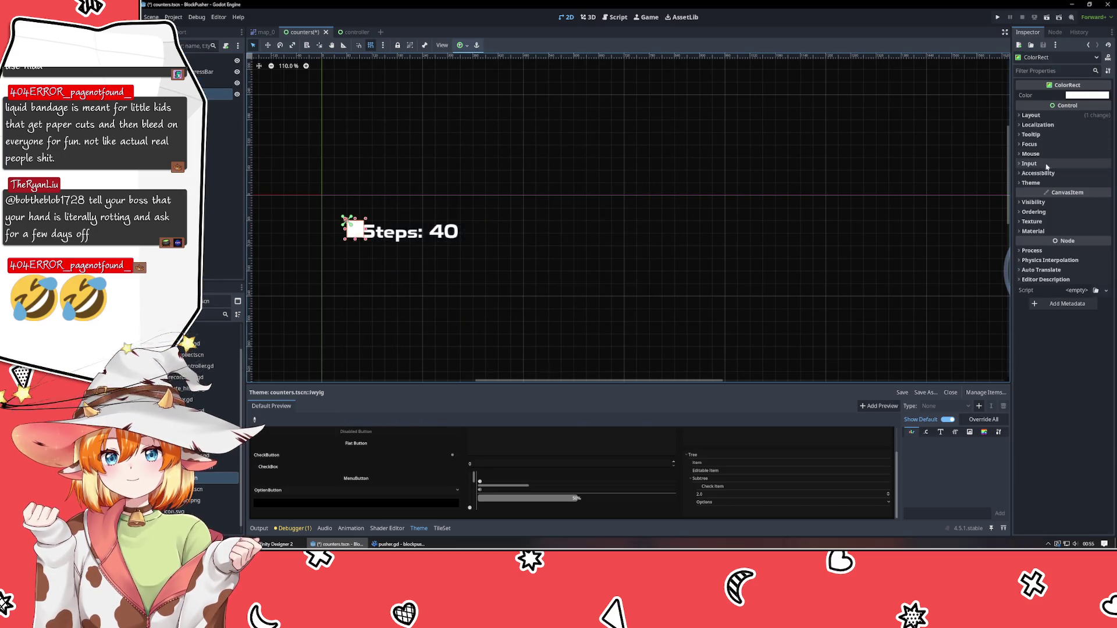
click(1081, 100)
mouse_move(1105, 181)
mouse_down()
mouse_move(1107, 195)
mouse_move(1107, 175)
mouse_move(1058, 130)
mouse_move(1074, 133)
mouse_move(1055, 134)
mouse_up()
click(1088, 98)
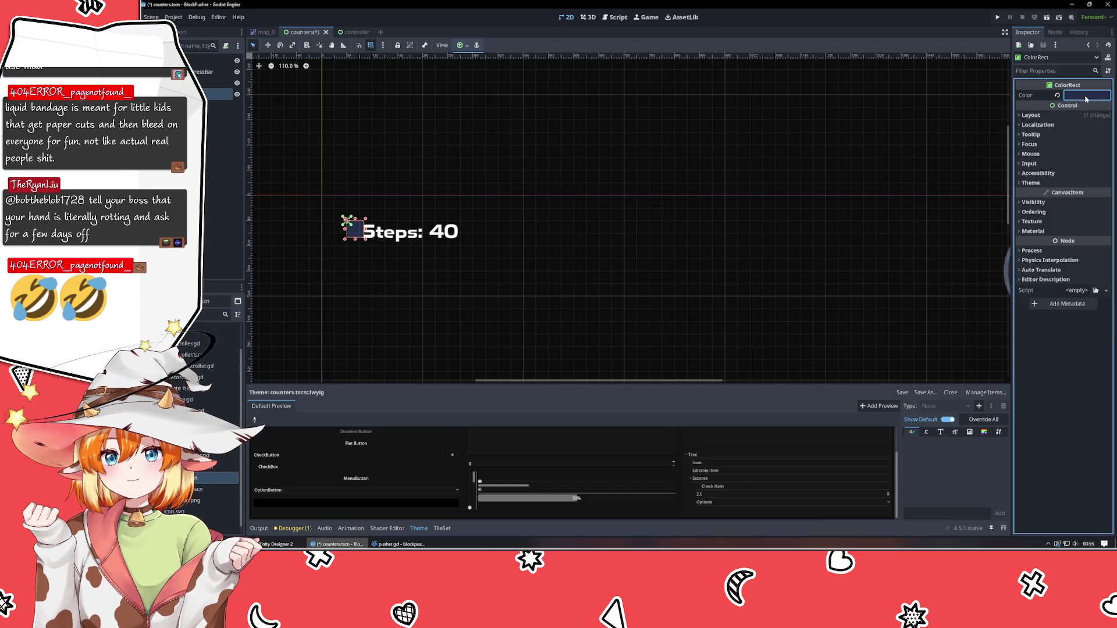
Step: Give the ColorRect Anchors layout mode, Full Rect preset, and Z Index -1 behind the text
click(1060, 116)
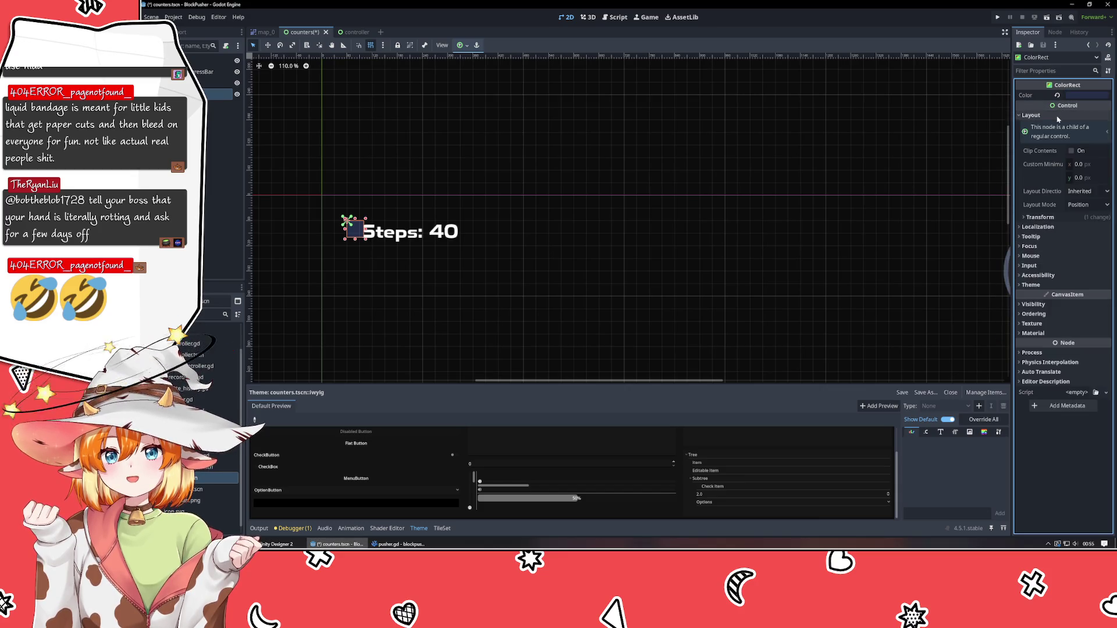
click(1081, 205)
click(1085, 228)
click(1087, 219)
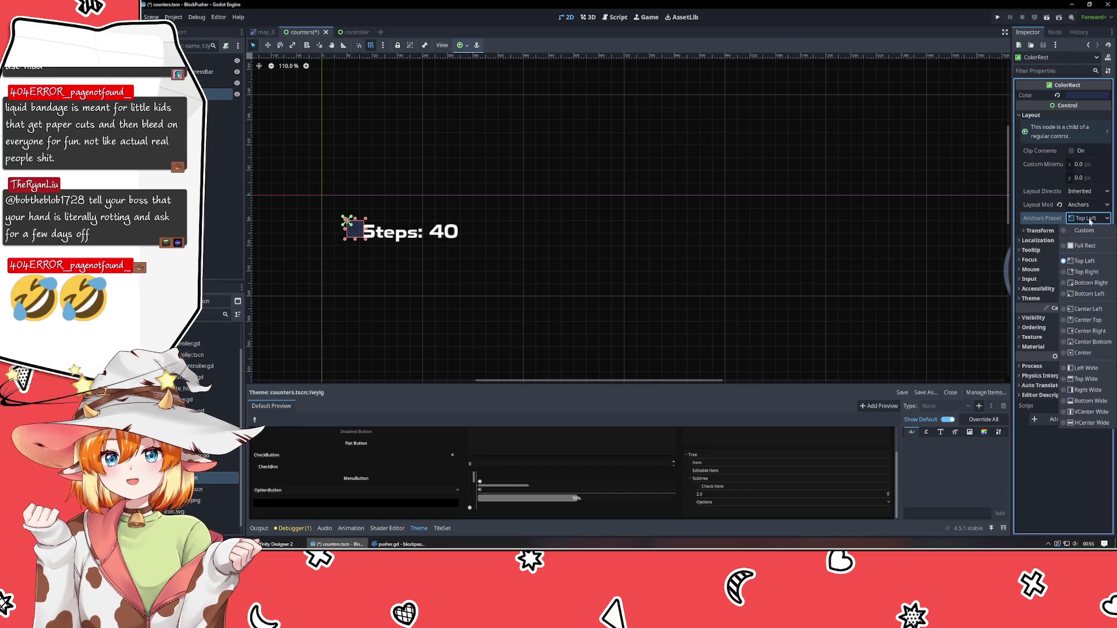
click(1089, 248)
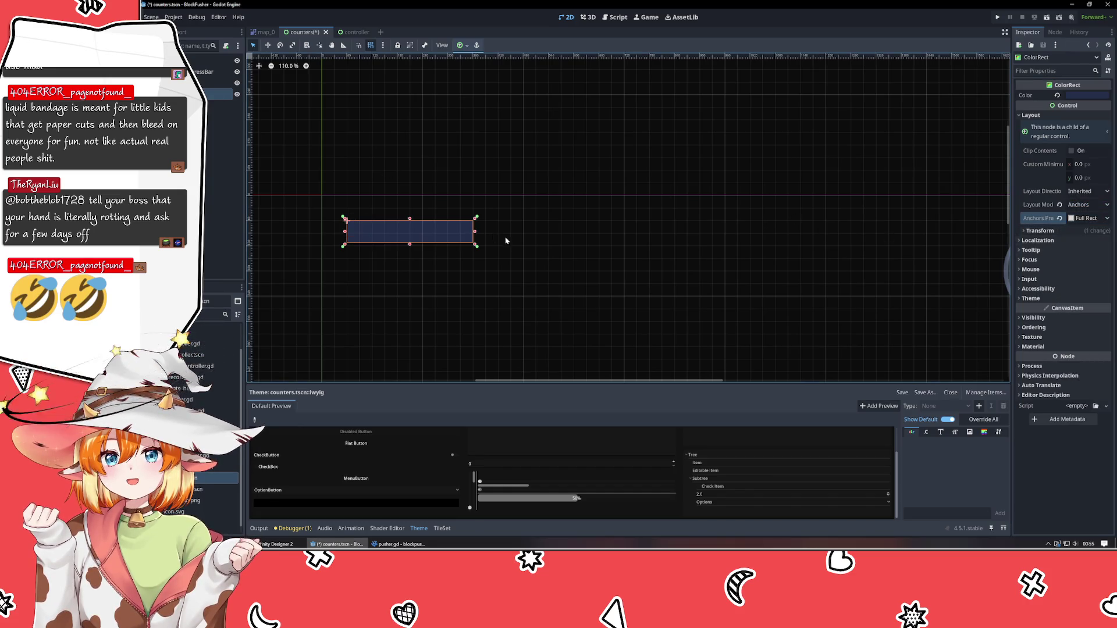
click(1031, 328)
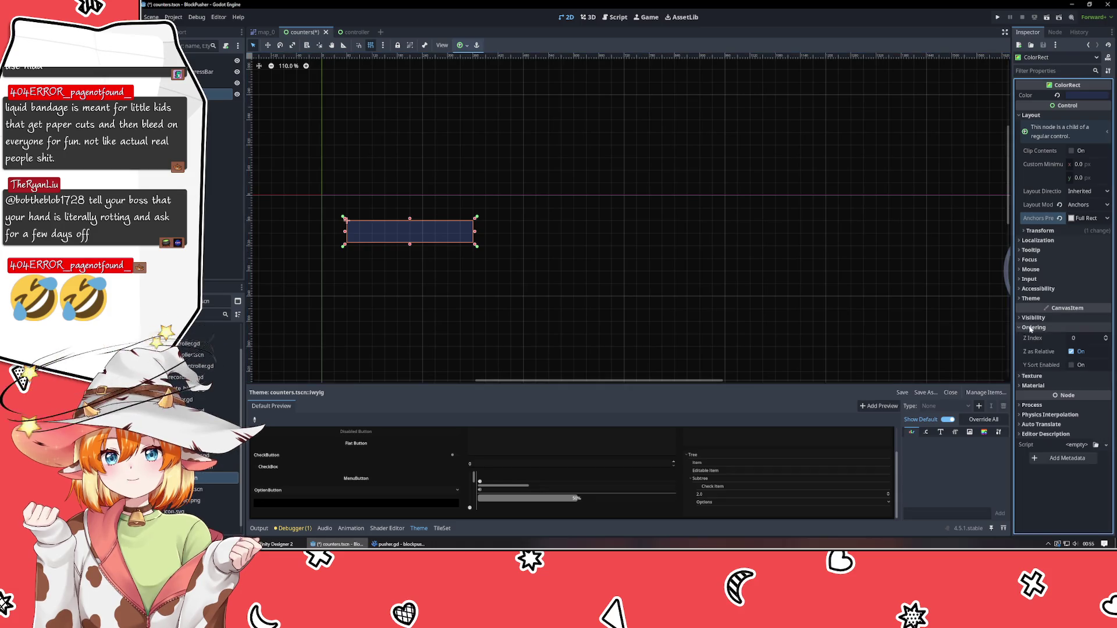
click(1107, 341)
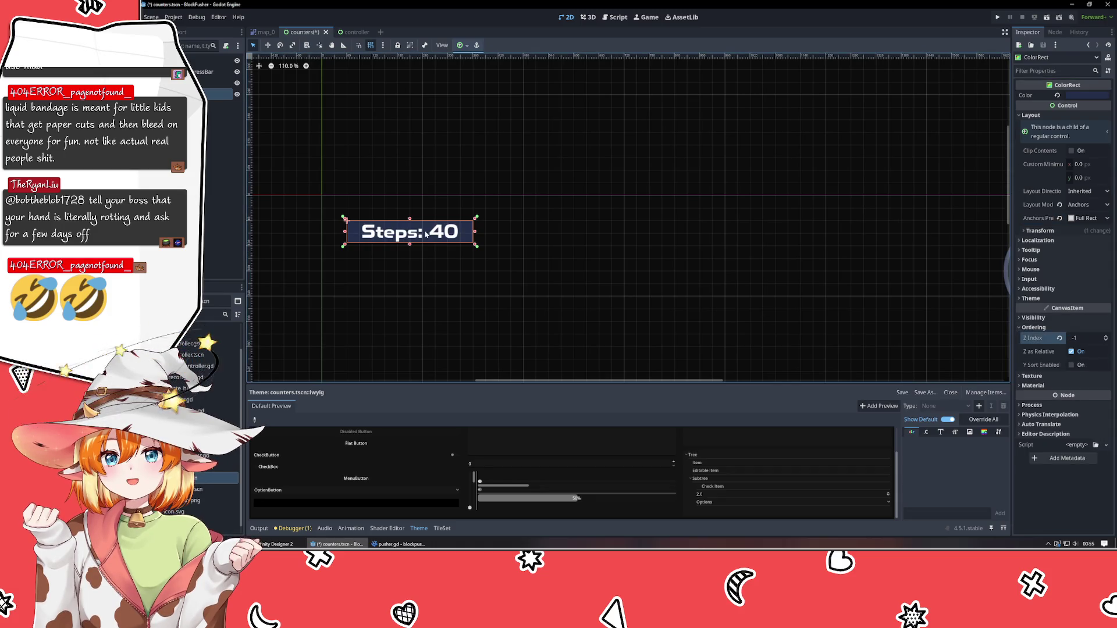
Step: Reselect the Label node and begin editing its Text field
click(217, 169)
click(215, 71)
click(215, 83)
click(1061, 121)
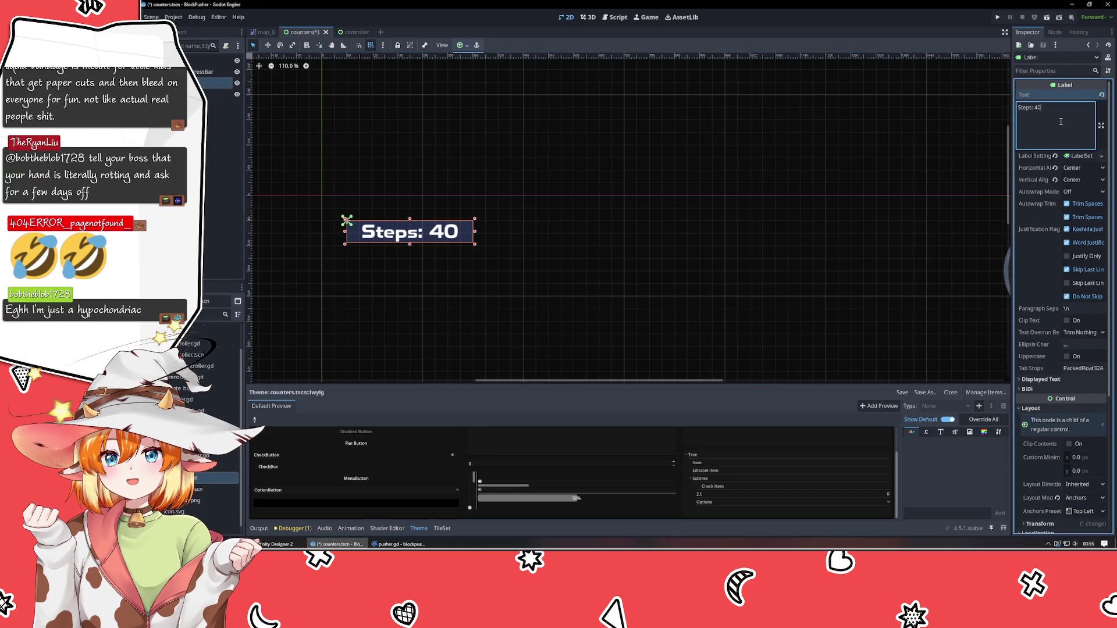
Step: Test the backing stretching with extra zeros, restore 'Steps: 40', and run the game
text(000000000)
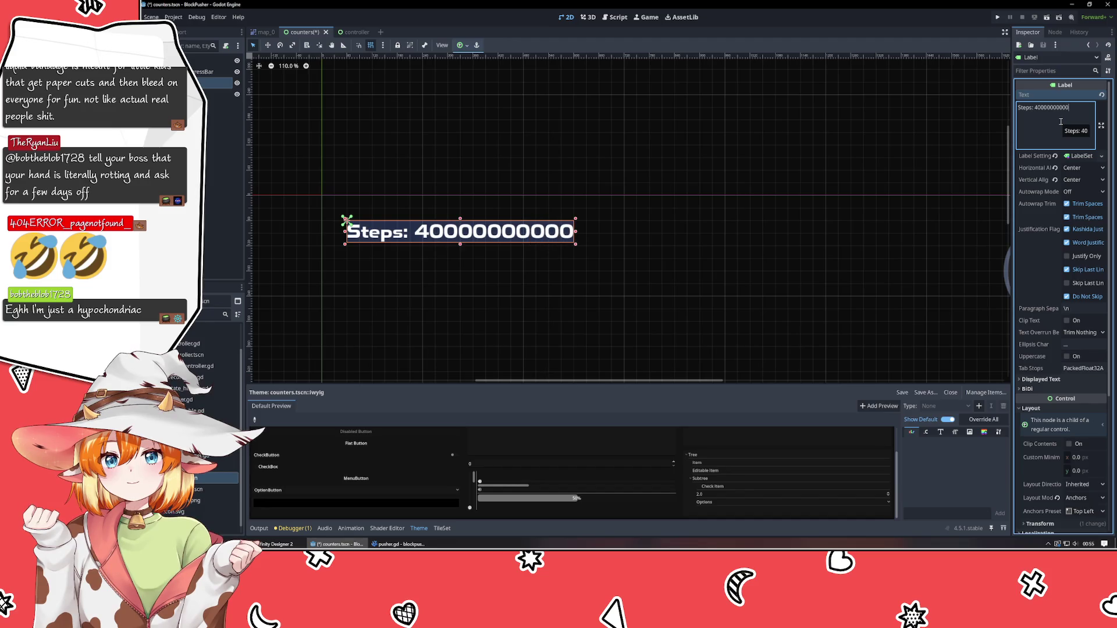
text(000000000)
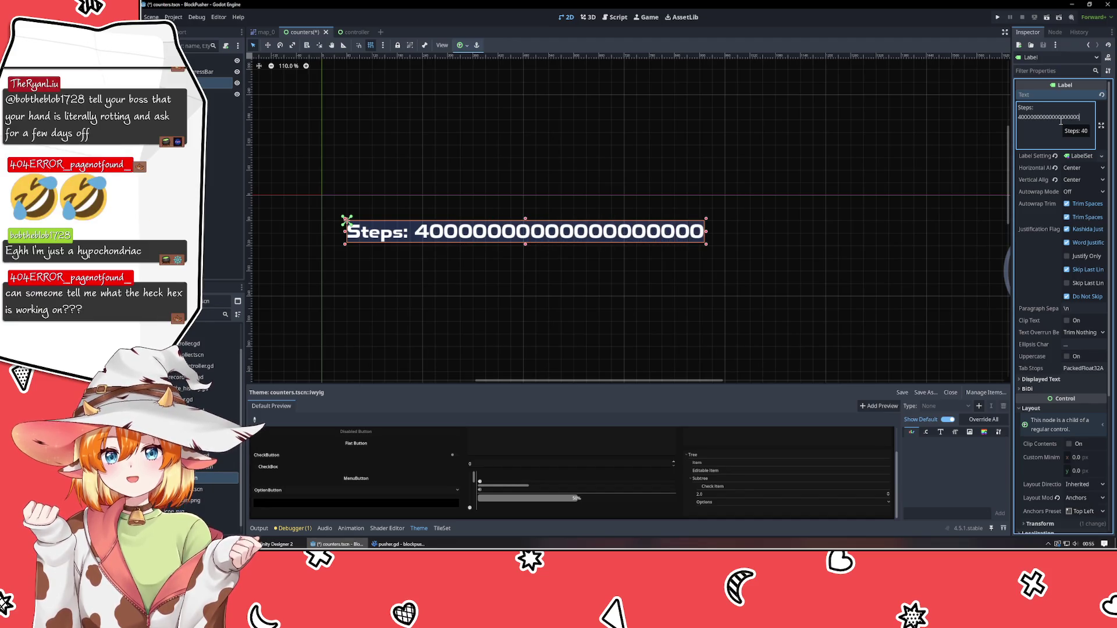
key(BackSpace)
key(BackSpace)
key(BackSpace)
key(BackSpace)
key(BackSpace)
key(BackSpace)
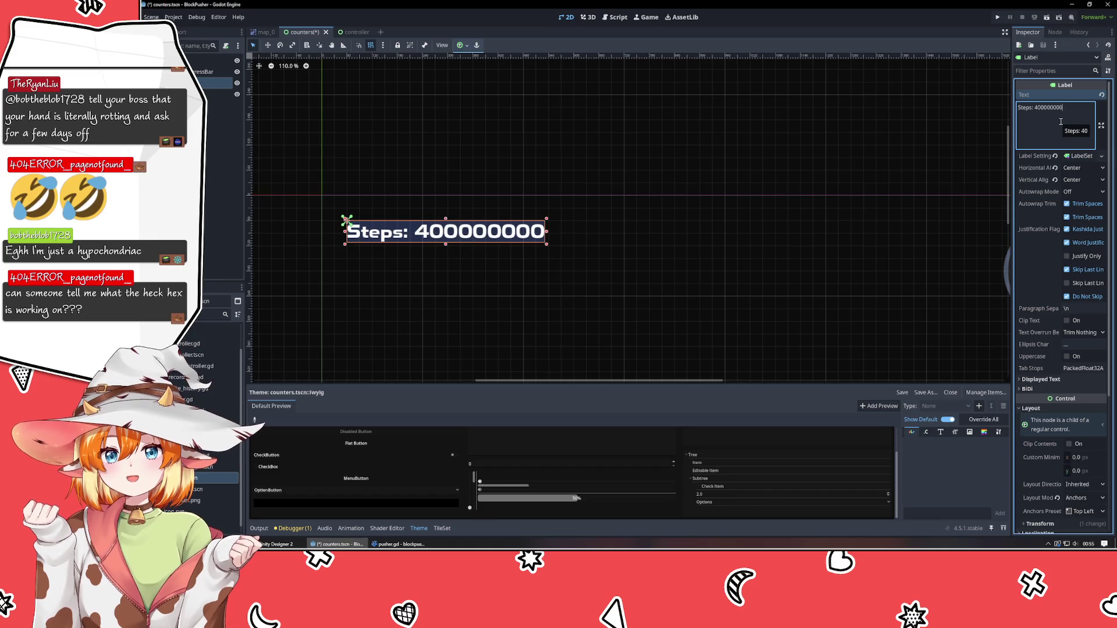
key(BackSpace)
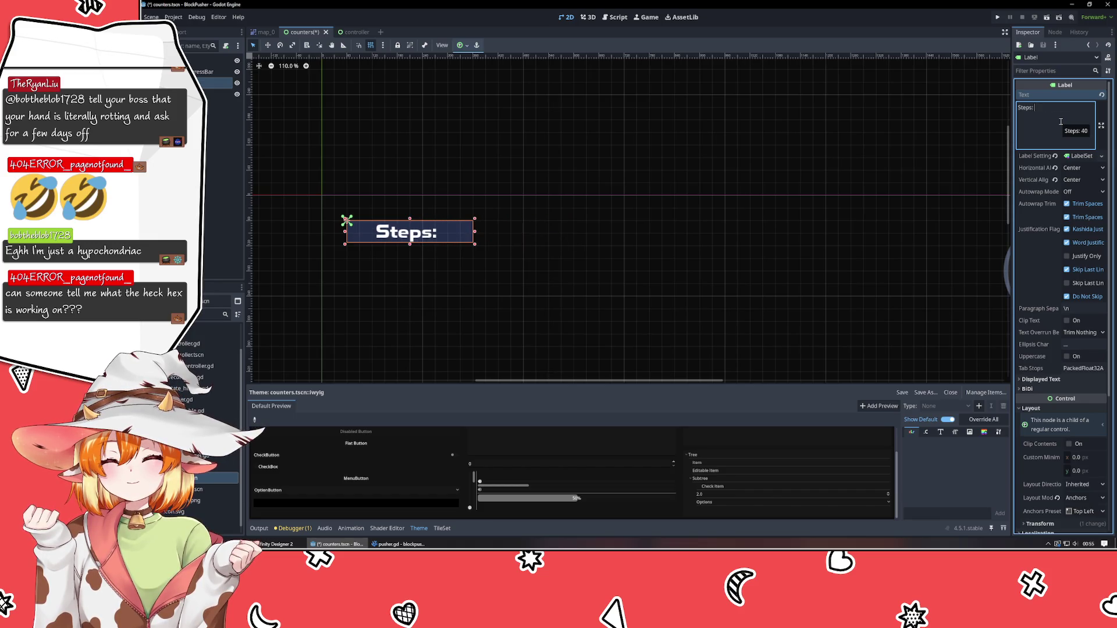
text(40)
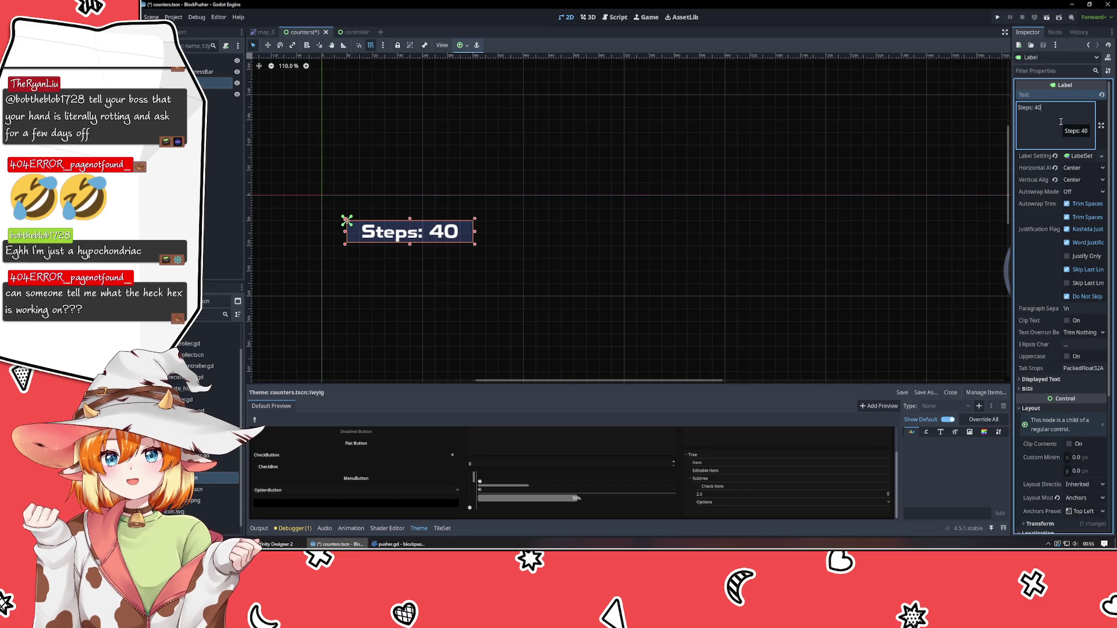
click(998, 18)
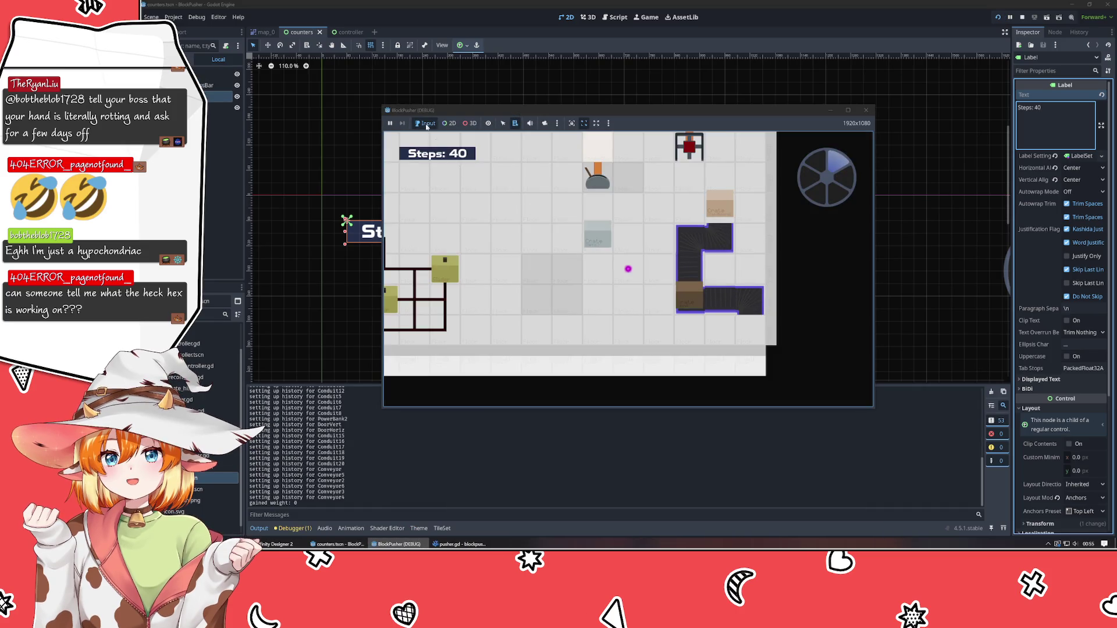
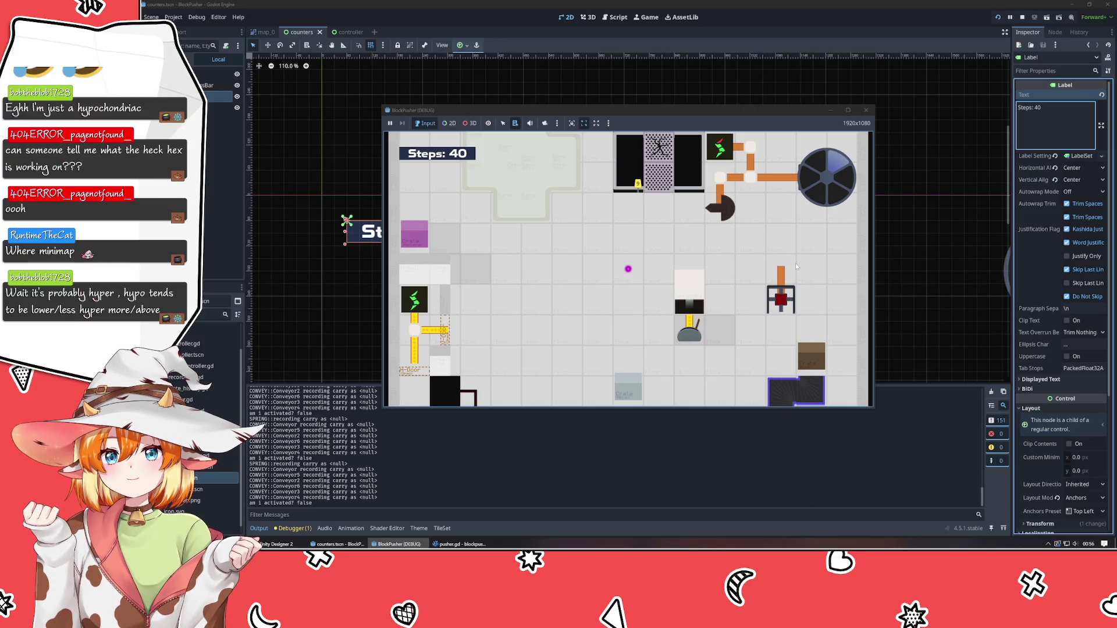
Step: Close the running BlockPusher game and inspect the Counters root and its dark background box
click(865, 110)
click(611, 282)
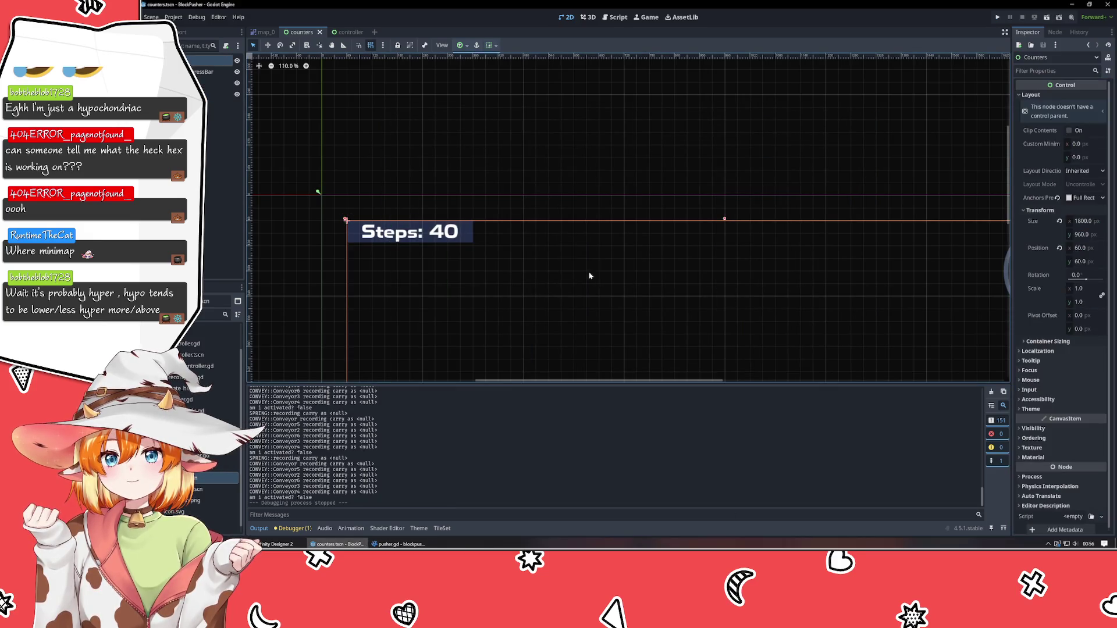
click(528, 152)
click(460, 229)
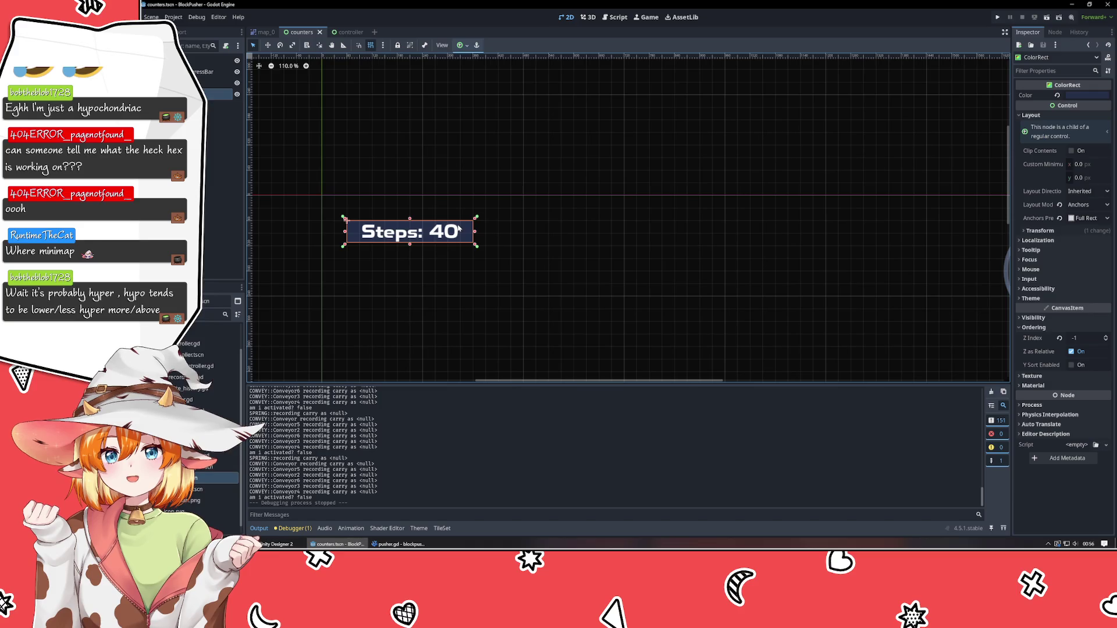
Step: Append extra zeros to the Steps label text to test stretching, then trim it back to 'Steps: 40'
click(211, 84)
click(1038, 144)
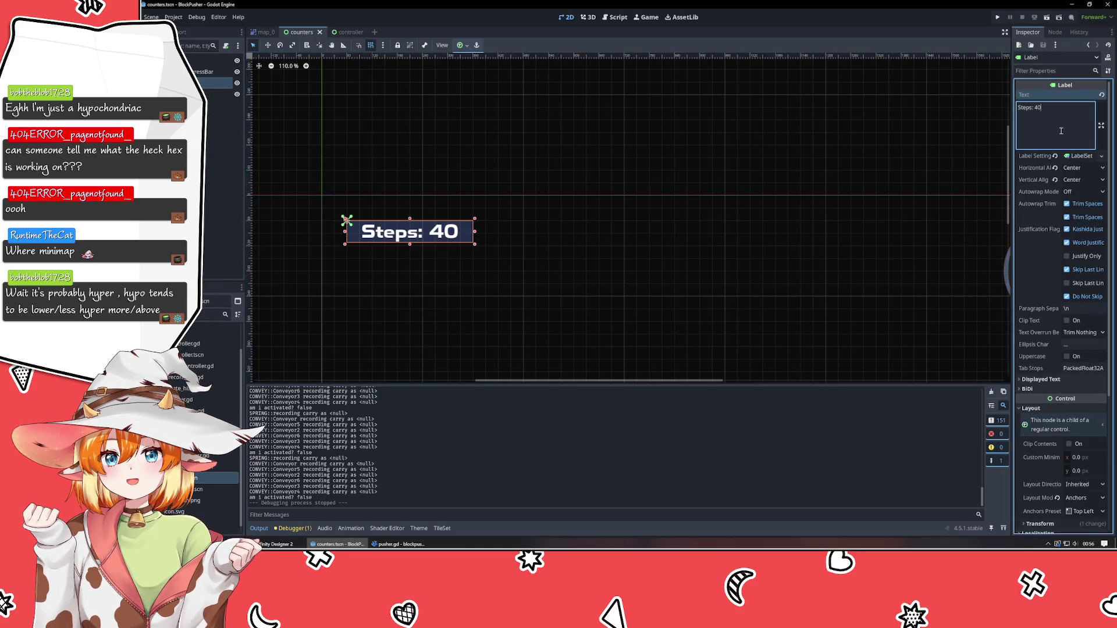
text(000000000)
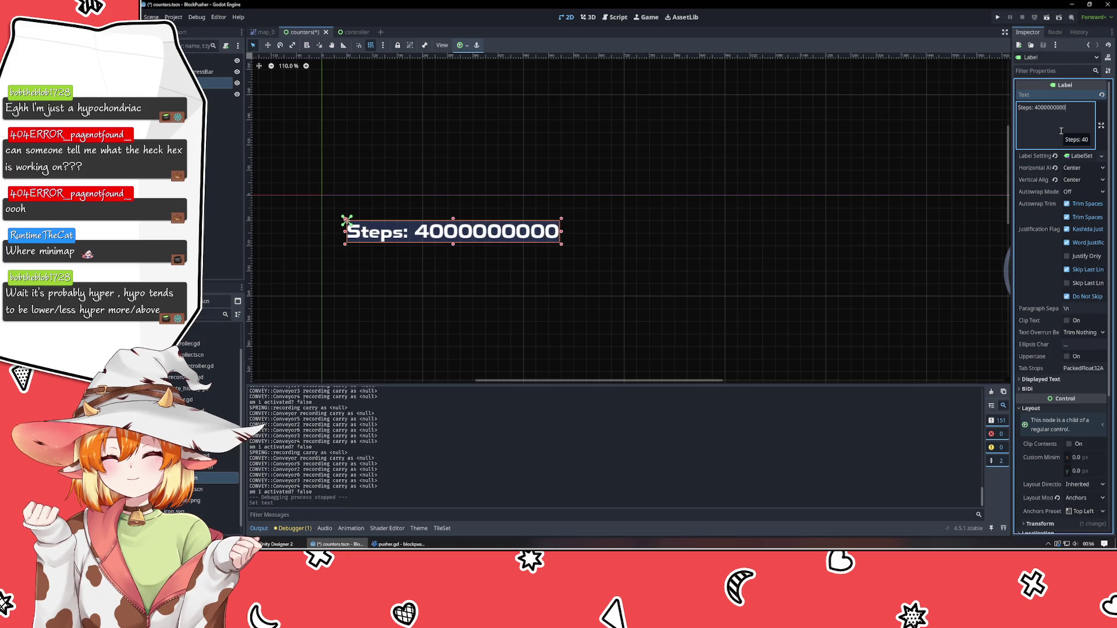
key(BackSpace)
key(BackSpace)
key(BackSpace)
key(BackSpace)
key(BackSpace)
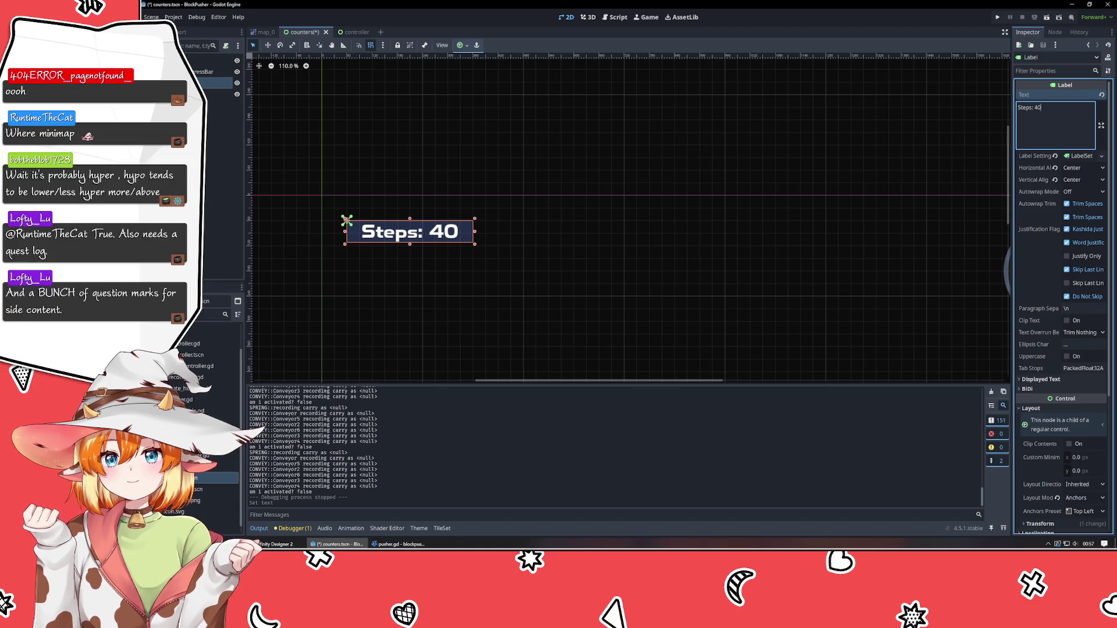
Step: Widen the dark background box by dragging its left and right edges outward
click(218, 93)
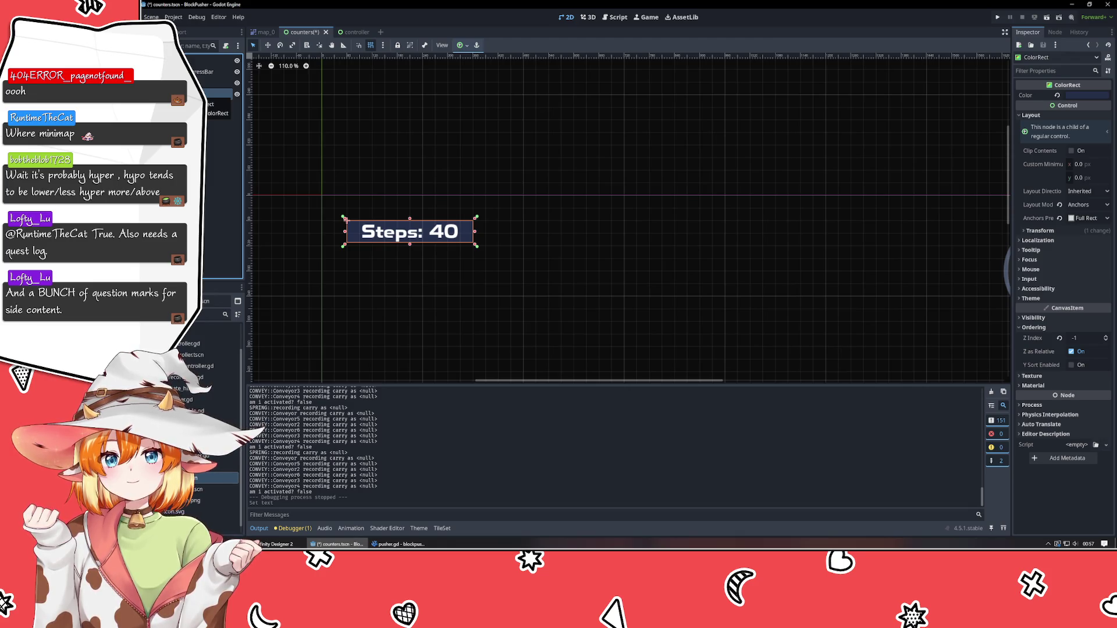
drag(344, 218, 335, 220)
drag(476, 220, 483, 218)
Step: Stretch-test the label with zeros, cut its text to 'Steps: 4', and narrow it to fit
click(345, 219)
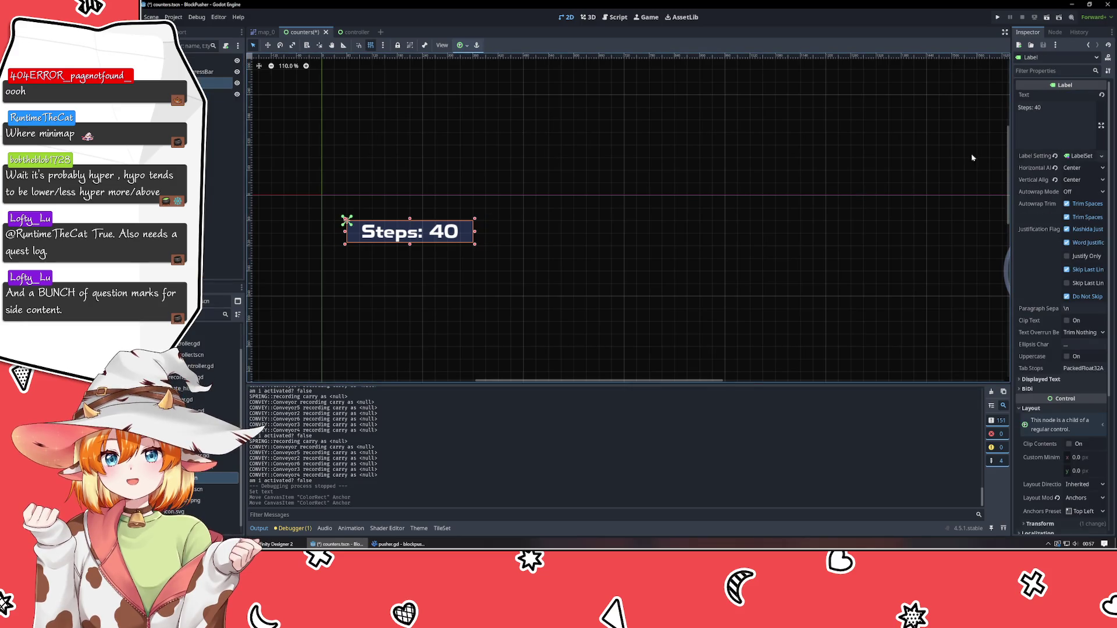
click(1064, 120)
text(00000000000000)
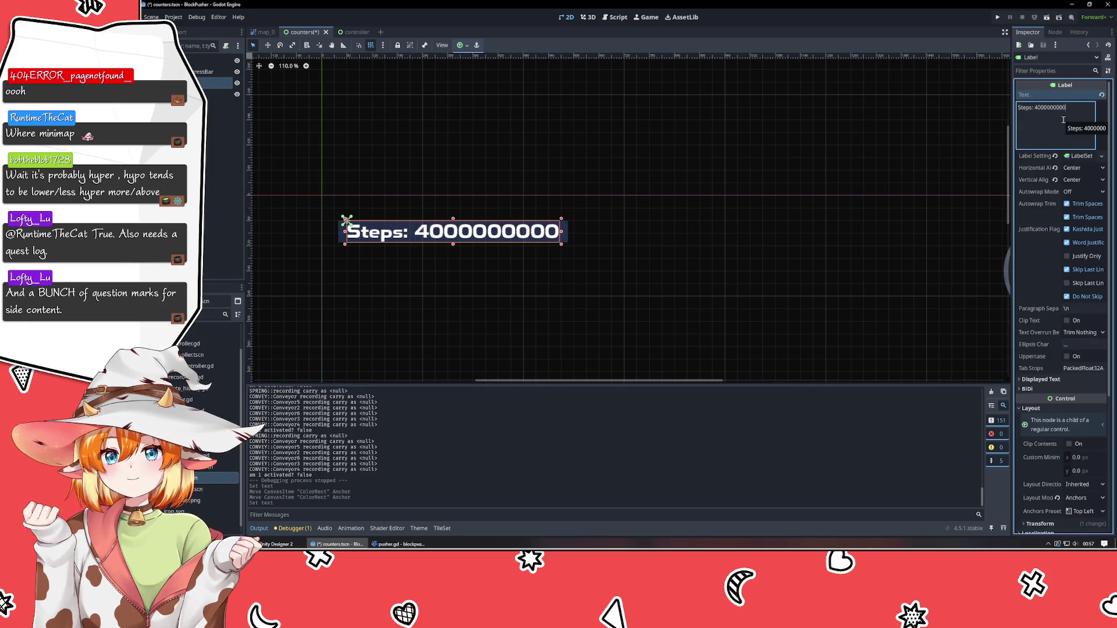
text(00000000000)
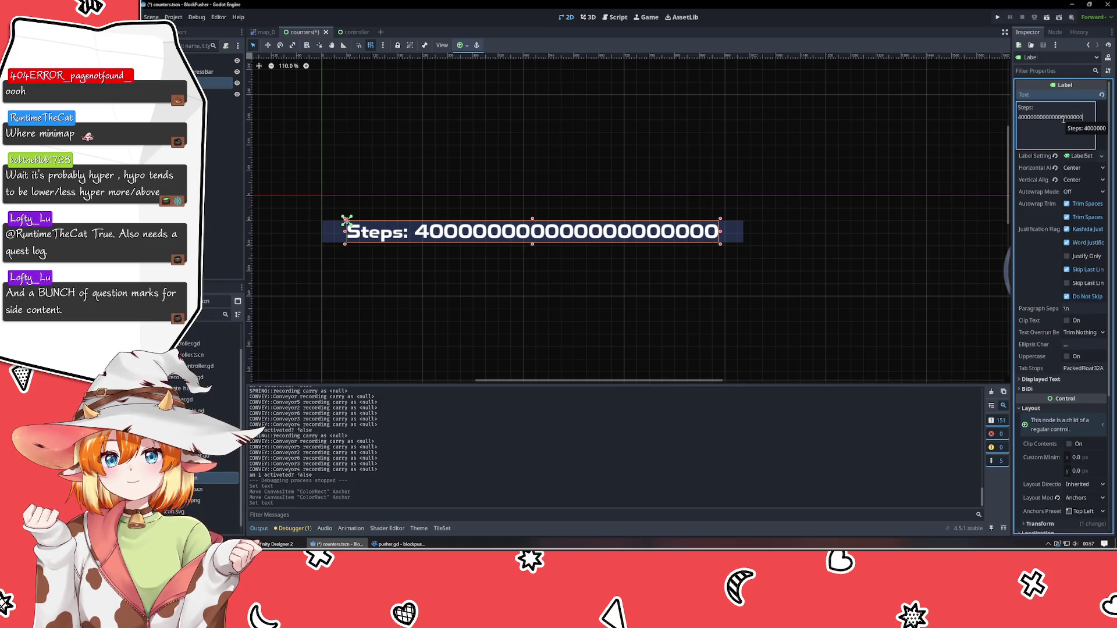
text(0000000)
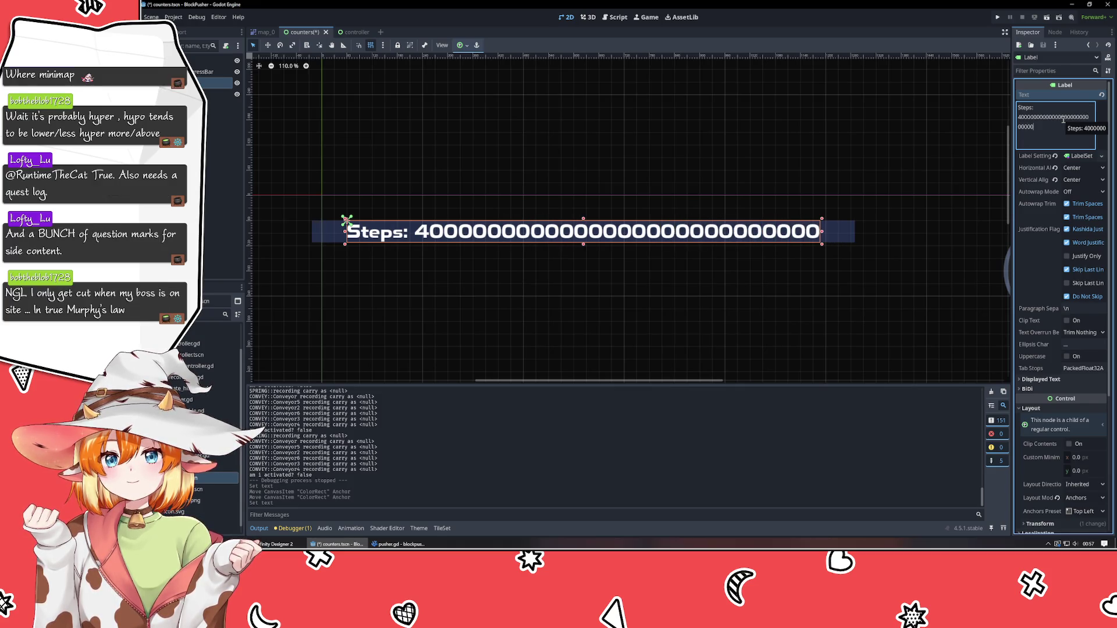
key(BackSpace)
key(BackSpace)
key(BackSpace)
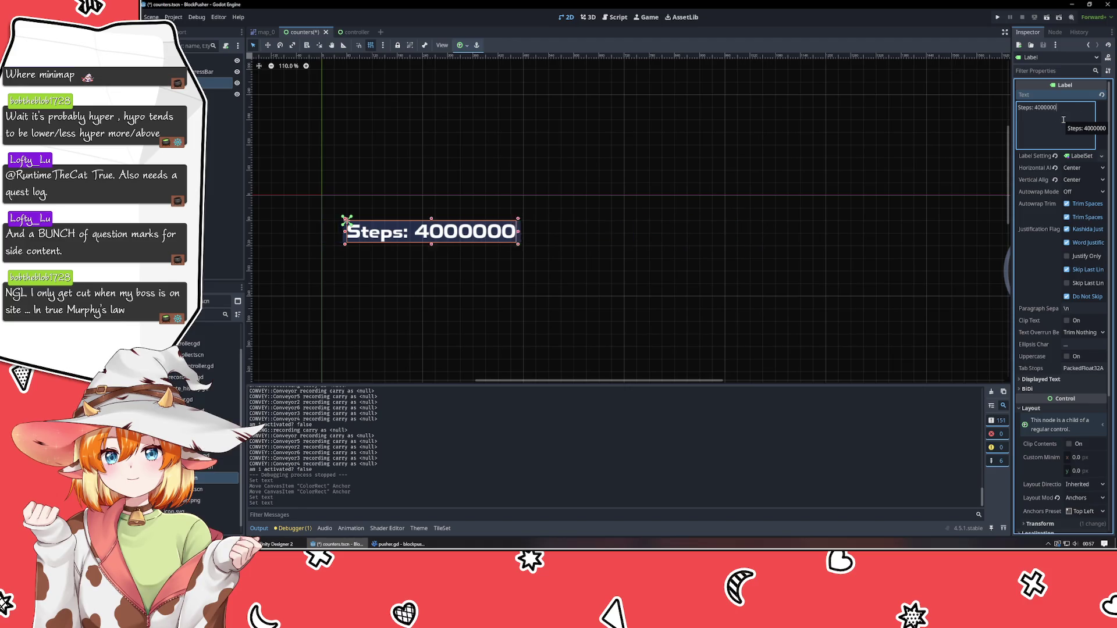
key(BackSpace)
key(BackSpace)
key(BackSpace)
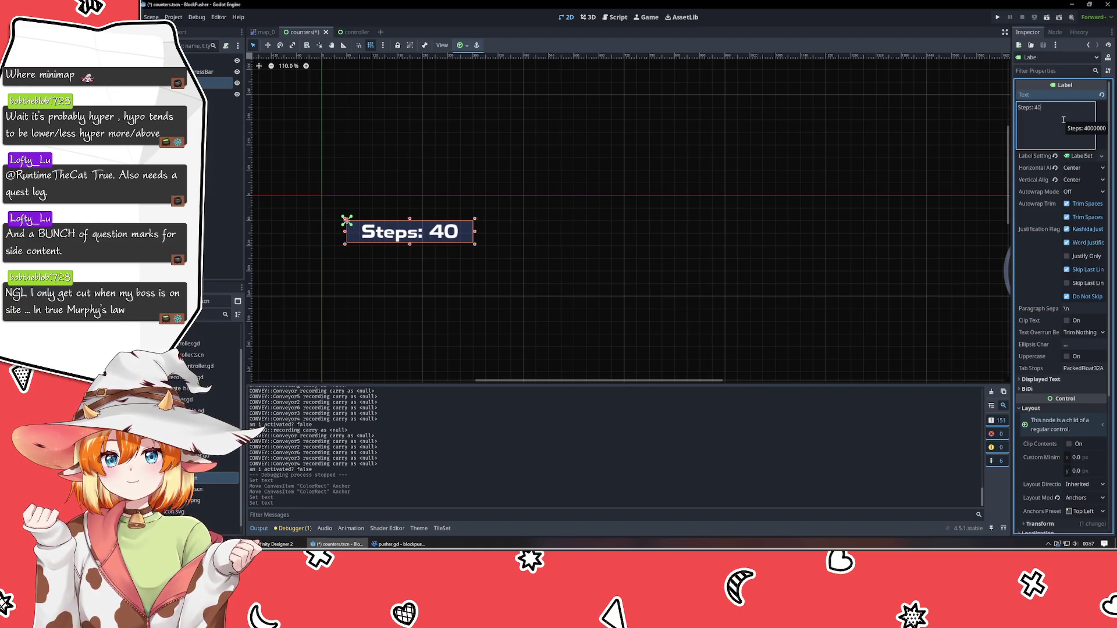
key(BackSpace)
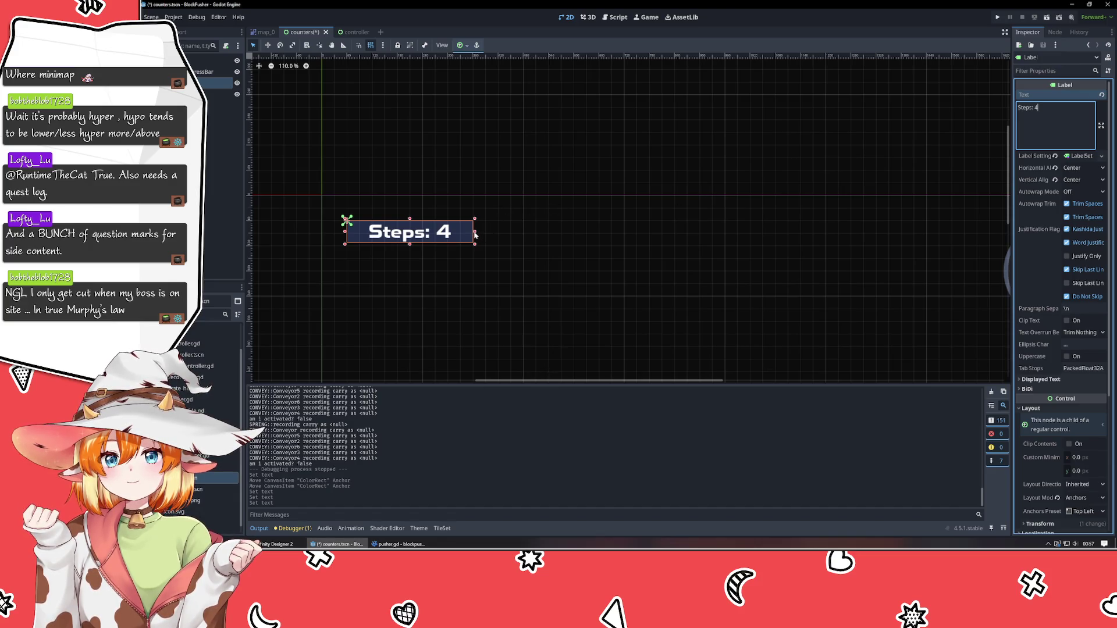
drag(475, 234, 465, 232)
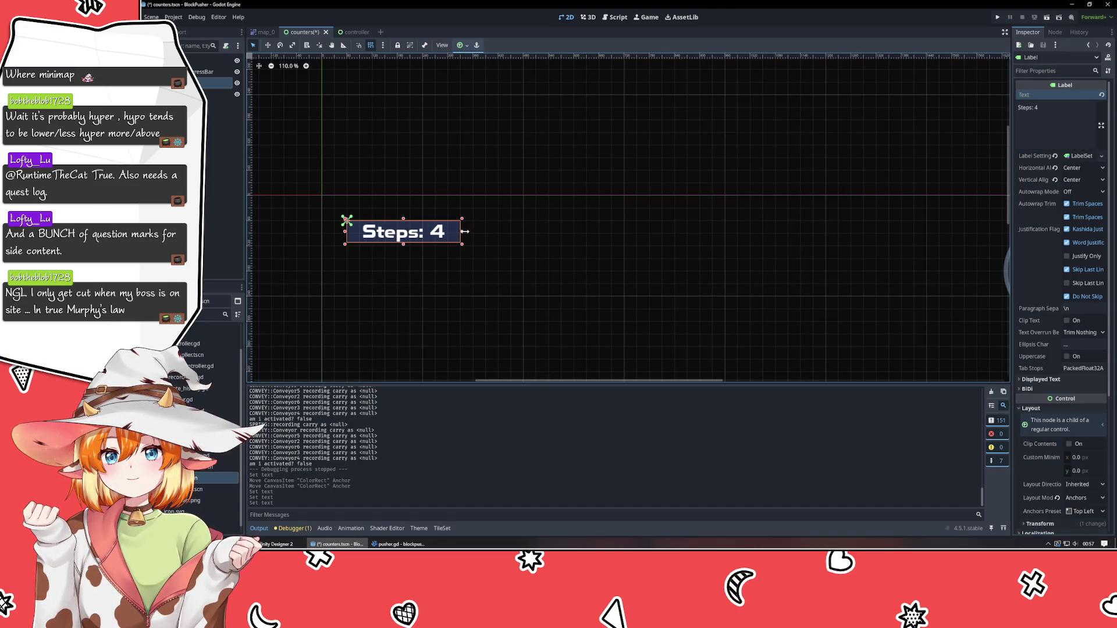
click(221, 94)
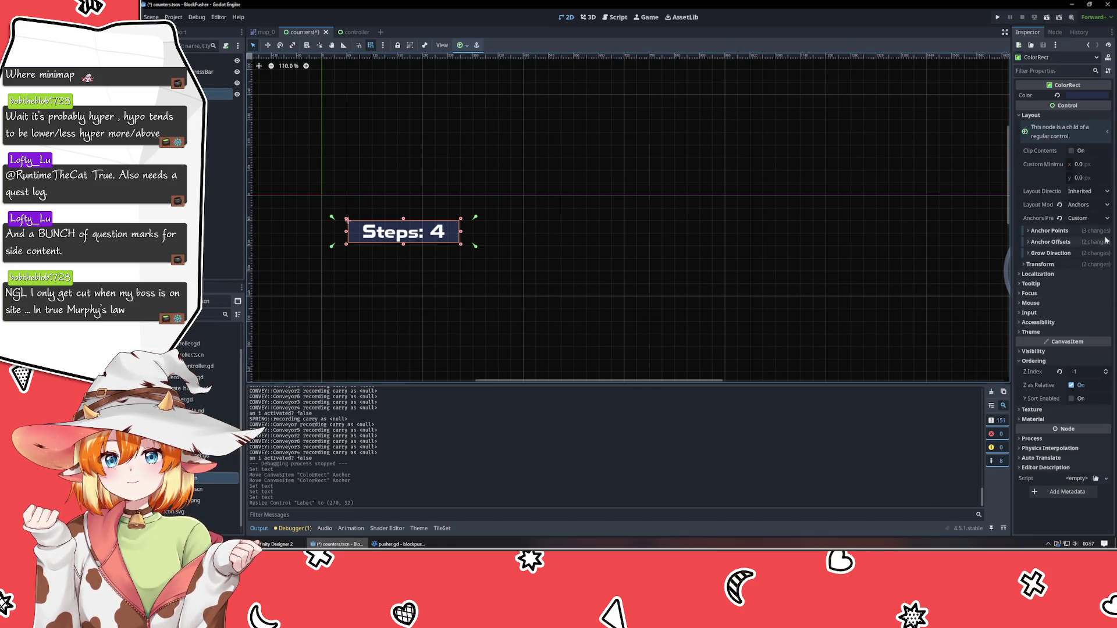
Step: Set the background box's anchors to Full Rect, then switch to Custom and expand its anchor points and offsets
click(1102, 218)
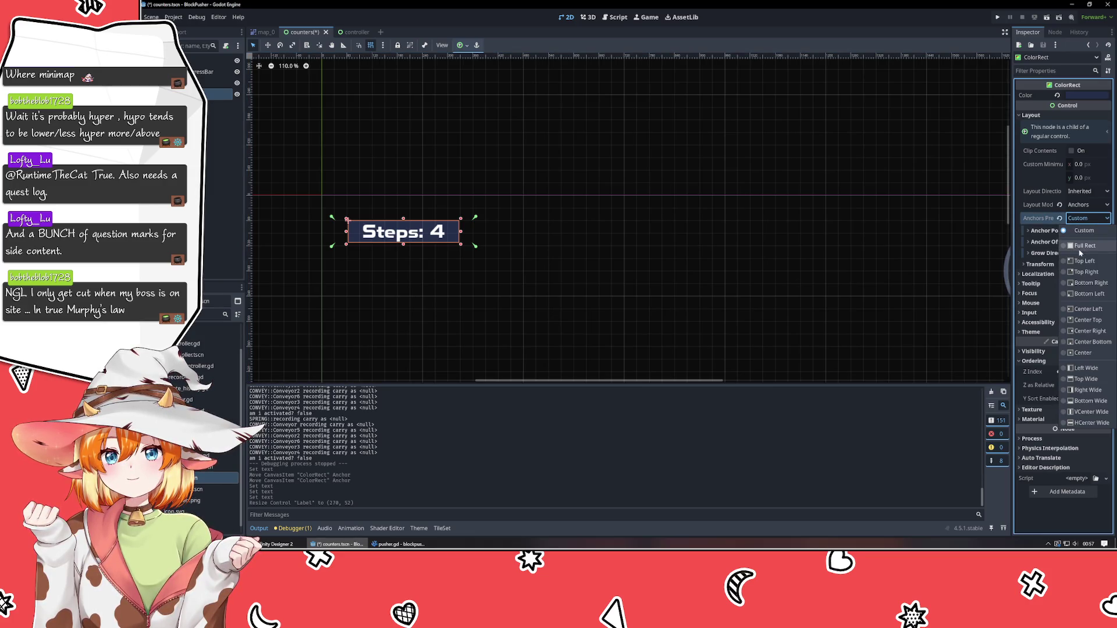
click(1084, 246)
click(1073, 225)
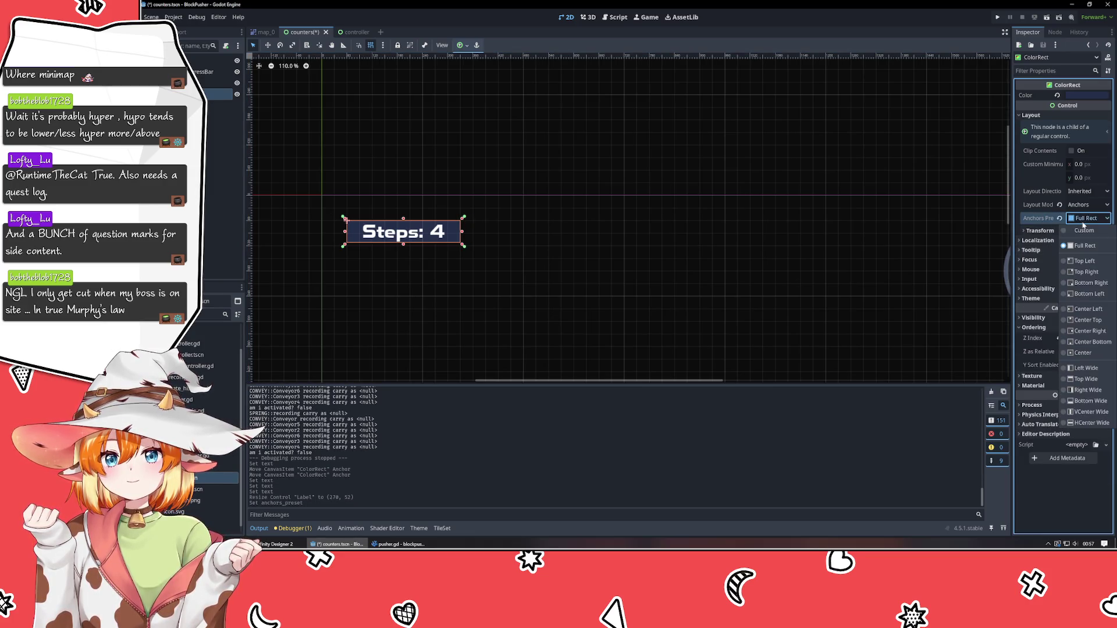
click(1076, 231)
click(1046, 232)
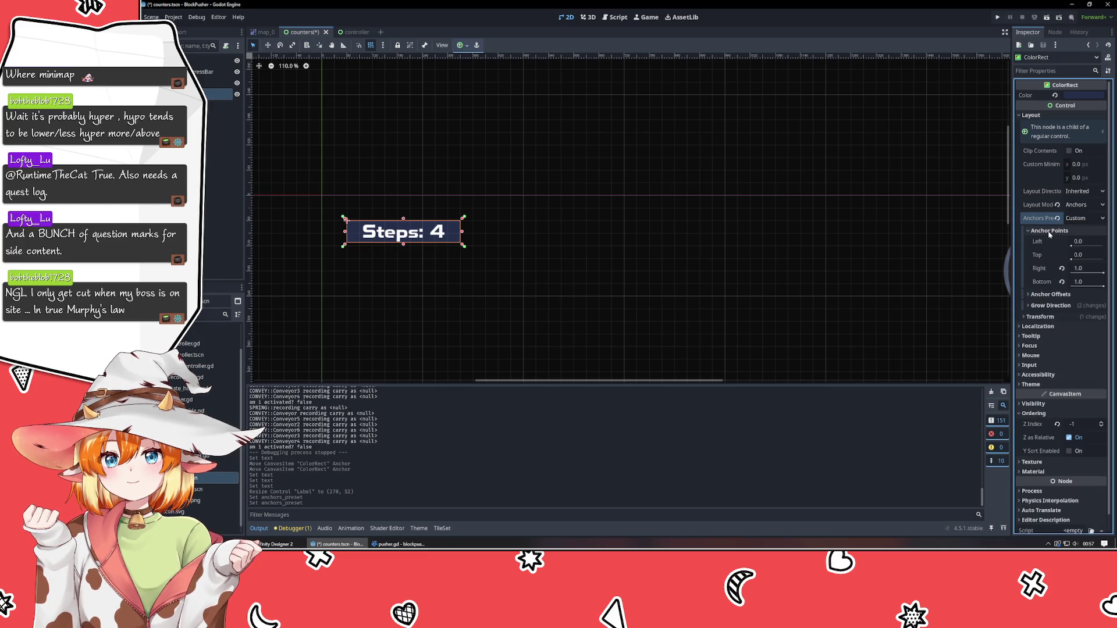
click(1051, 295)
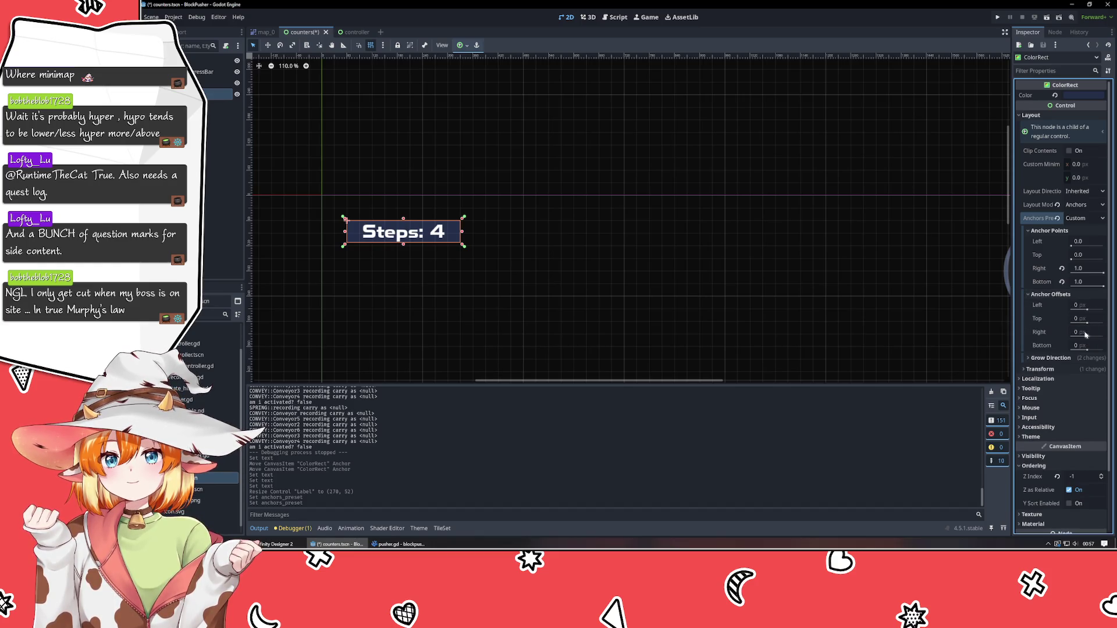
scroll(1086, 309, down, 2)
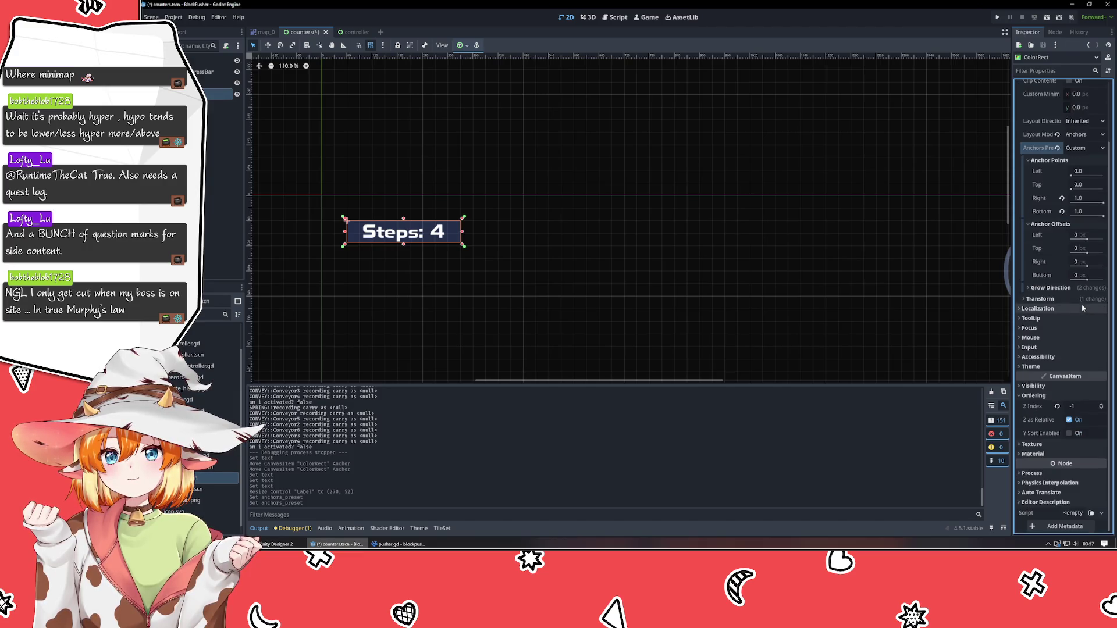
Step: Set the box's left anchor offset to -12 and right offset to 12
click(1081, 235)
text(-3)
key(Return)
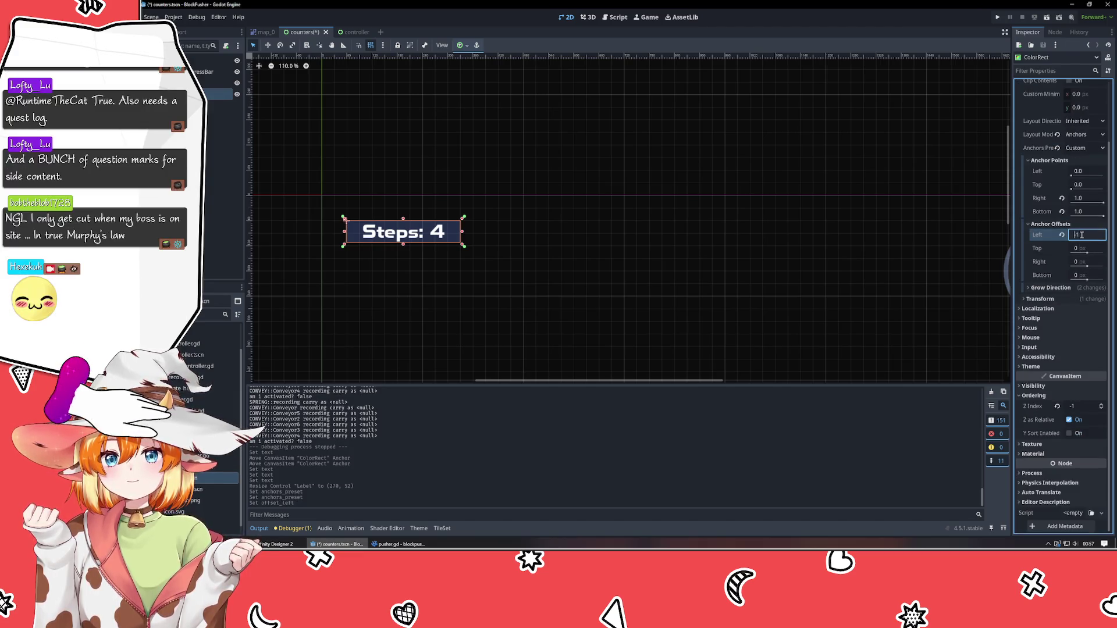
key(Down)
key(Down)
key(Down)
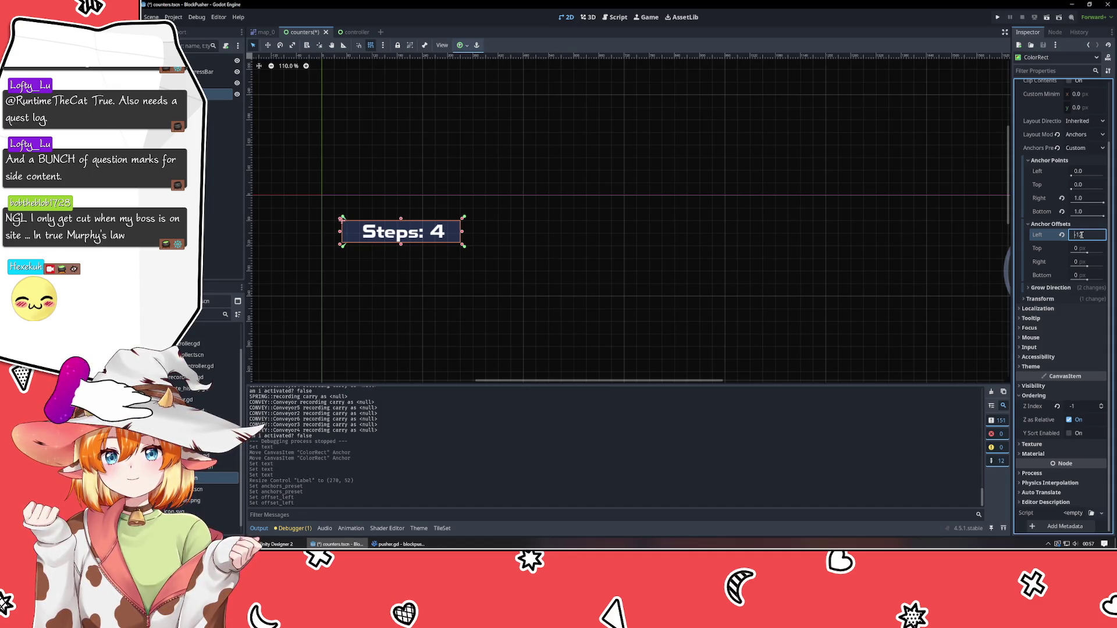
click(1100, 262)
key(Up)
key(Up)
key(Up)
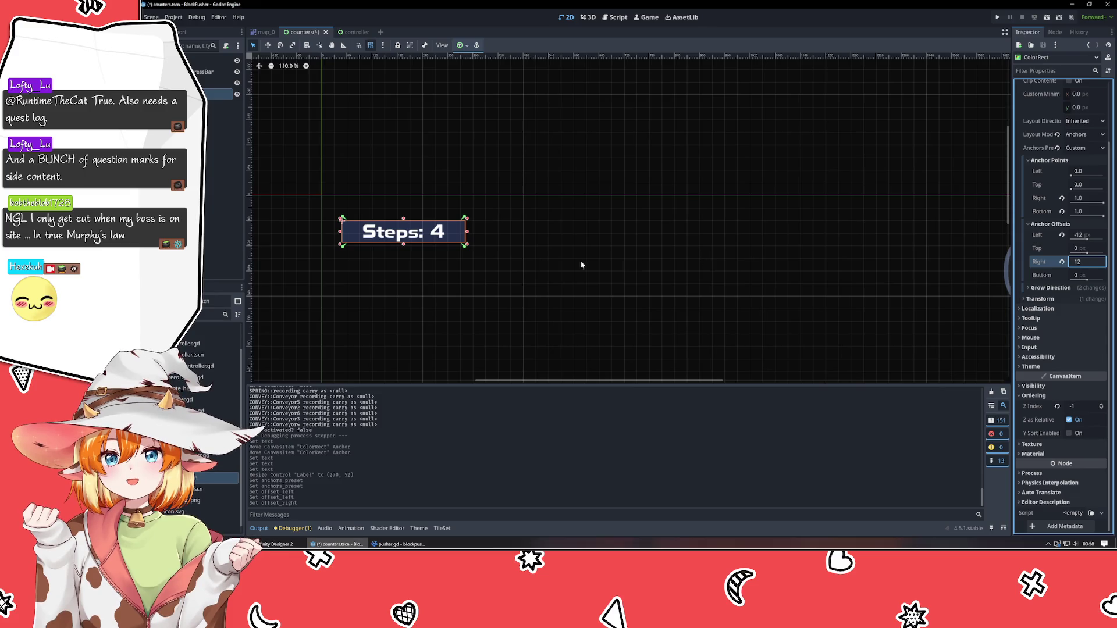
click(316, 123)
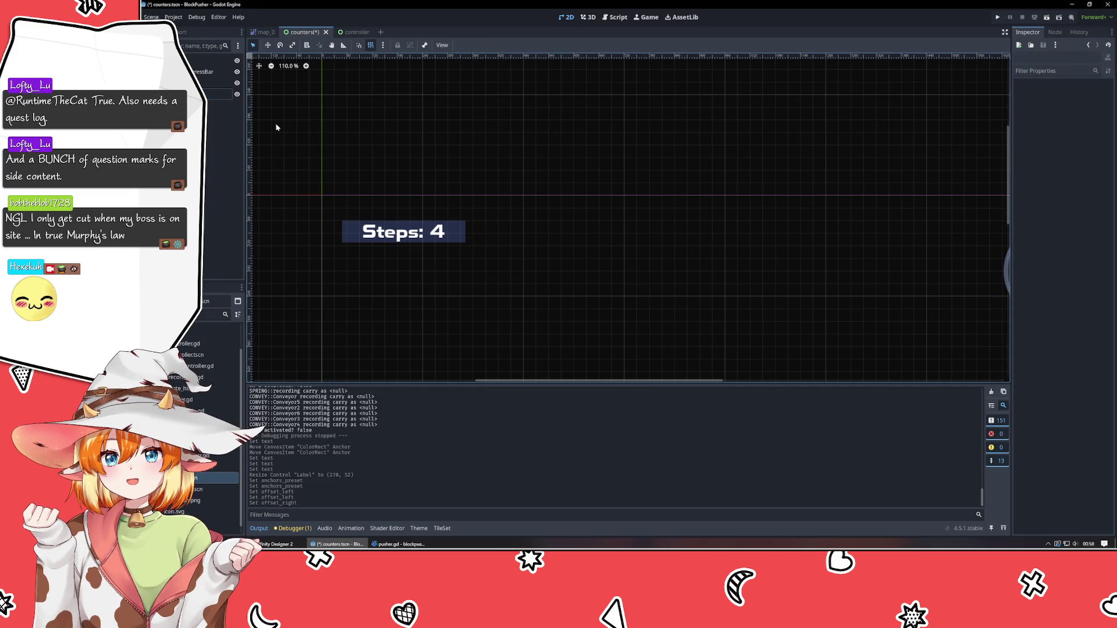
Step: Append twenty zeros to the Steps label text and check the Counters and ColorRect nodes
click(402, 231)
click(1074, 135)
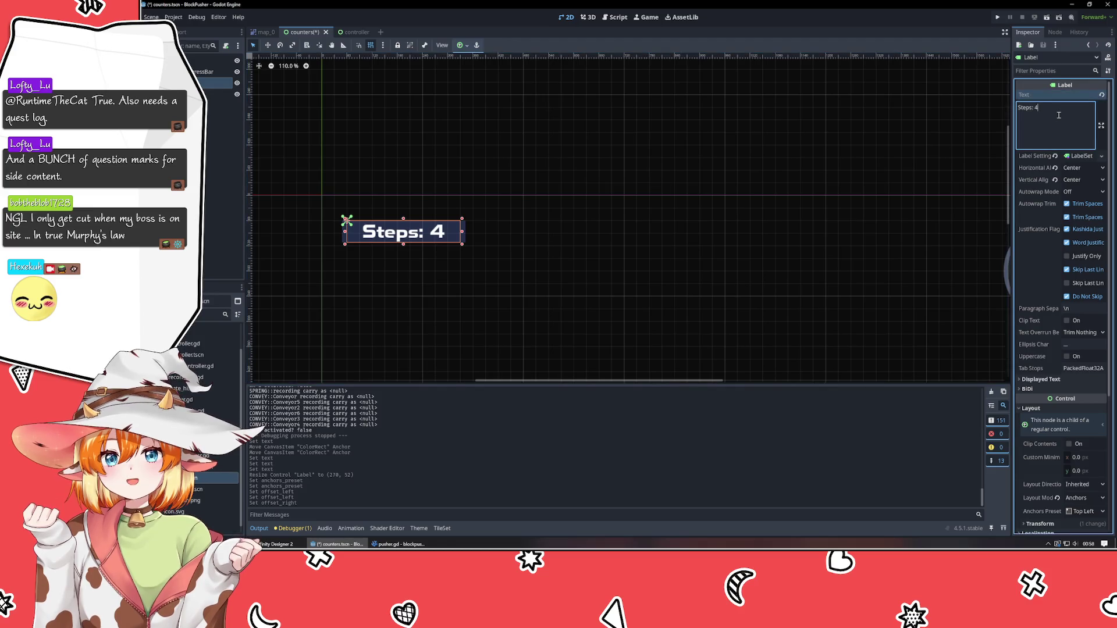
text(000000000000)
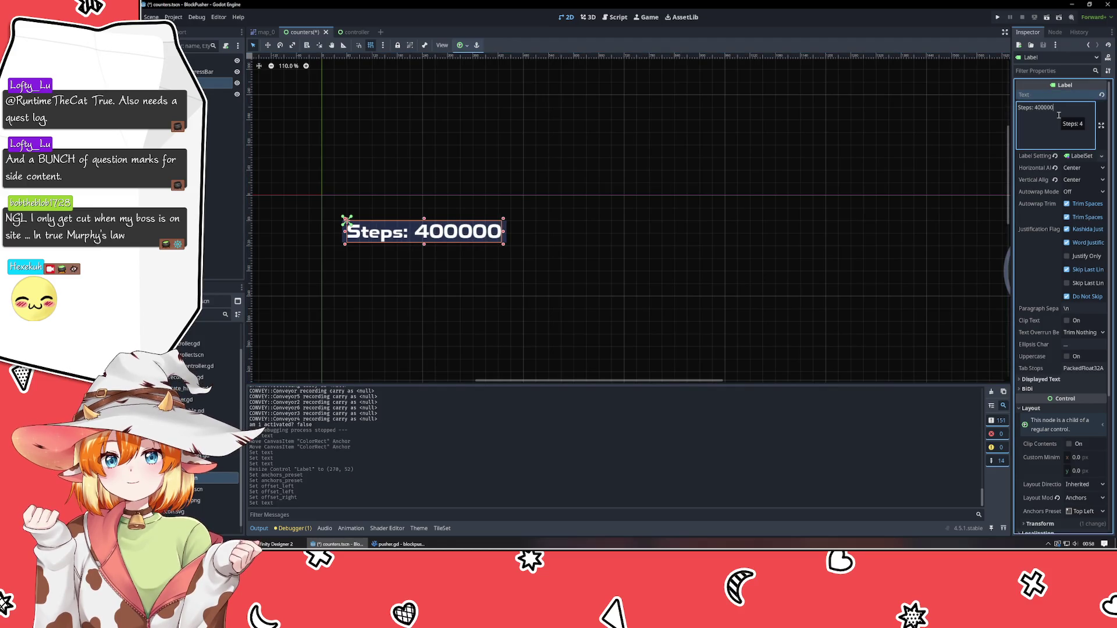
text(00000000)
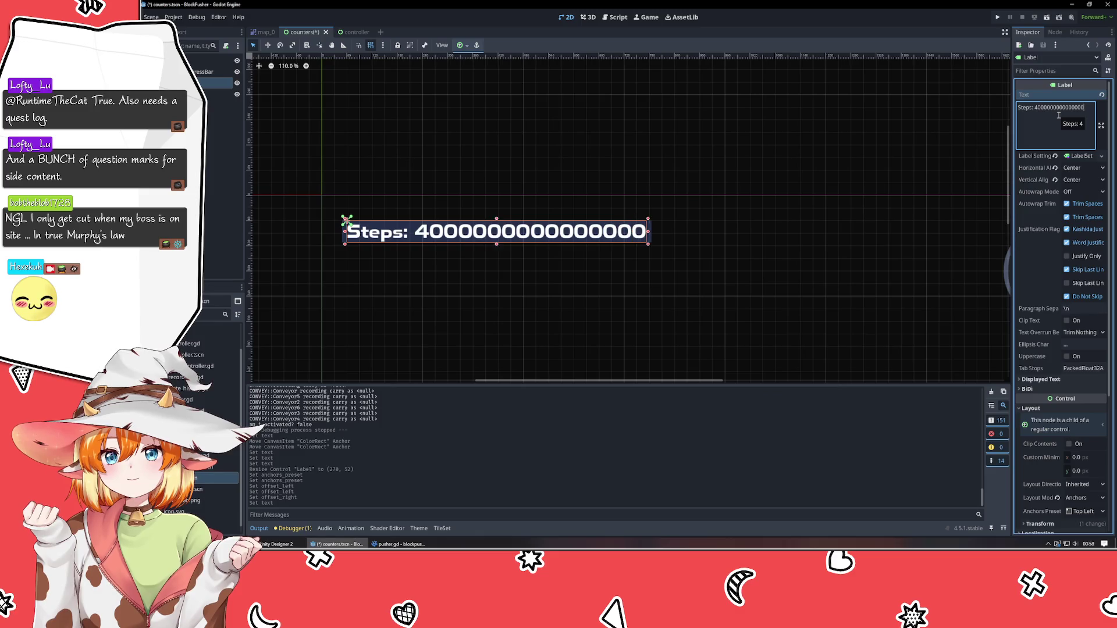
click(764, 246)
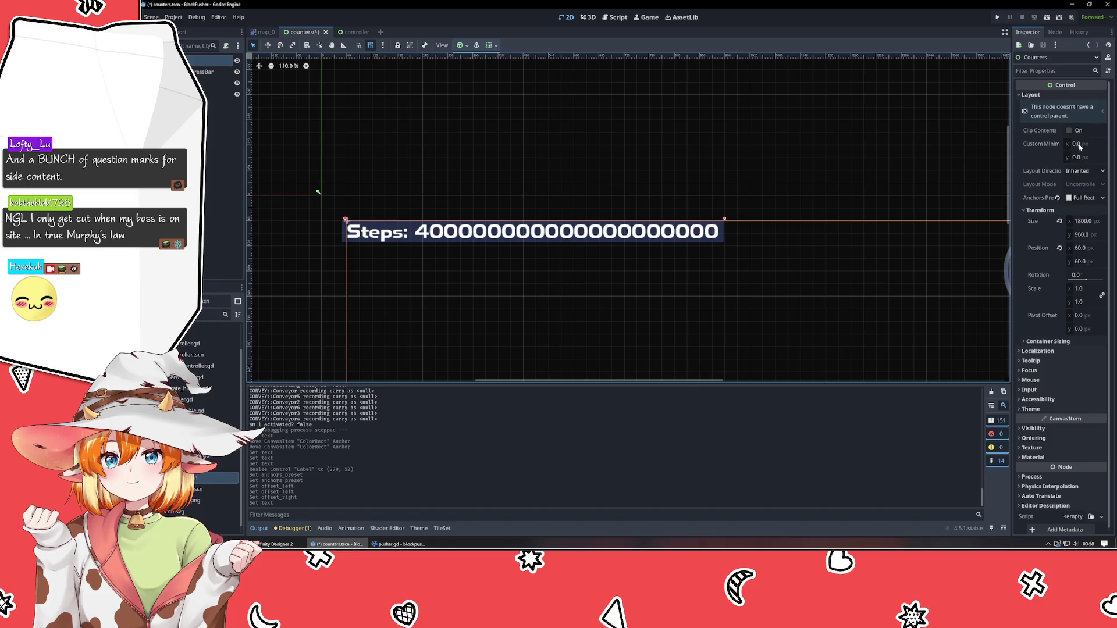
click(218, 94)
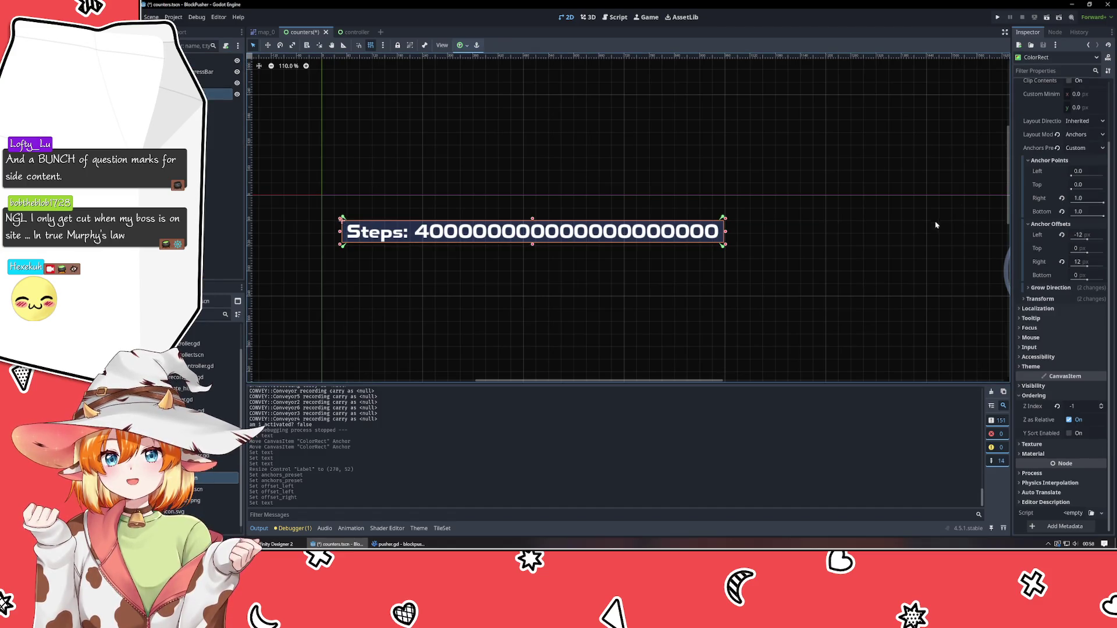
Step: Replace the trailing zeros so the label text reads 'Steps: 40'
scroll(1070, 195, up, 3)
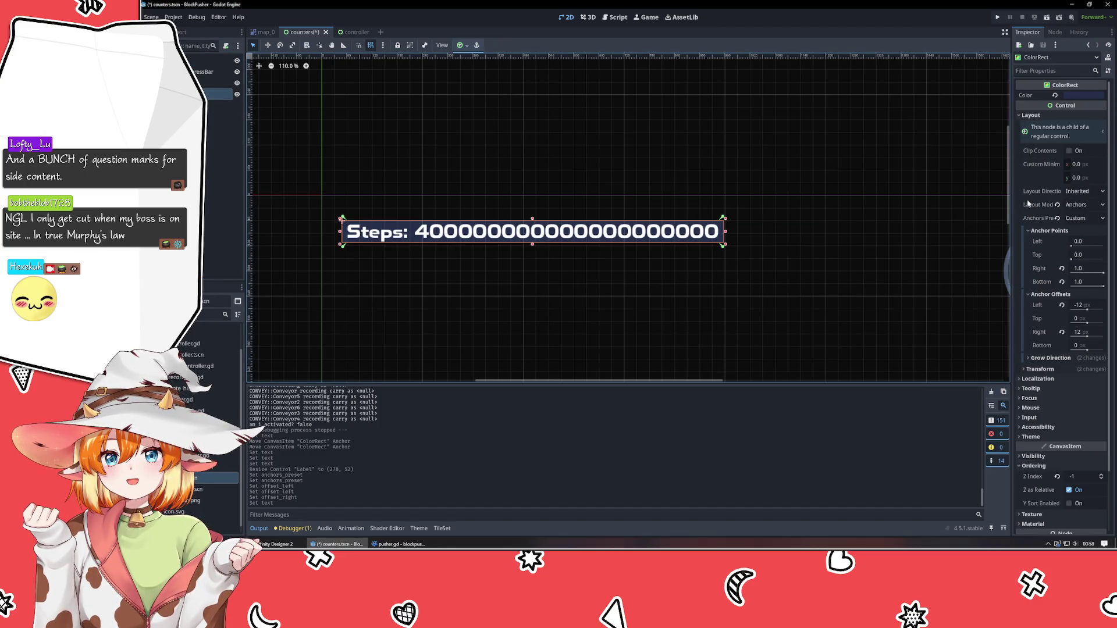
click(218, 83)
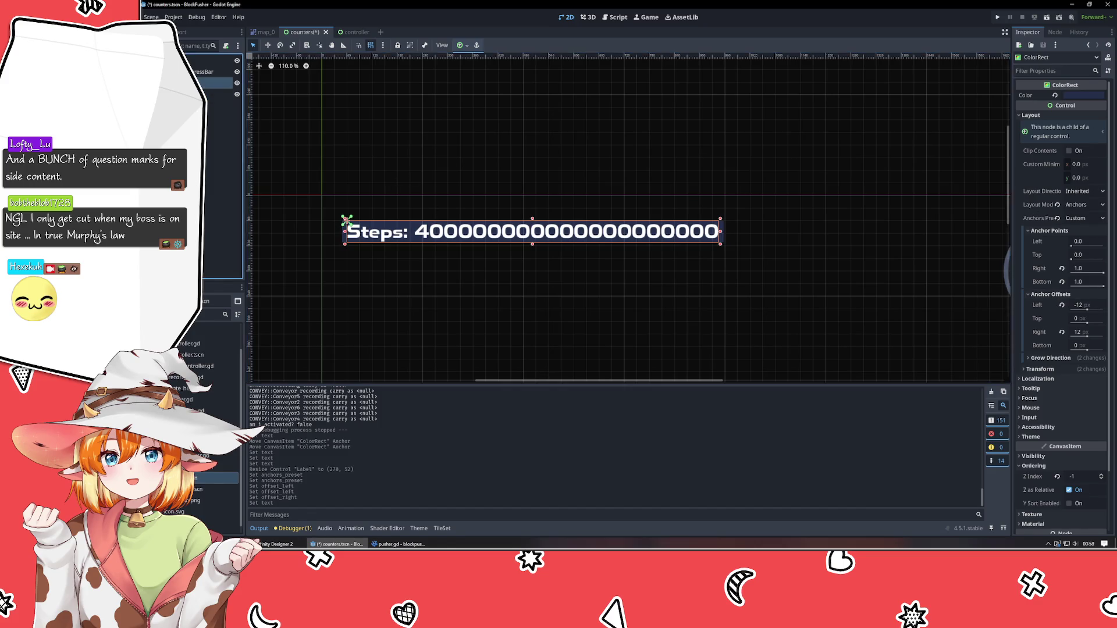
drag(1022, 117, 1112, 123)
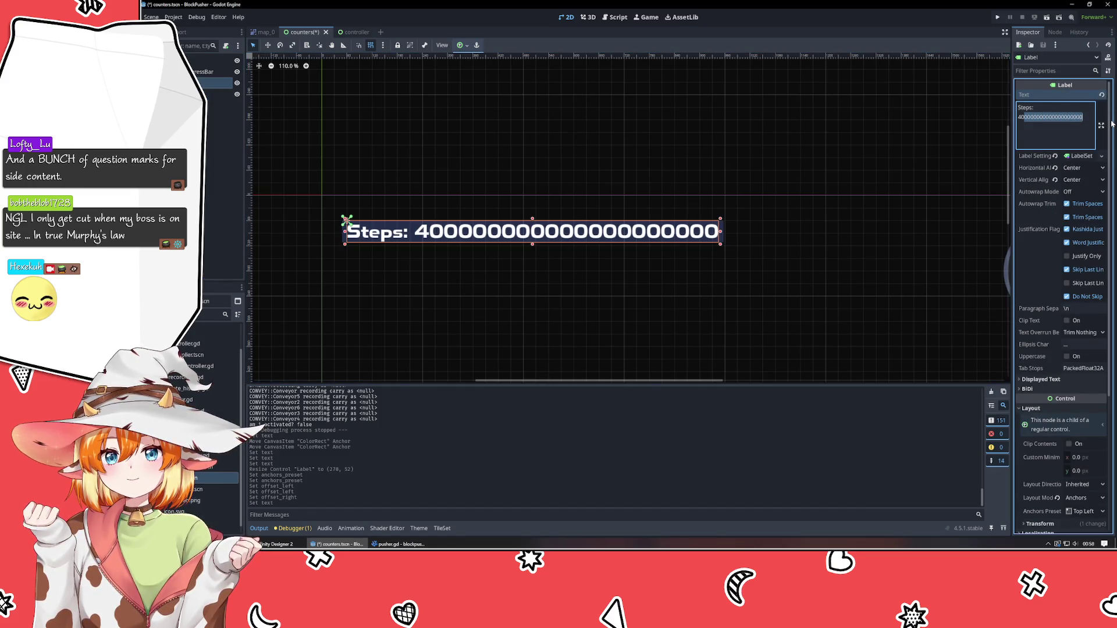
text(0)
click(218, 93)
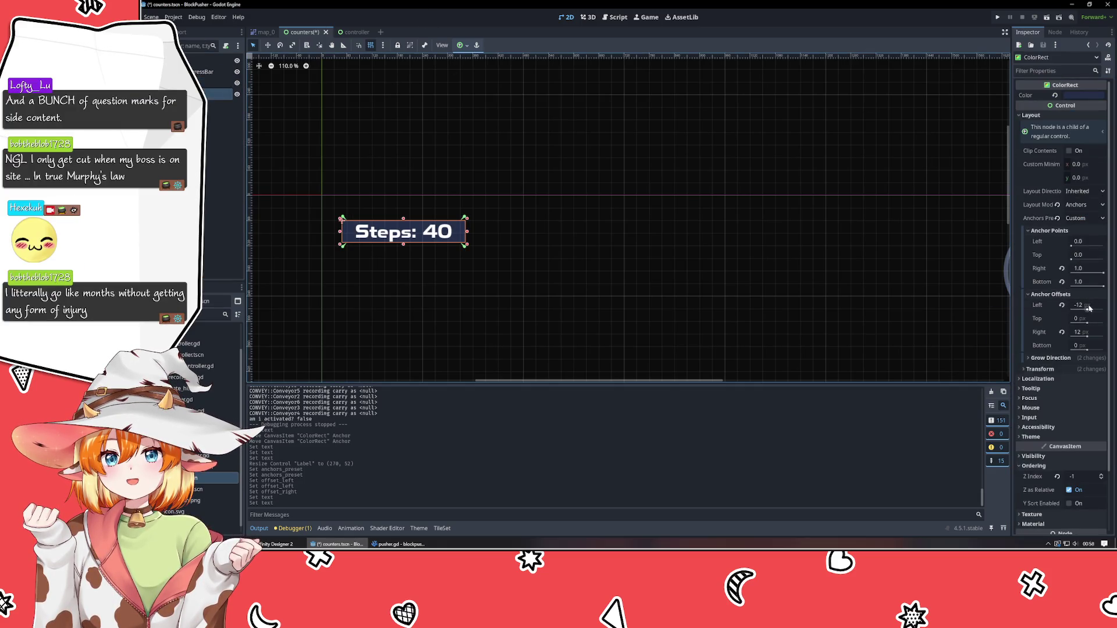
Step: Set the background box's top offset to -6 and bottom offset to 6, then deselect to preview
click(1094, 318)
key(Down)
key(Down)
key(Down)
key(Down)
key(Down)
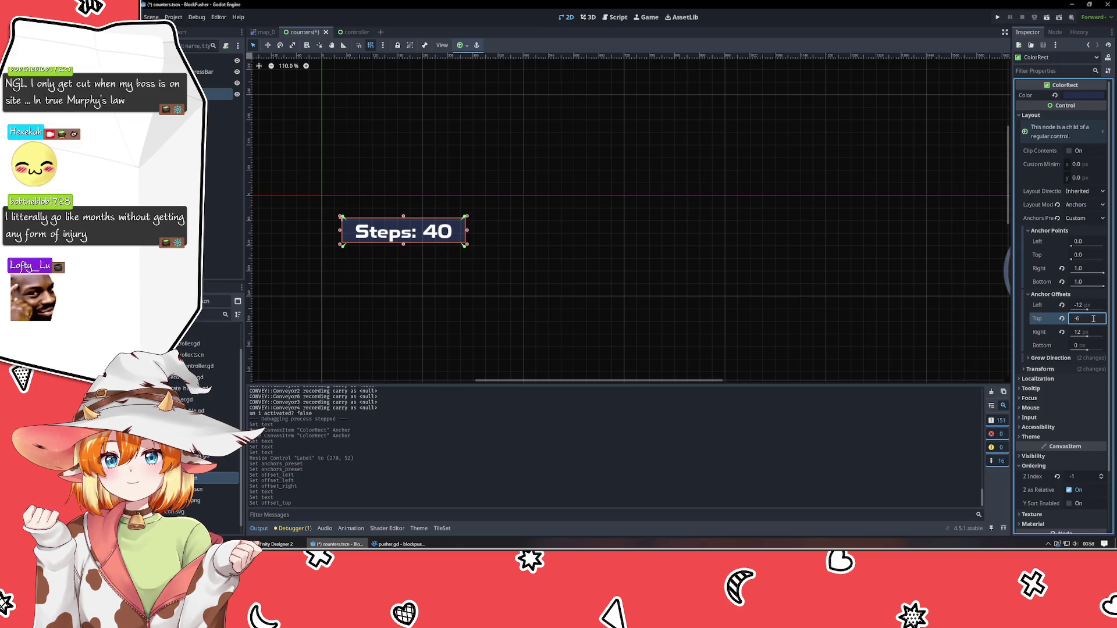
click(1096, 346)
key(Up)
key(Up)
key(Up)
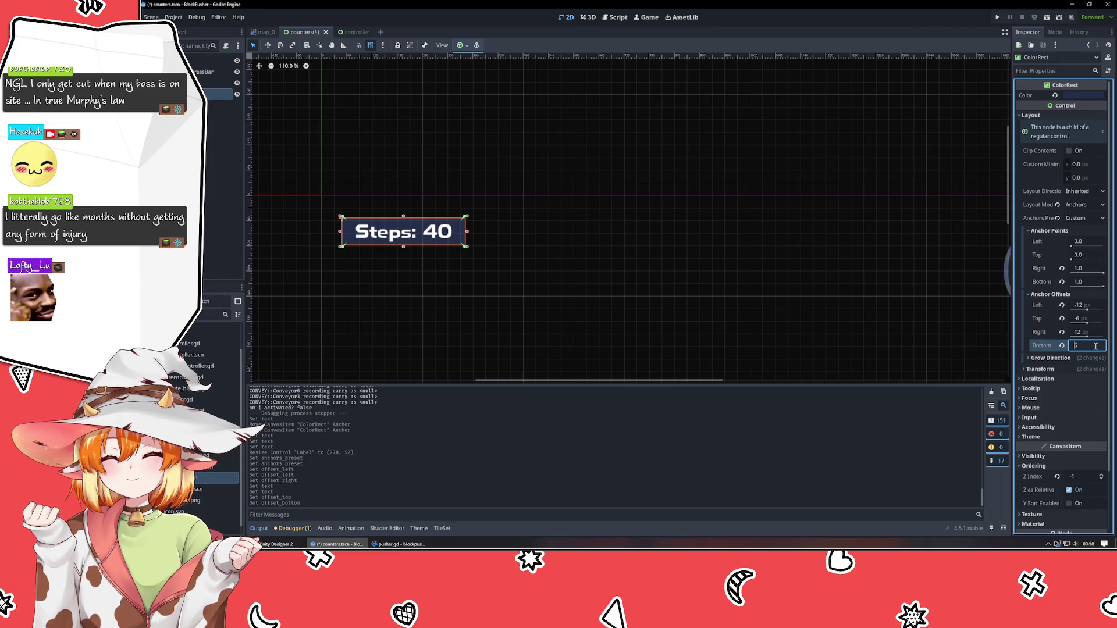
click(741, 315)
click(573, 171)
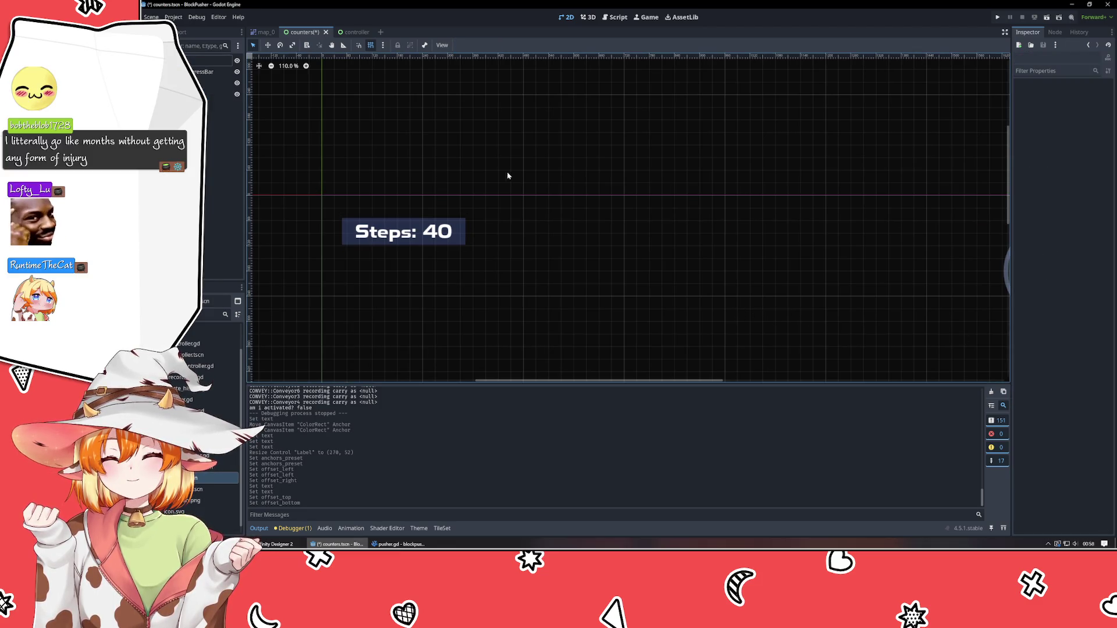
Step: Save the scene and stretch-test the padded label by appending fourteen zeros to its text
key(ctrl+s)
click(219, 83)
click(1052, 117)
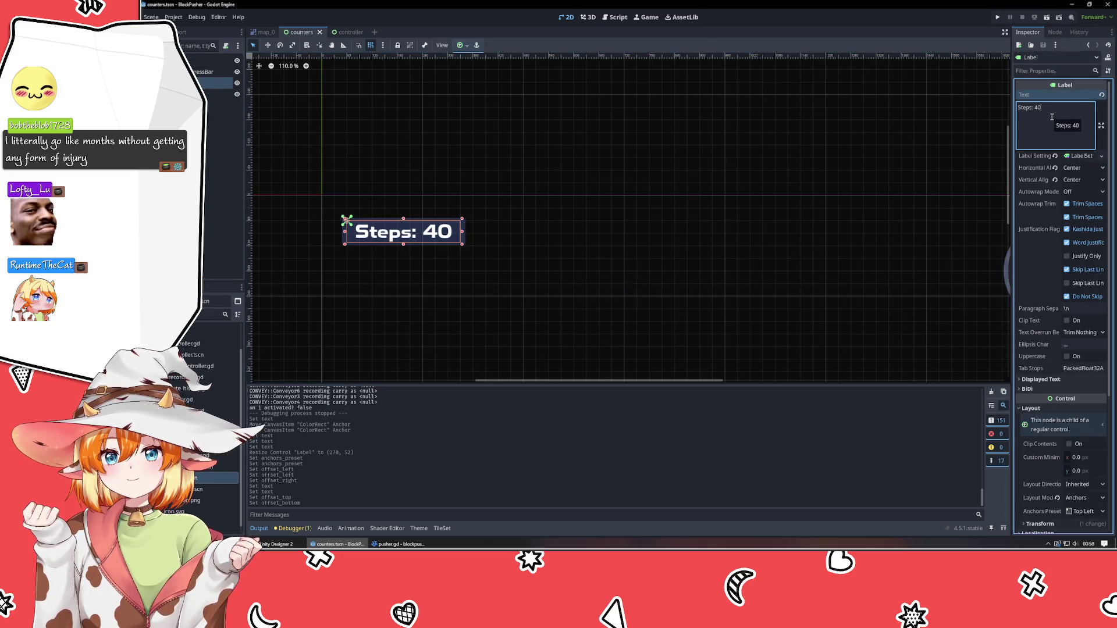
text(000000000000000)
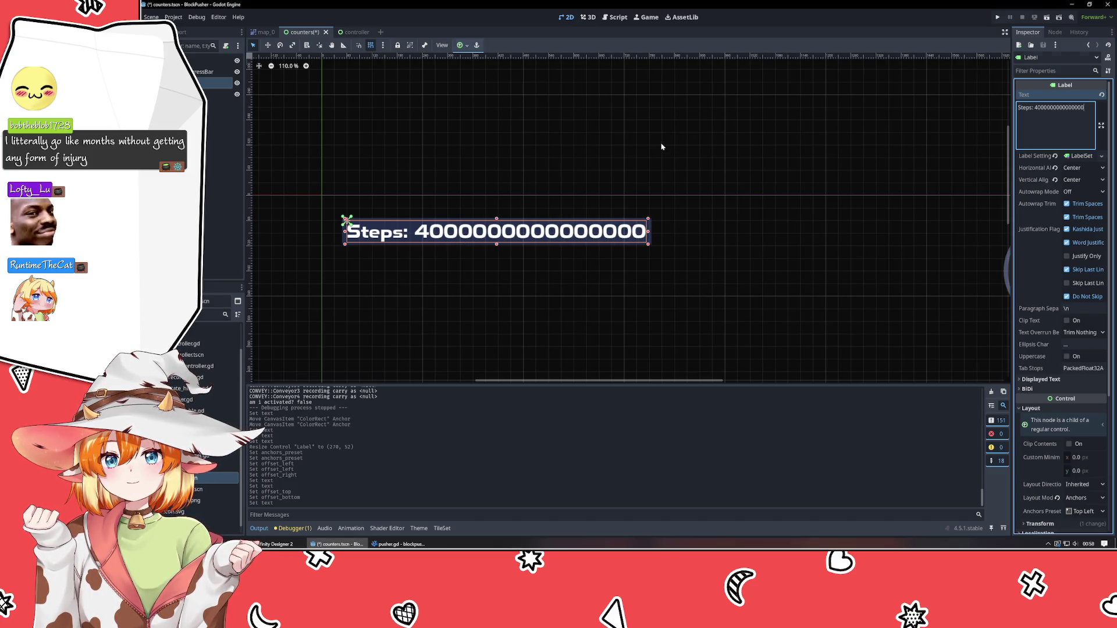
click(661, 147)
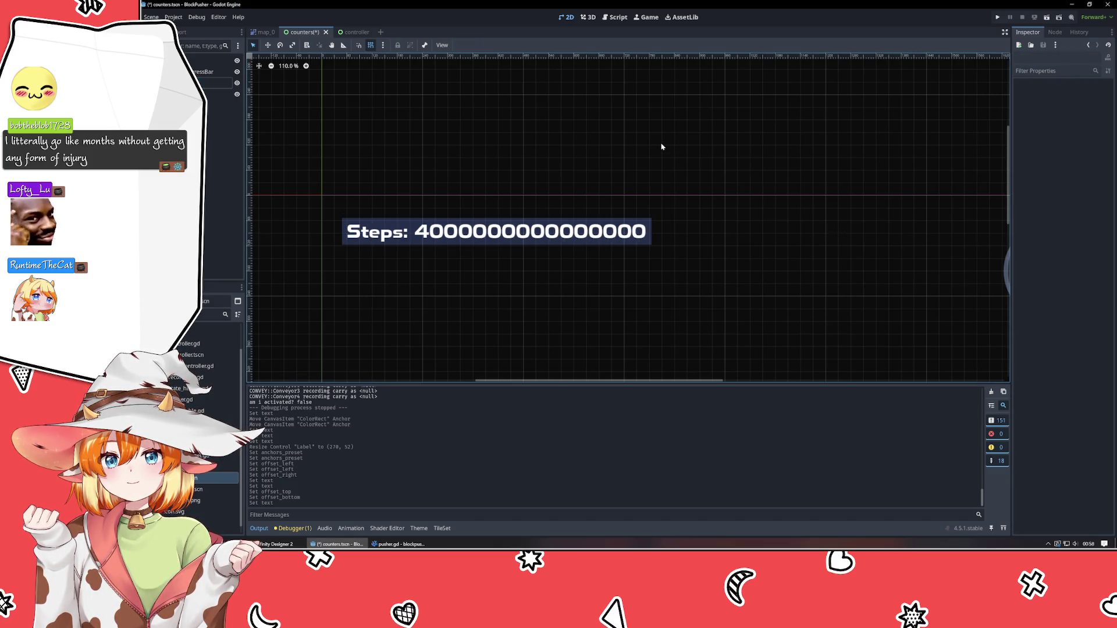
Step: Trim the extra digits so the label reads 'Steps: 0'
click(219, 82)
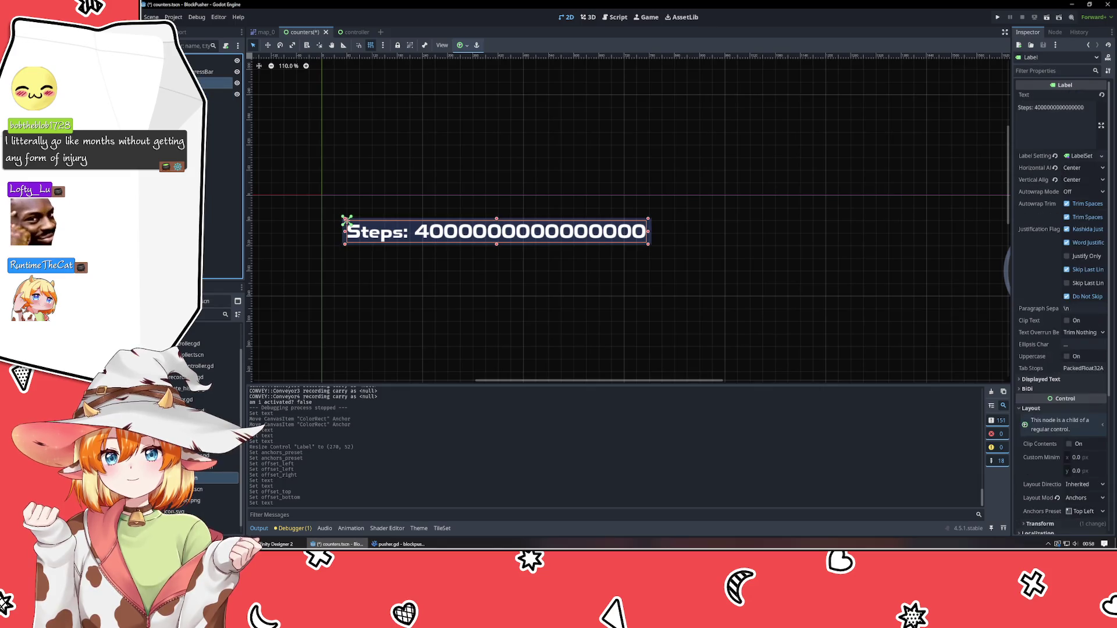
drag(1047, 107, 1085, 108)
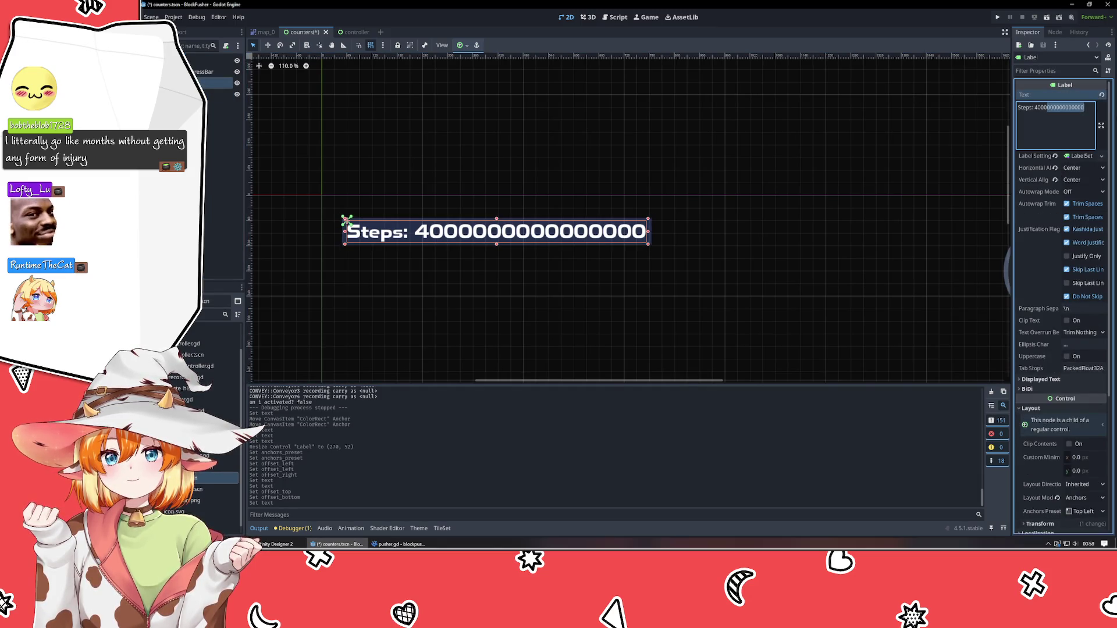
key(BackSpace)
key(BackSpace)
key(BackSpace)
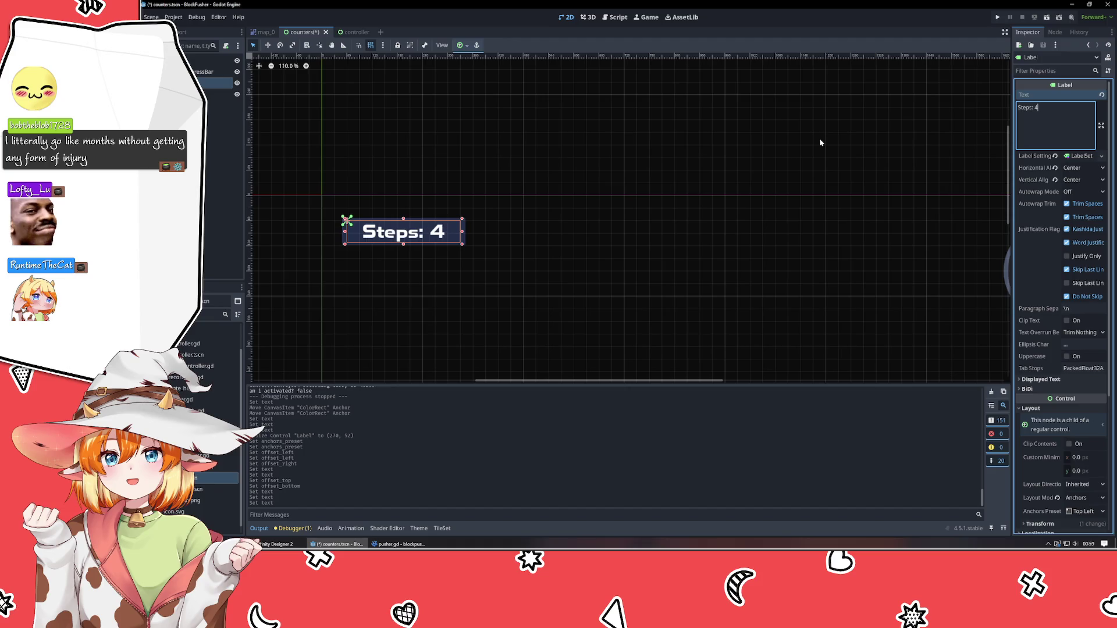
key(BackSpace)
text(0)
click(820, 142)
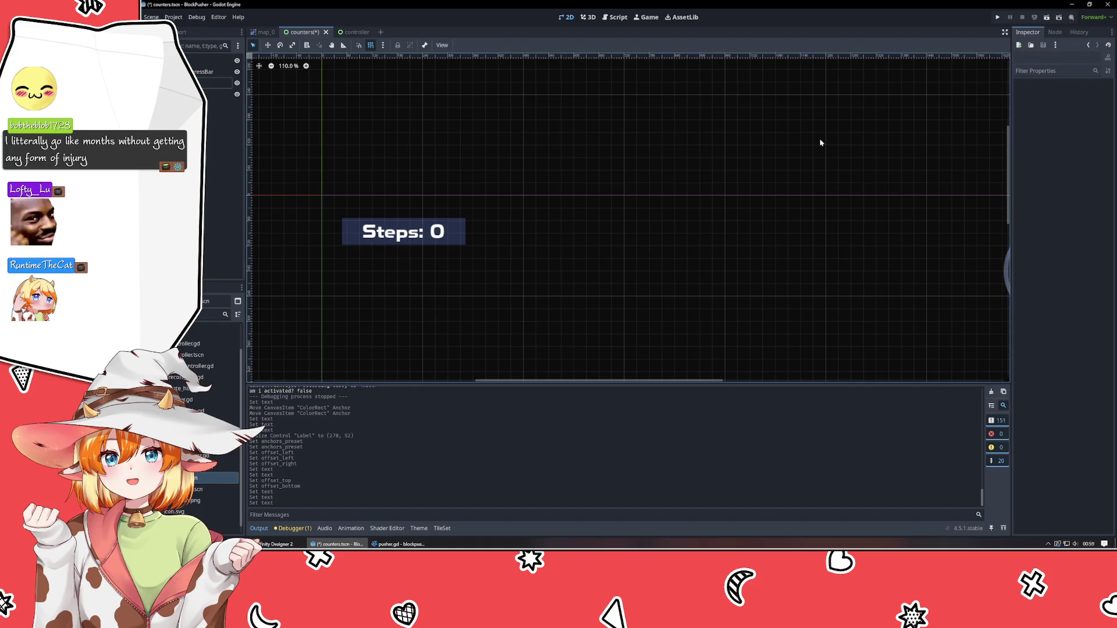
Step: Save the counters scene and reframe the view around the 'Steps: 0' label and progress wheel
scroll(820, 142, down, 4)
scroll(777, 230, down, 1)
scroll(777, 232, up, 4)
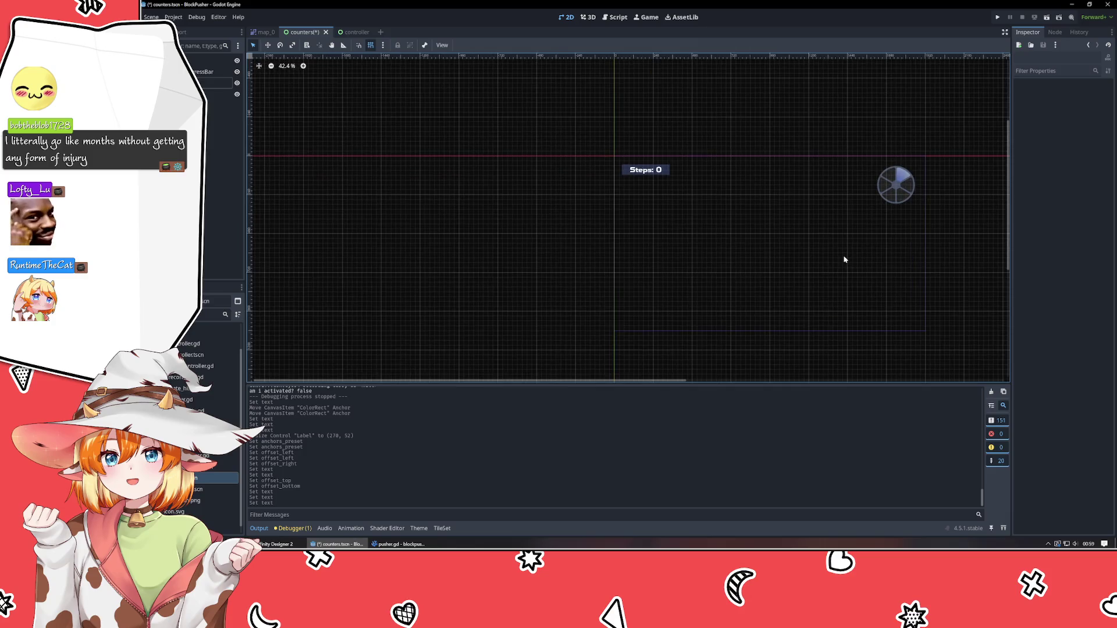
key(ctrl+s)
drag(763, 243, 648, 267)
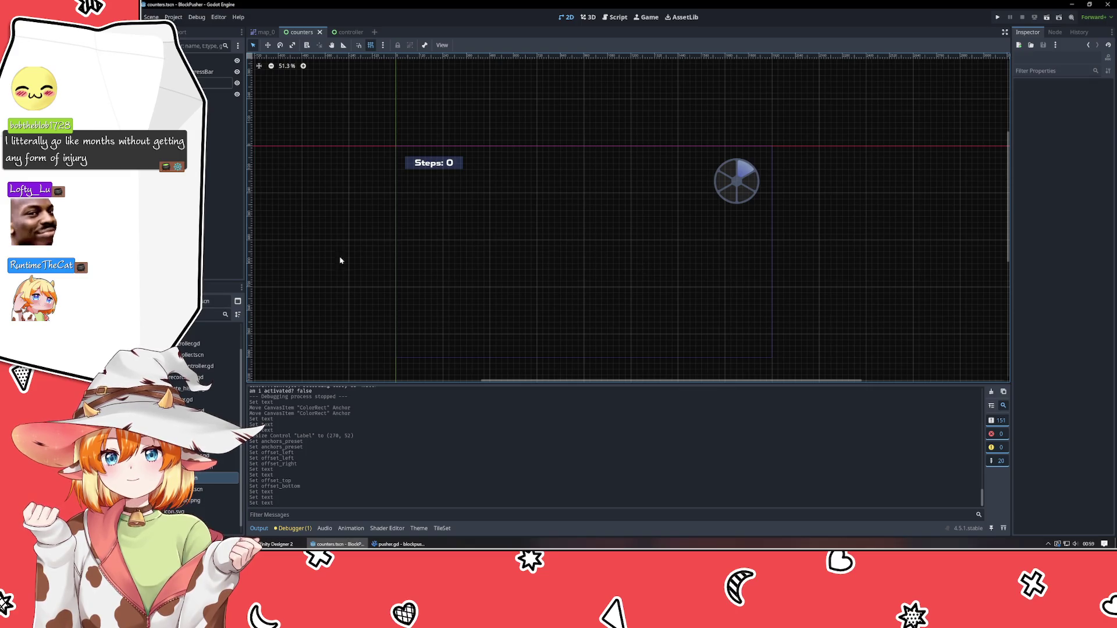
scroll(215, 407, down, 1)
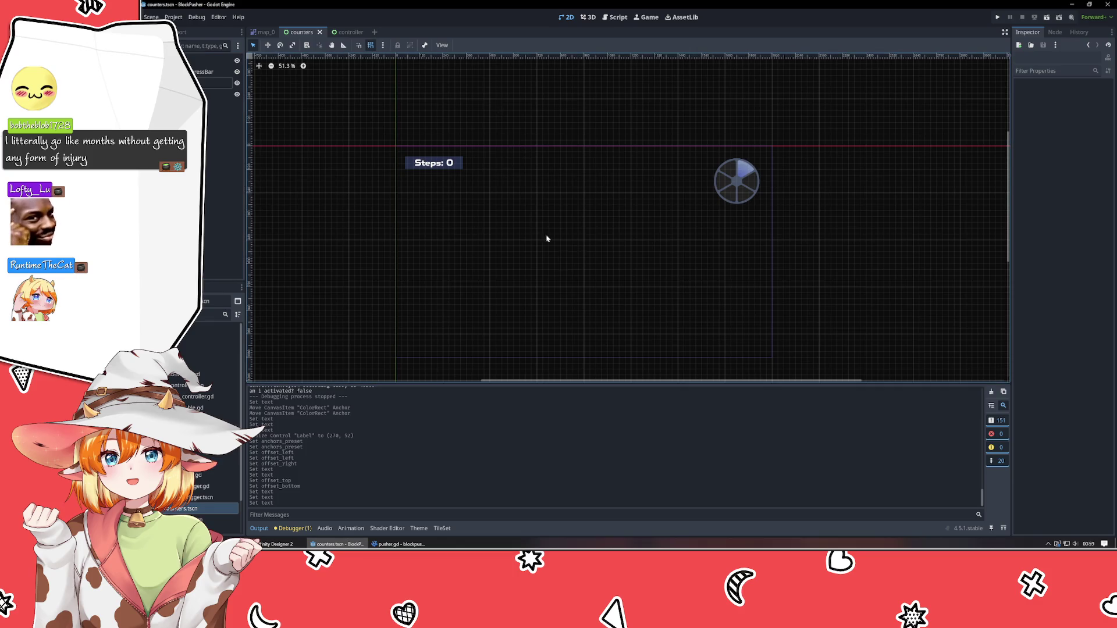
mouse_move(630, 304)
mouse_down()
mouse_move(481, 376)
mouse_move(686, 350)
mouse_move(433, 312)
mouse_move(491, 122)
mouse_move(426, 207)
mouse_move(557, 354)
mouse_move(538, 285)
mouse_move(514, 347)
mouse_up()
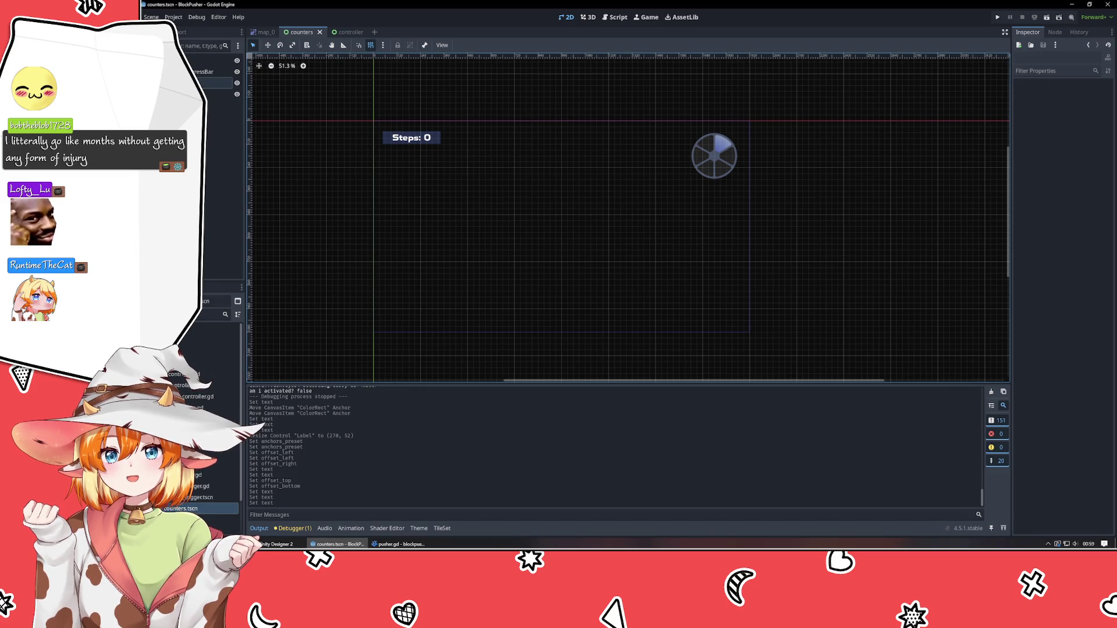
Step: Set the TextureProgressBar's value to 0 so the wheel appears empty, and save the scene
click(218, 72)
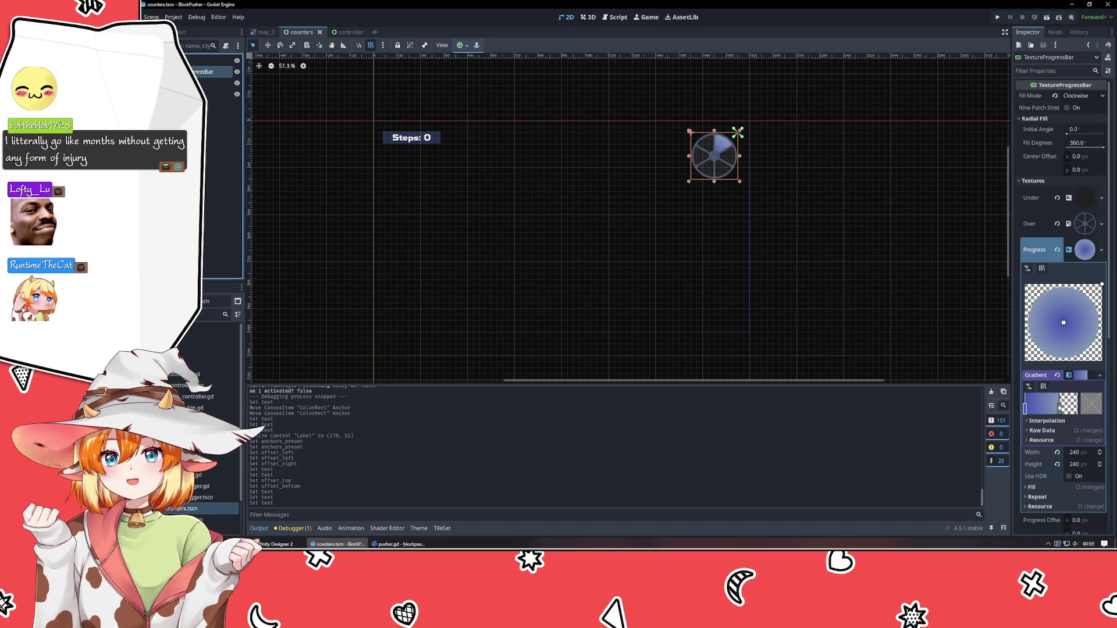
click(1078, 258)
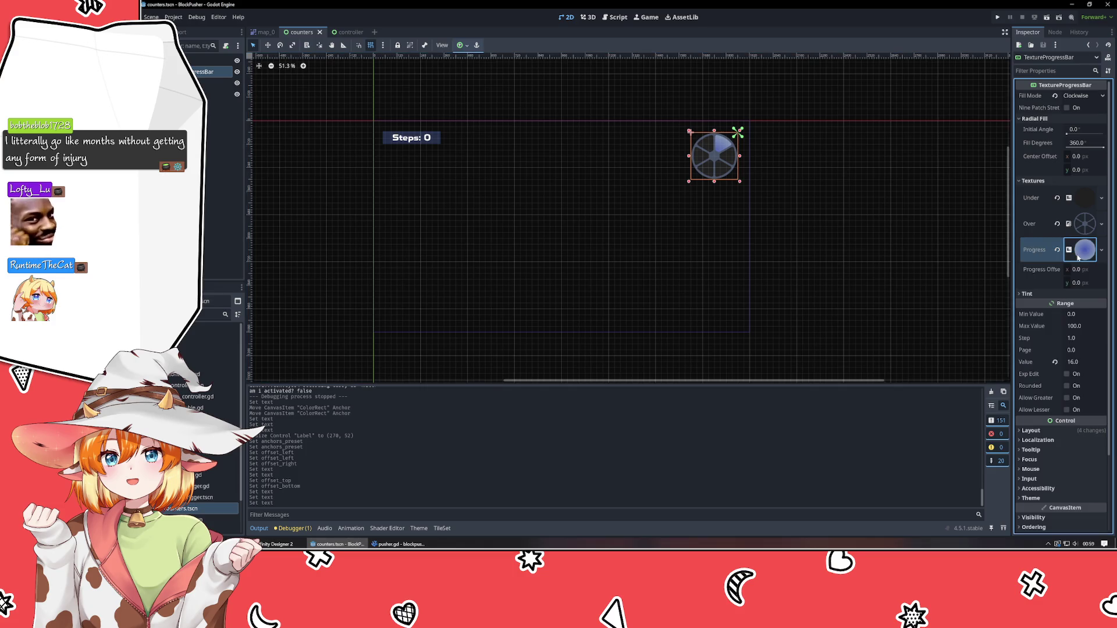
click(1034, 181)
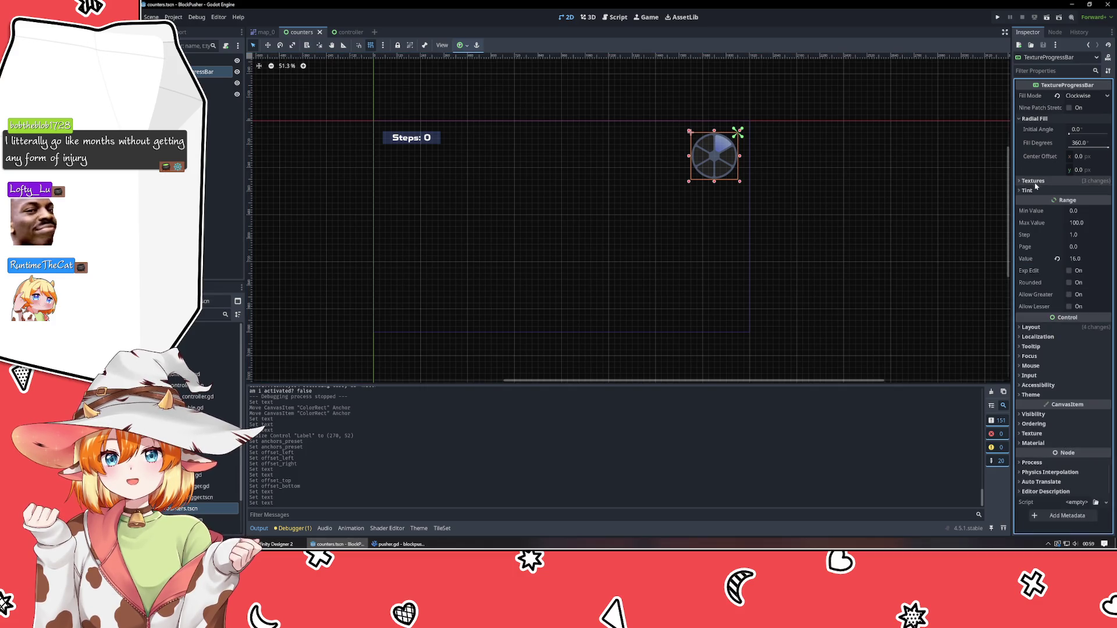
click(1034, 119)
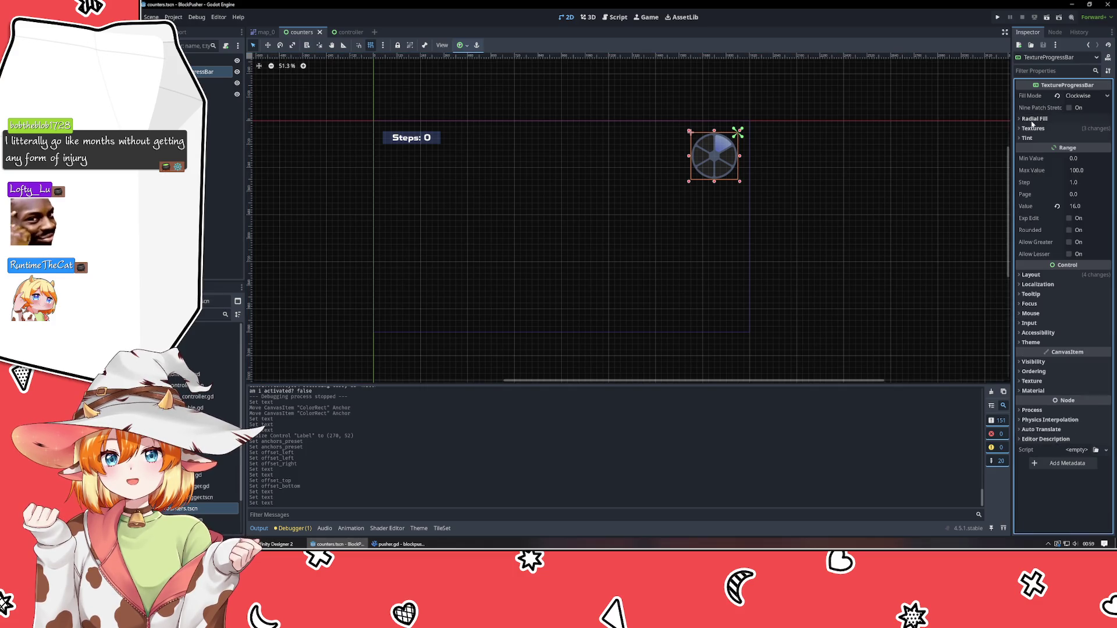
click(1077, 206)
text(0)
key(Return)
click(838, 200)
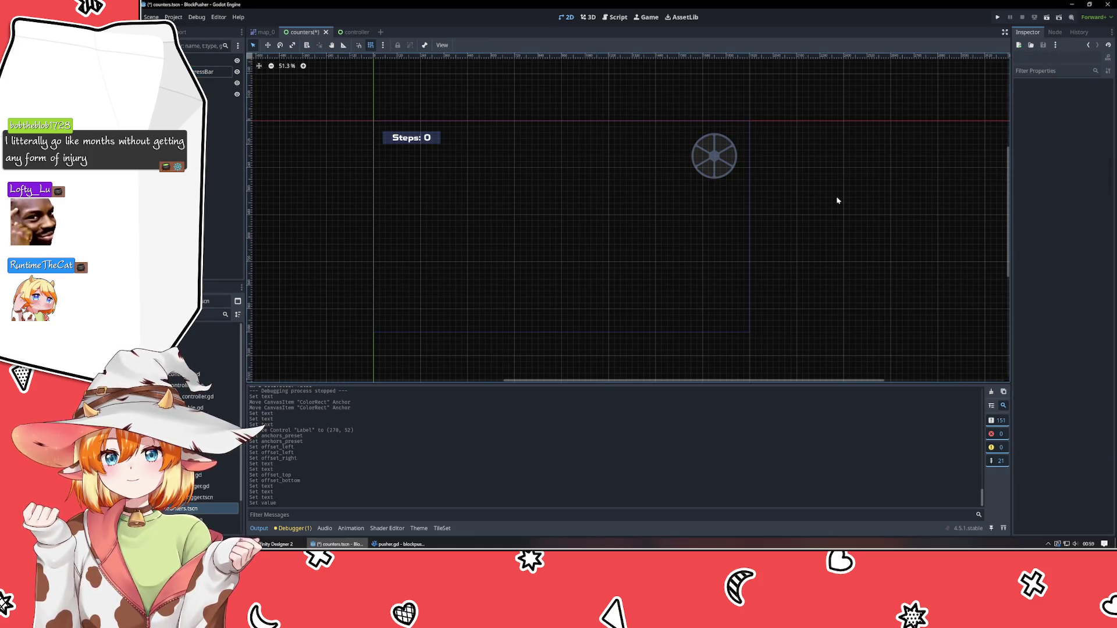
key(ctrl+s)
Step: Attach a new script res://counters.gd to the Counters root node
click(209, 60)
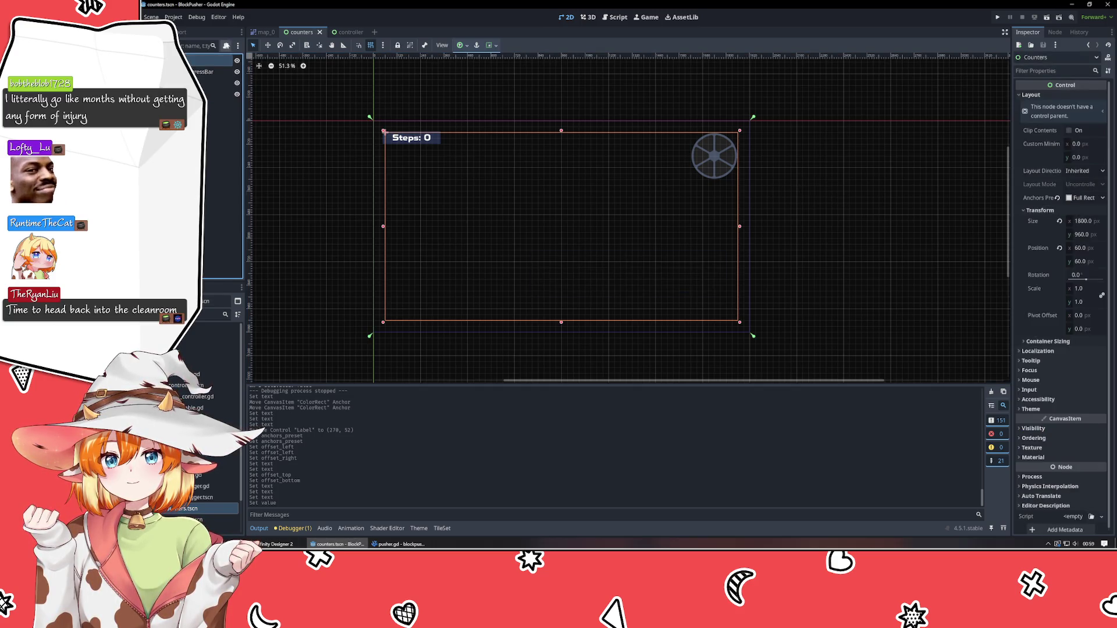
click(226, 45)
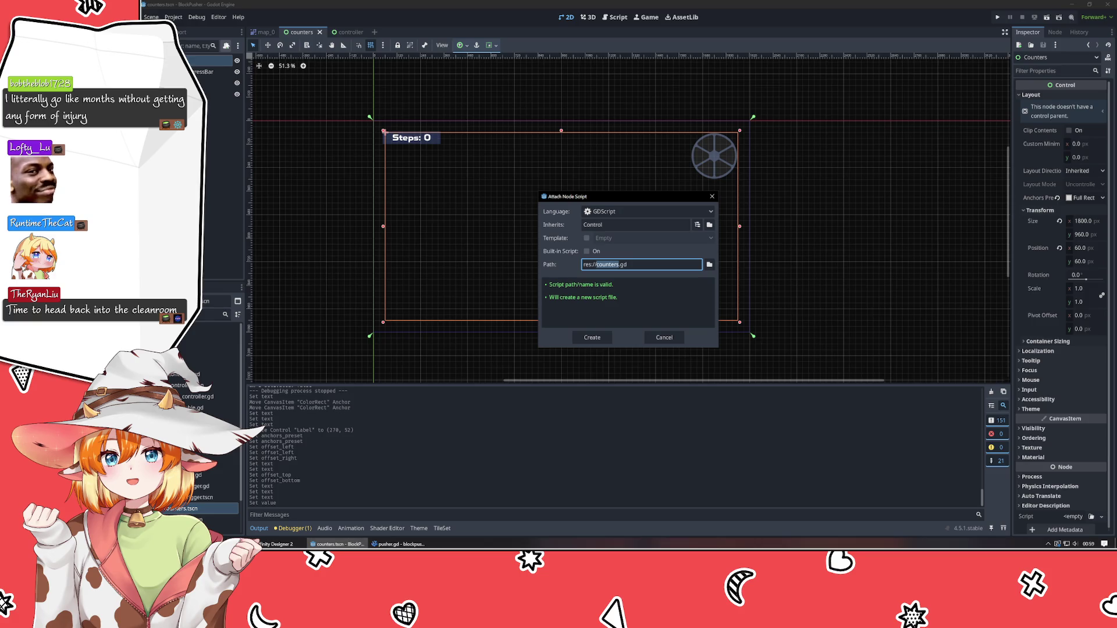
key(Return)
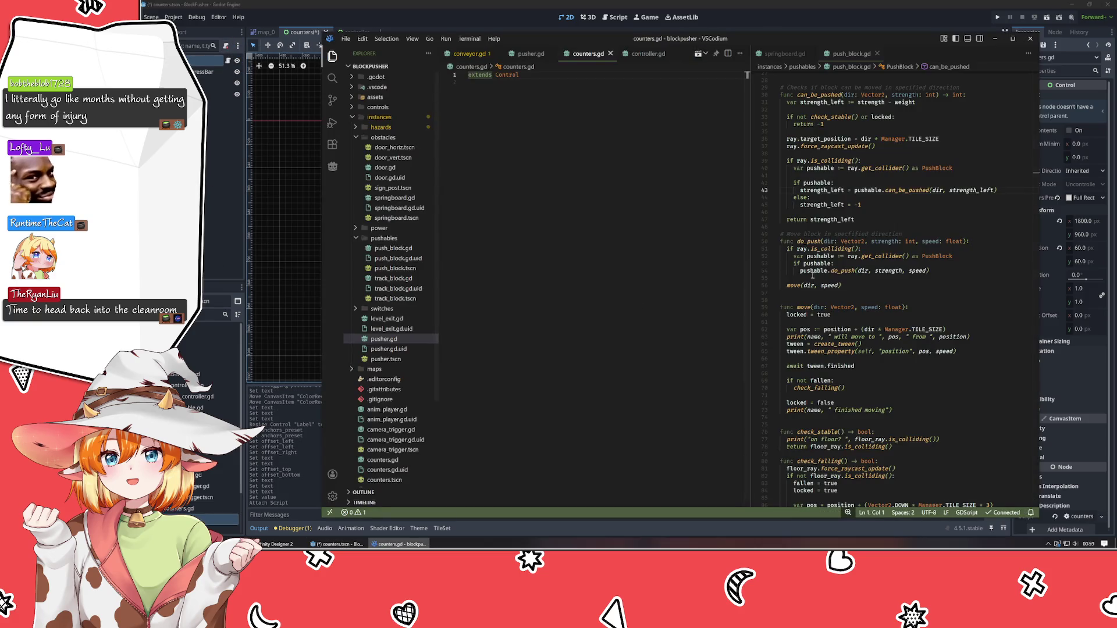
mouse_move(554, 43)
mouse_down()
mouse_move(832, 52)
mouse_move(739, 52)
mouse_up()
click(725, 212)
key(Return)
key(Return)
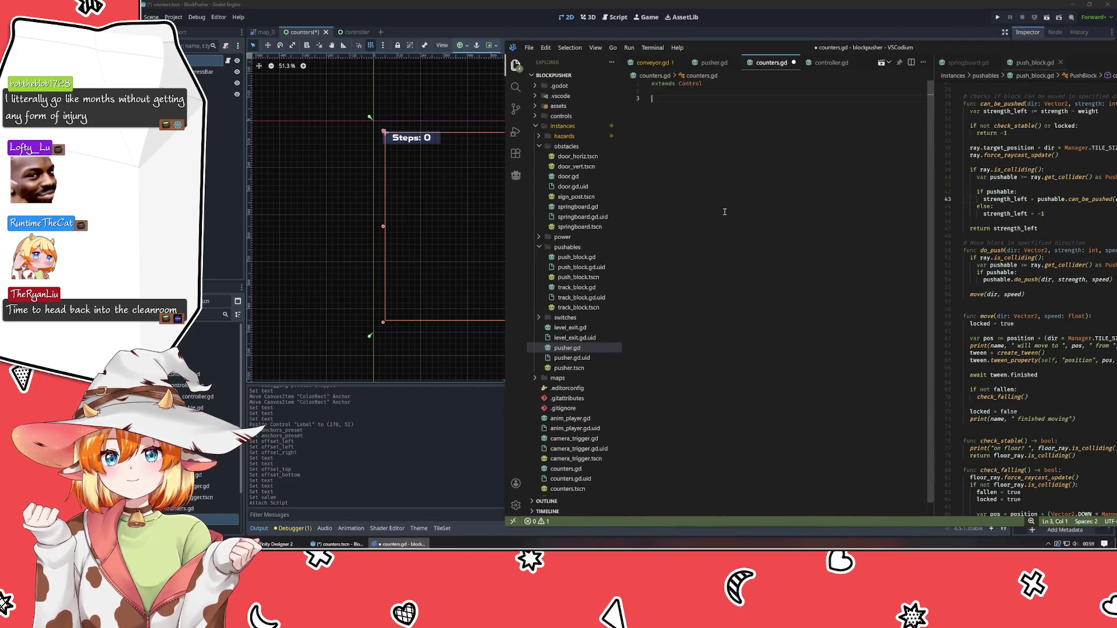
text(@oxport counter)
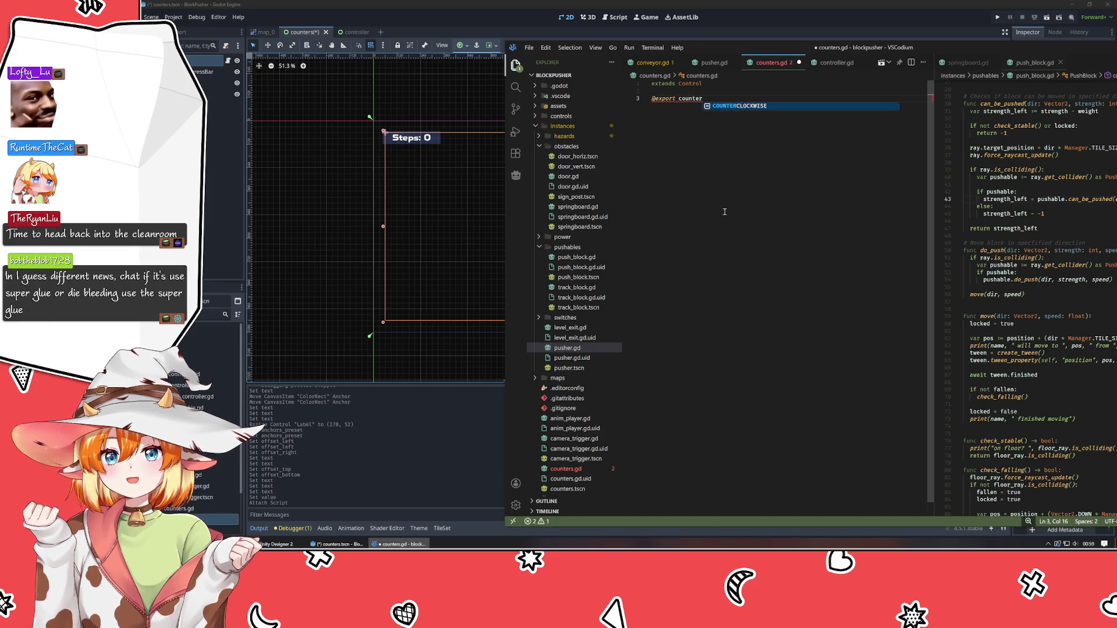
key(ctrl+Left)
text(var)
text(: Label)
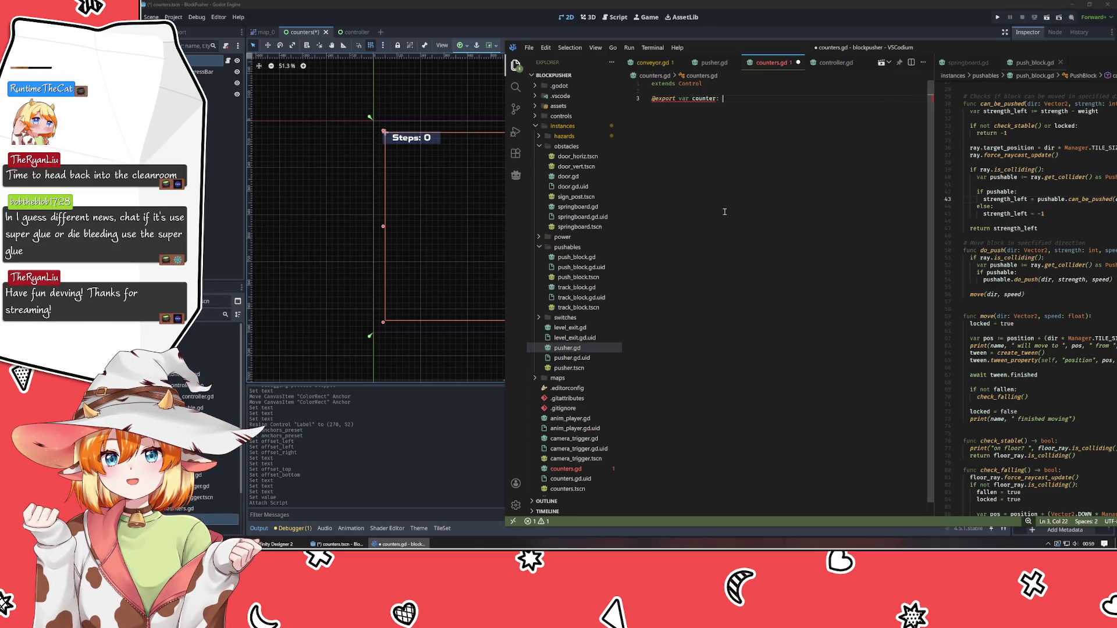
key(Return)
text(@export)
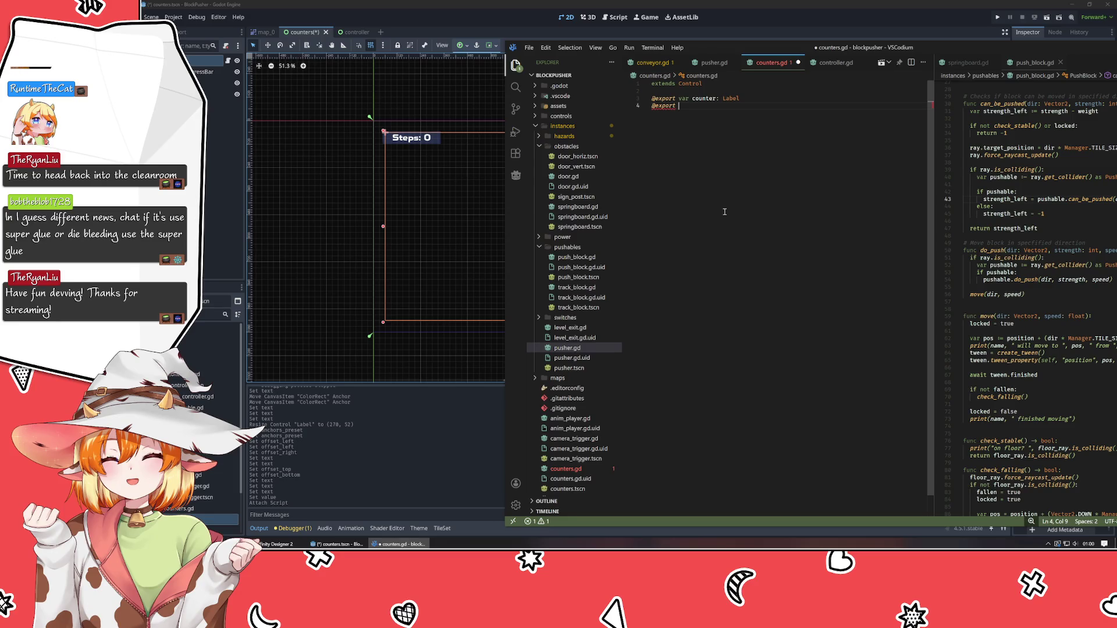
text(var)
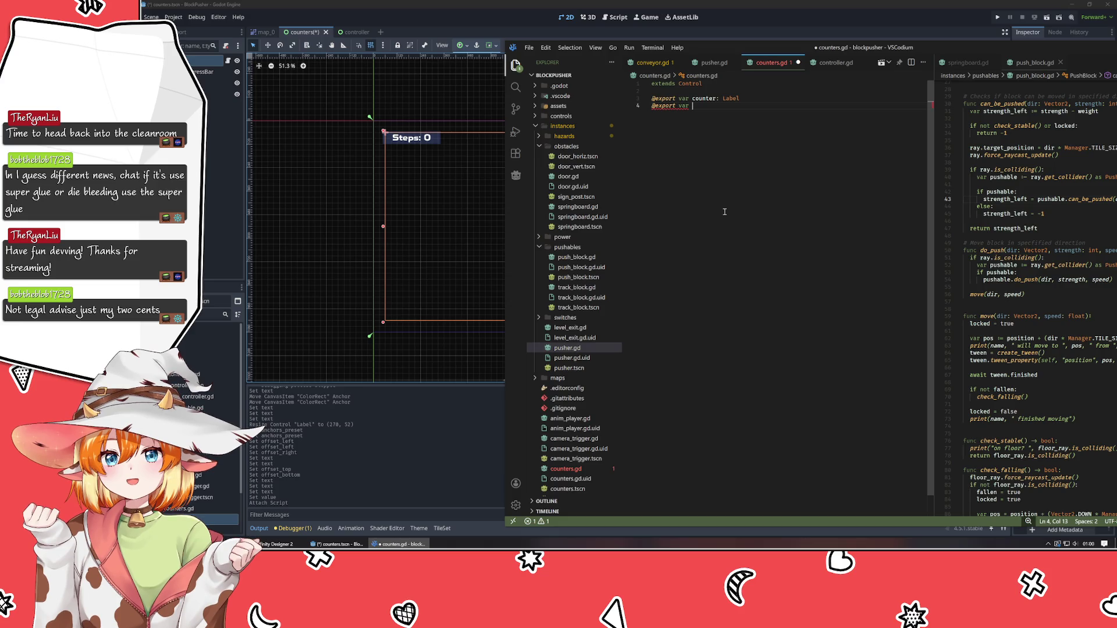
text(progress: )
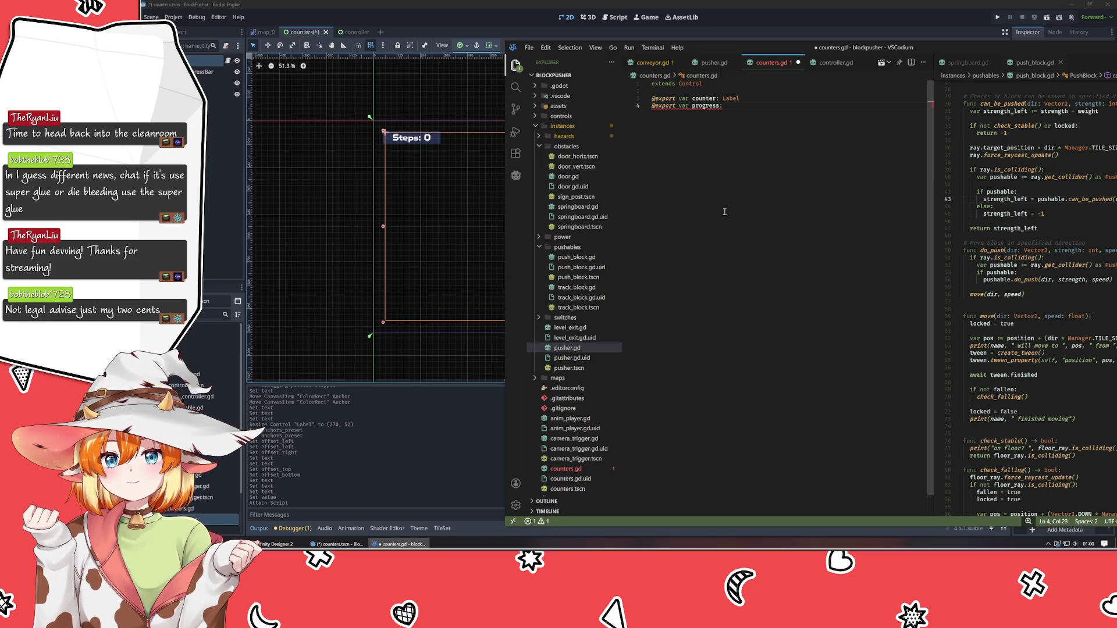
text(Text)
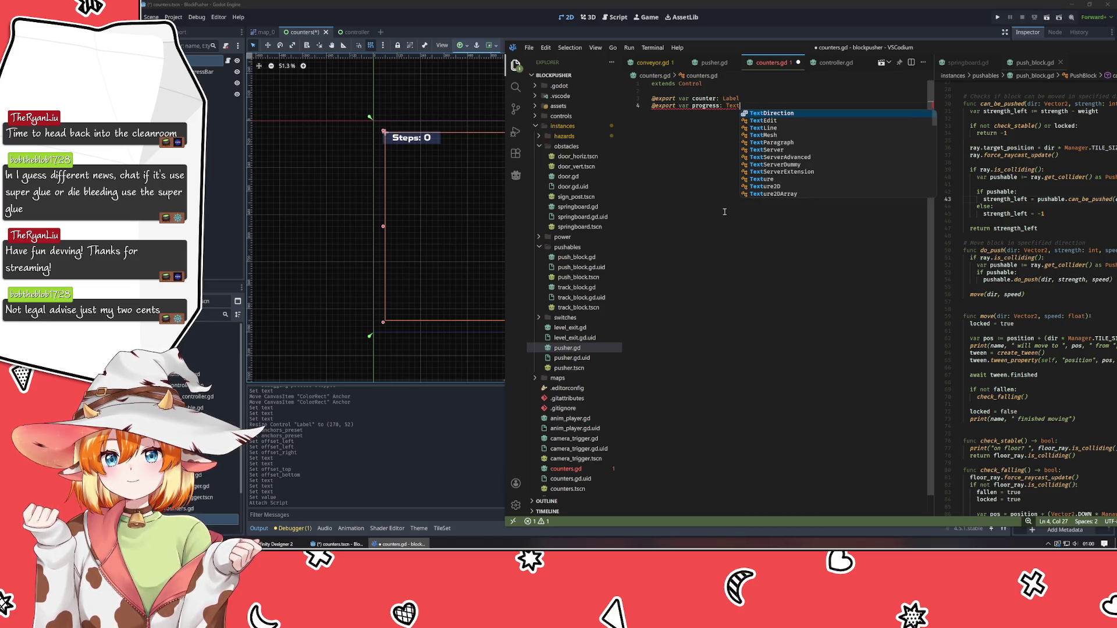
text(ureProgressBar)
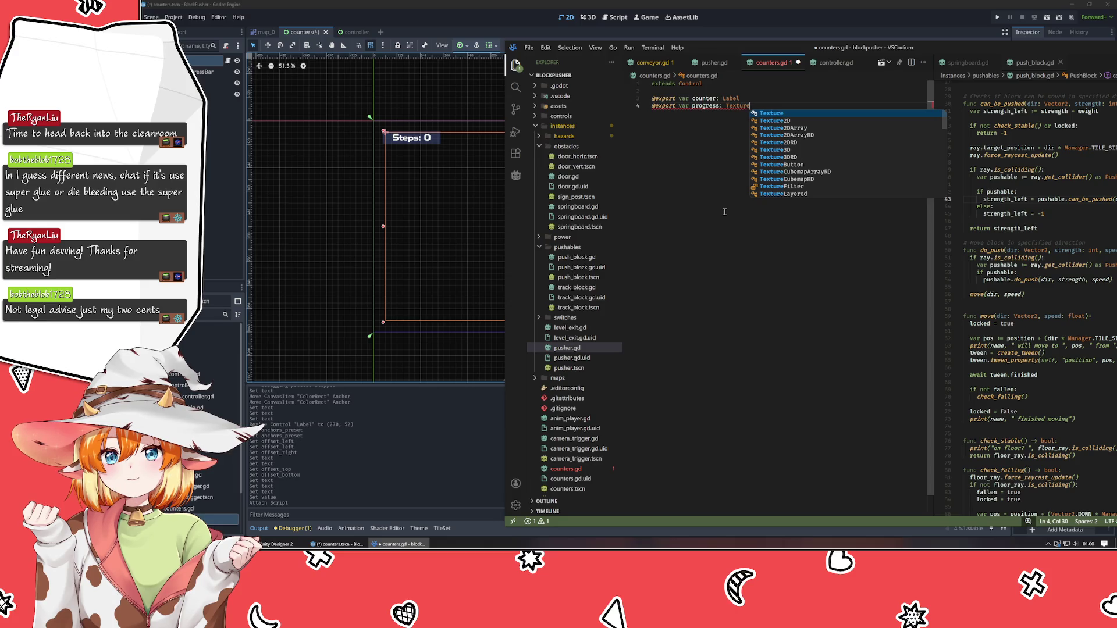
key(Return)
key(Return)
key(Return)
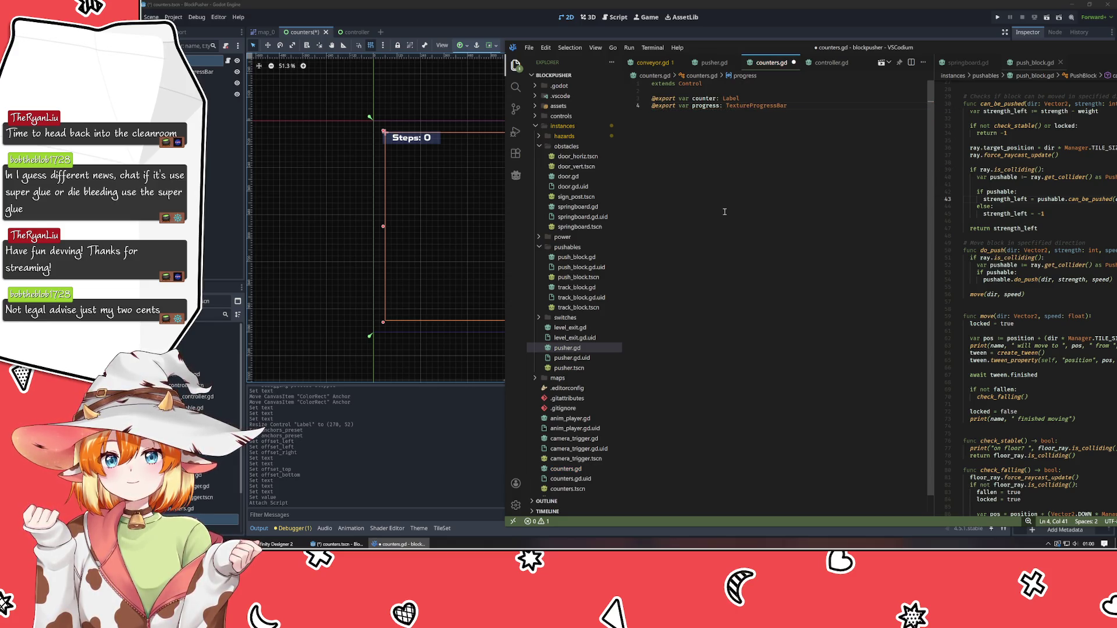
key(Up)
key(Up)
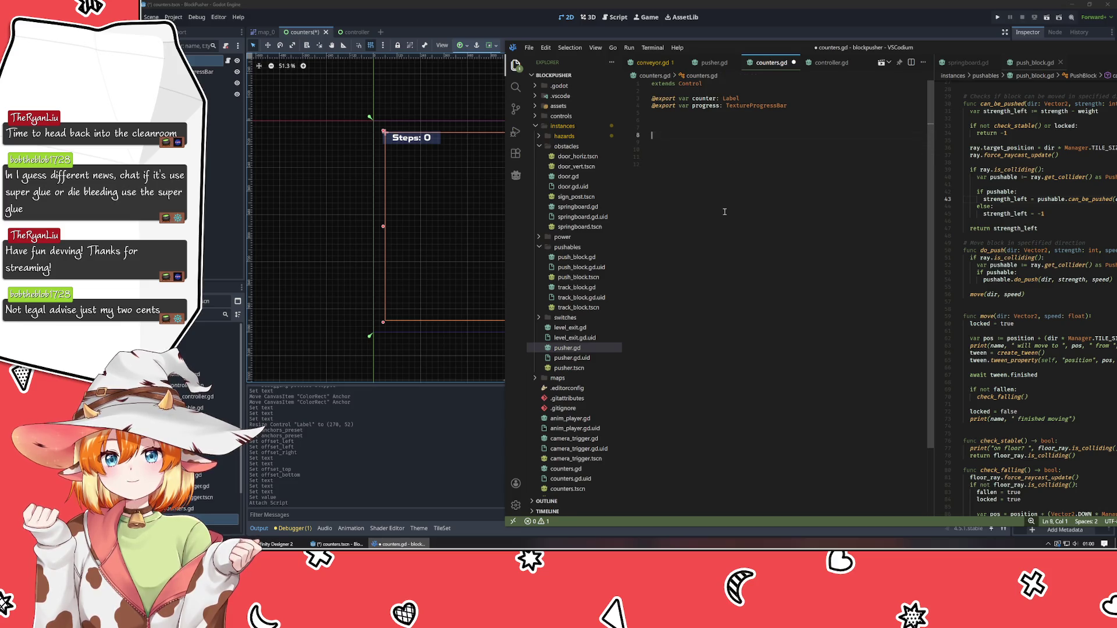
key(ctrl+s)
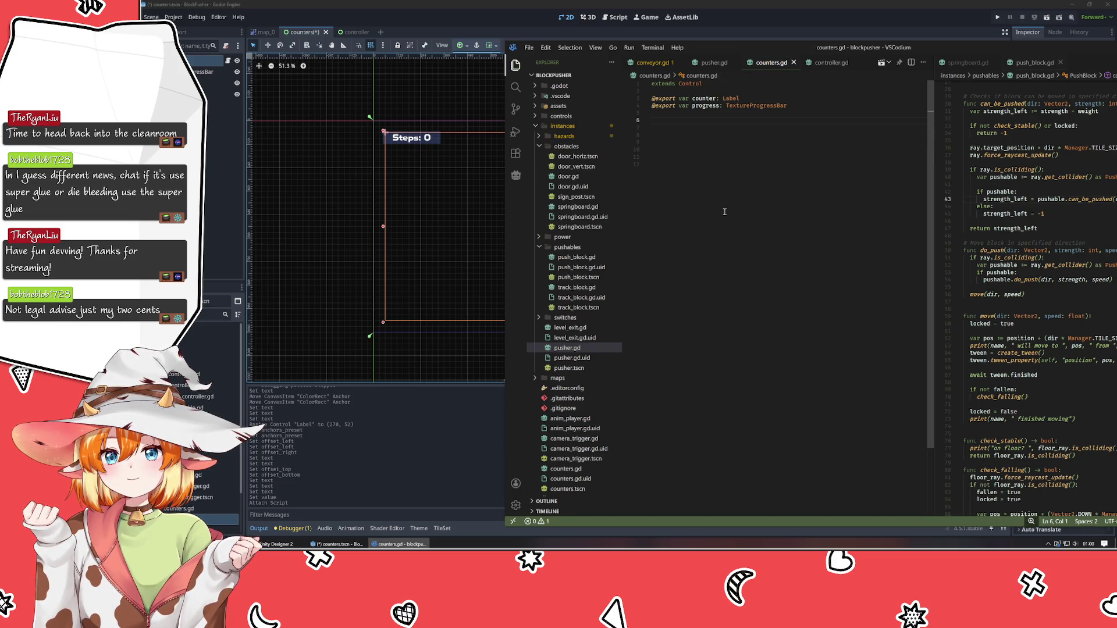
key(Return)
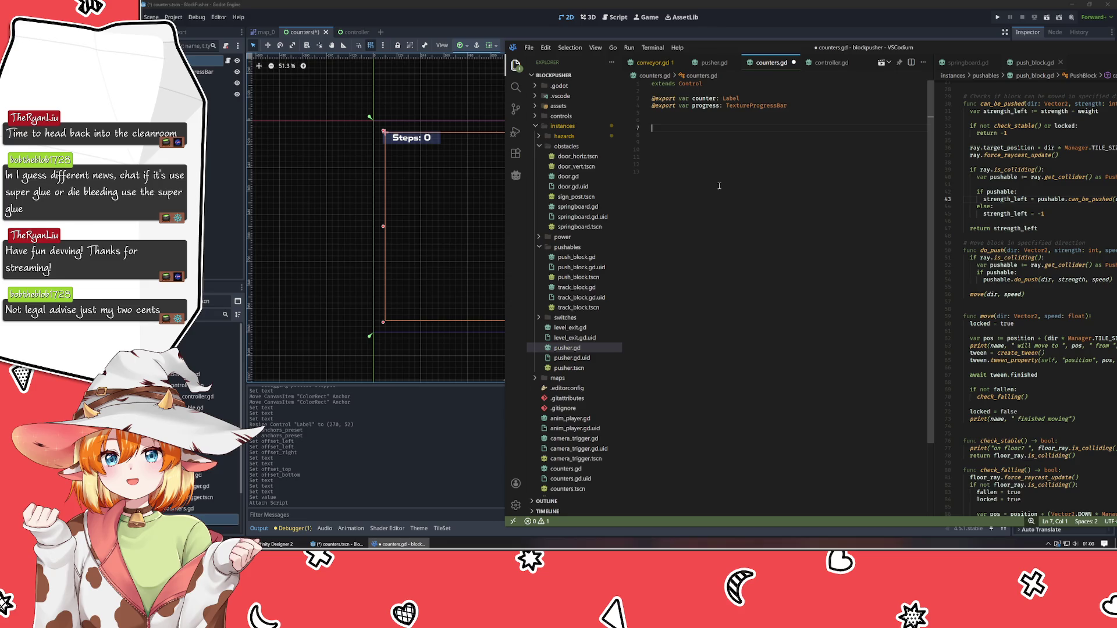
mouse_move(727, 49)
mouse_down()
mouse_move(343, 49)
mouse_move(621, 45)
mouse_up()
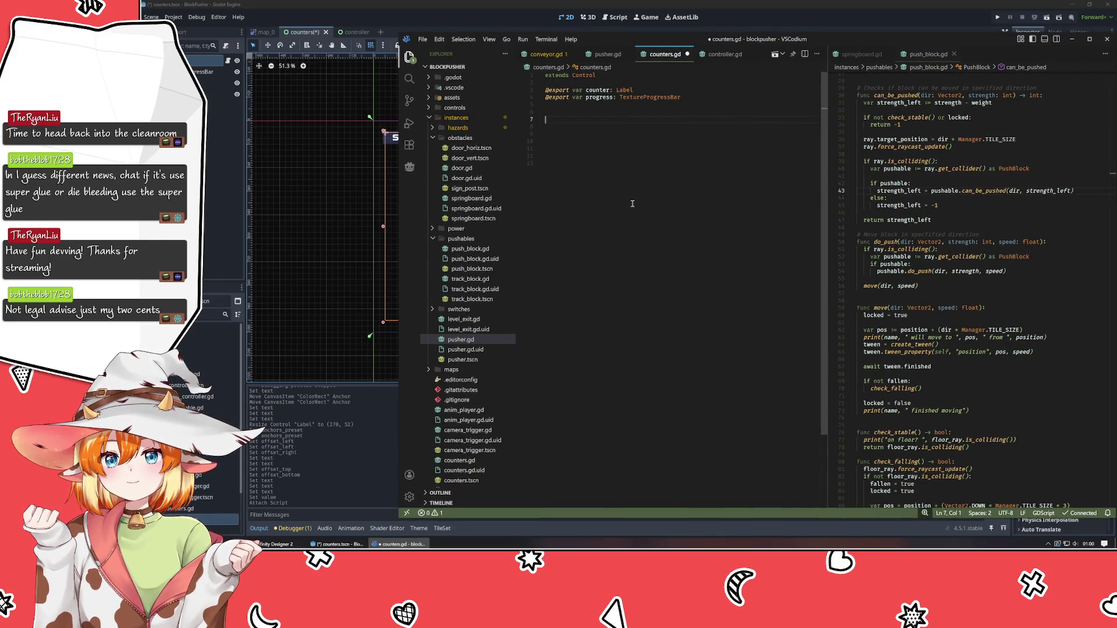
Step: Save counters.gd with the counter and progress export declarations
key(ctrl+s)
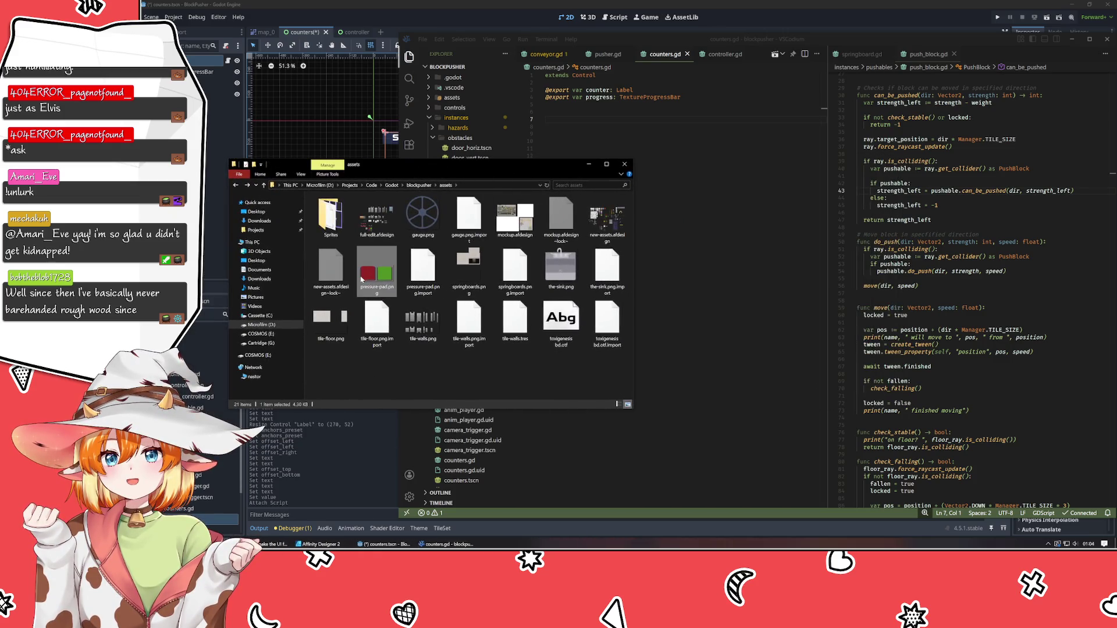
Step: Delete springboards.png, tile-floor.png and tile-walls.png with their .import files, then minimize the file browser
click(379, 275)
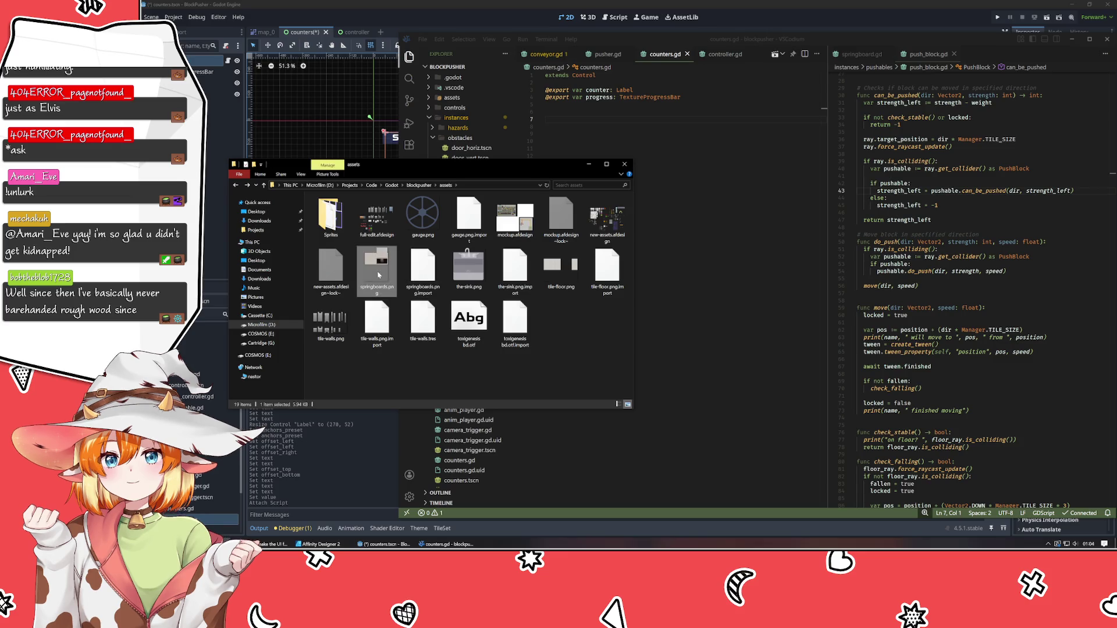
key(Delete)
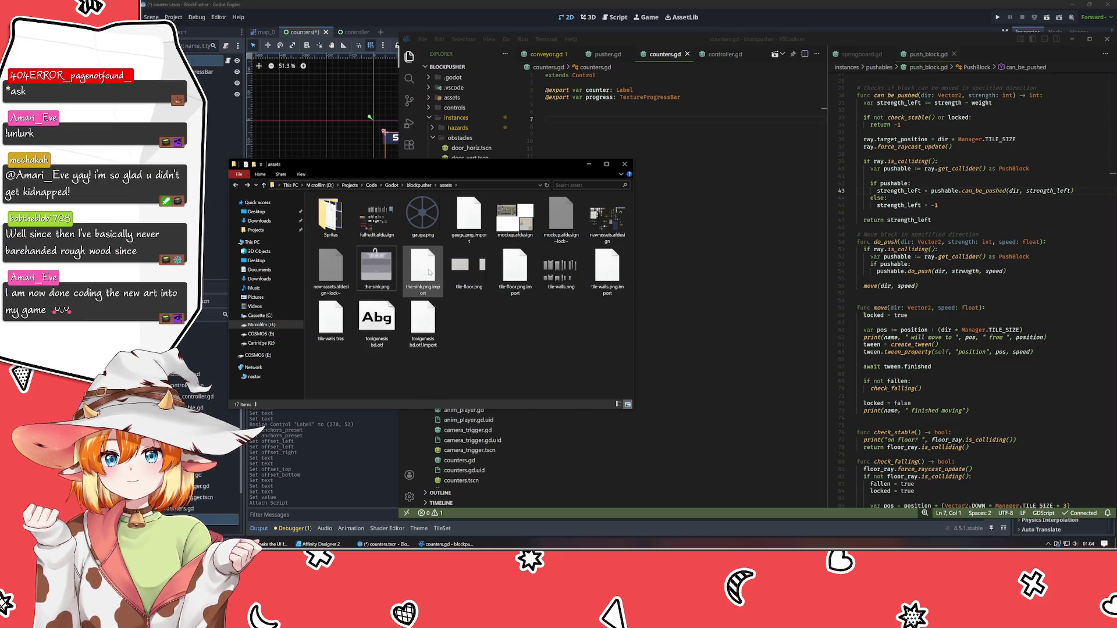
click(472, 274)
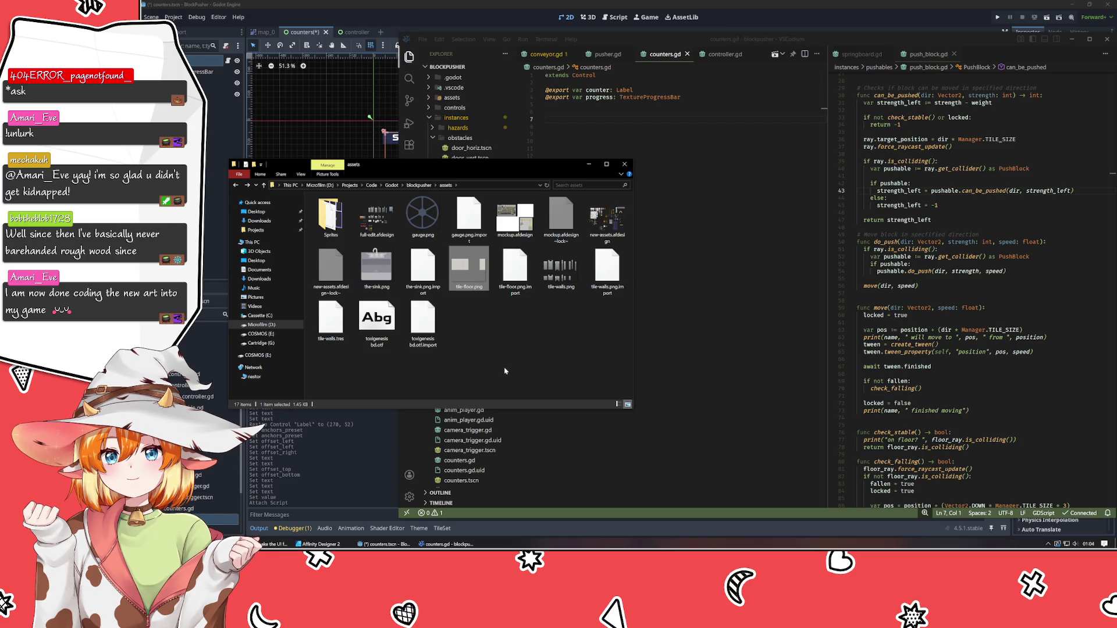
key(Delete)
click(469, 270)
key(Delete)
click(469, 271)
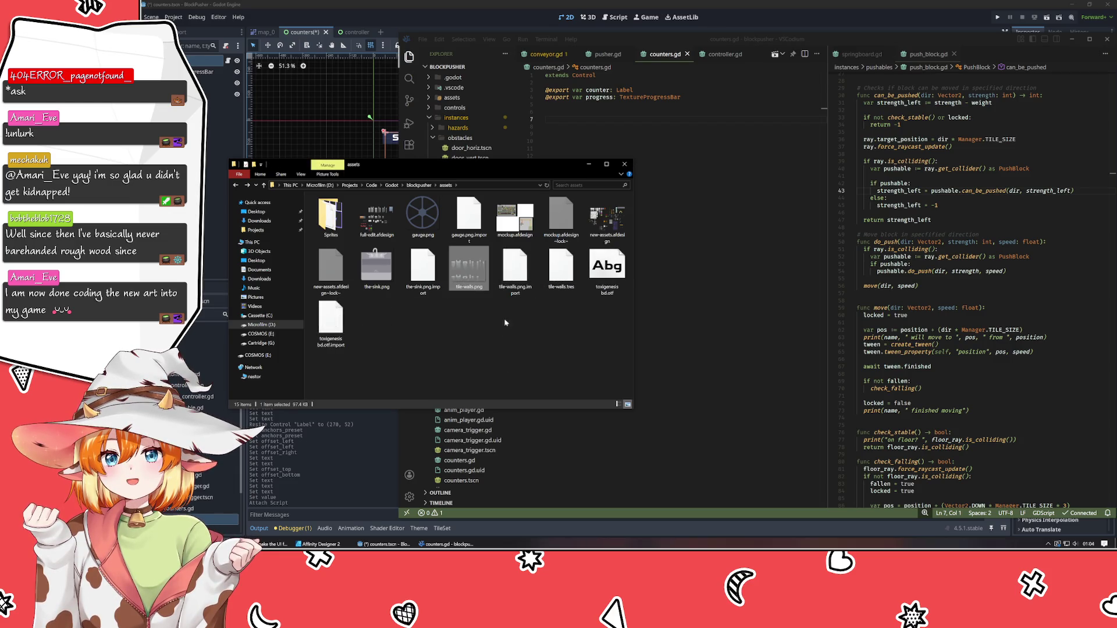
key(Delete)
key(Delete)
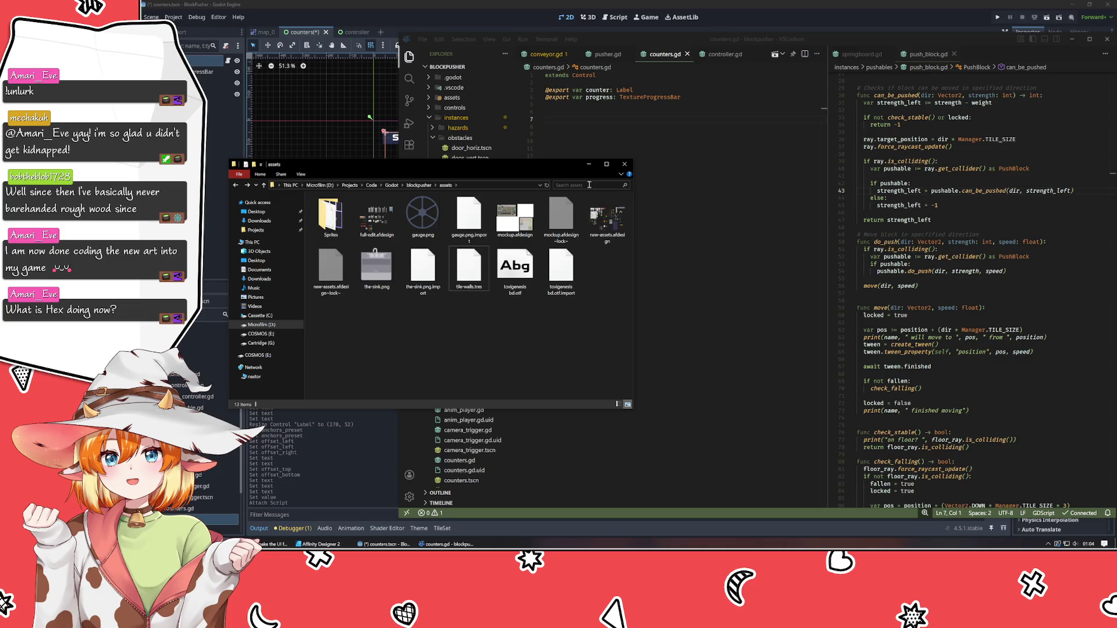
click(586, 166)
click(607, 195)
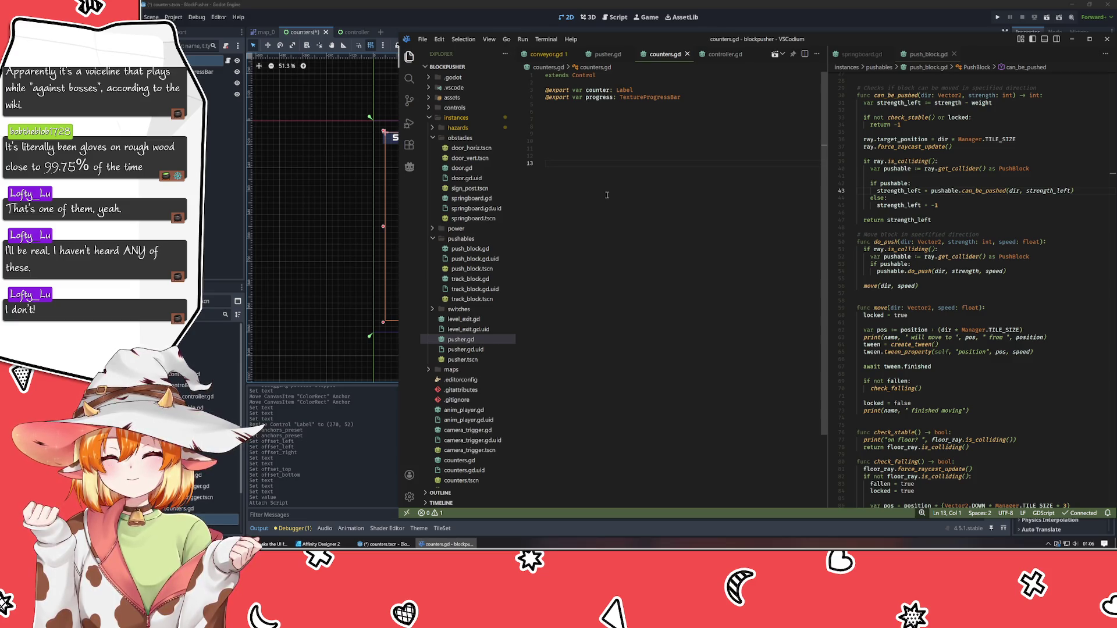
click(590, 121)
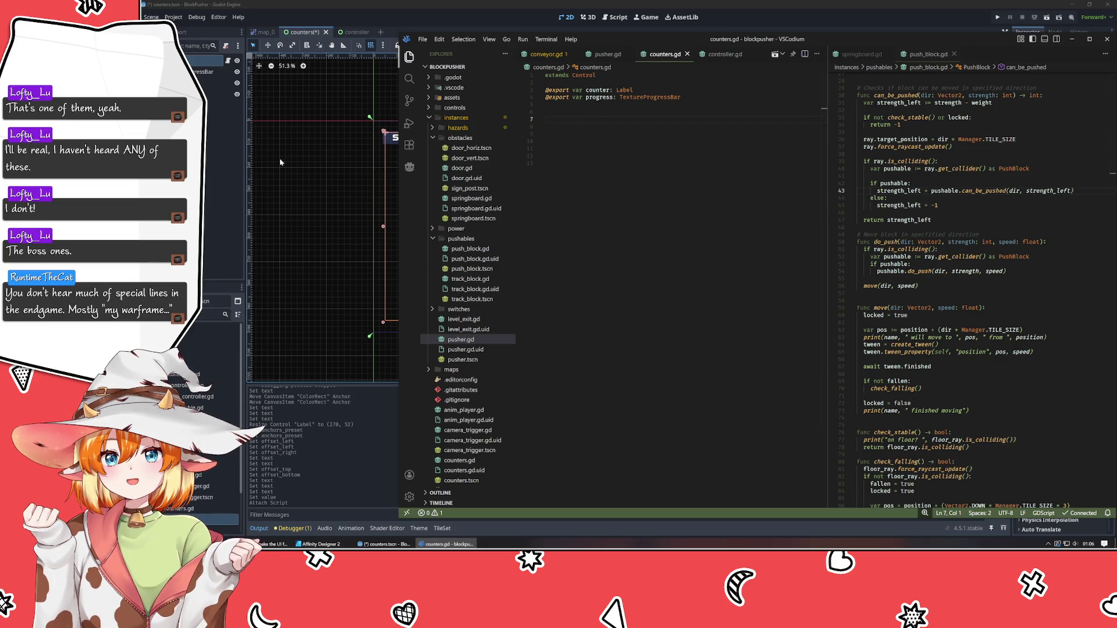
Step: Switch from counters.gd to the Godot editor showing the counters scene
click(218, 179)
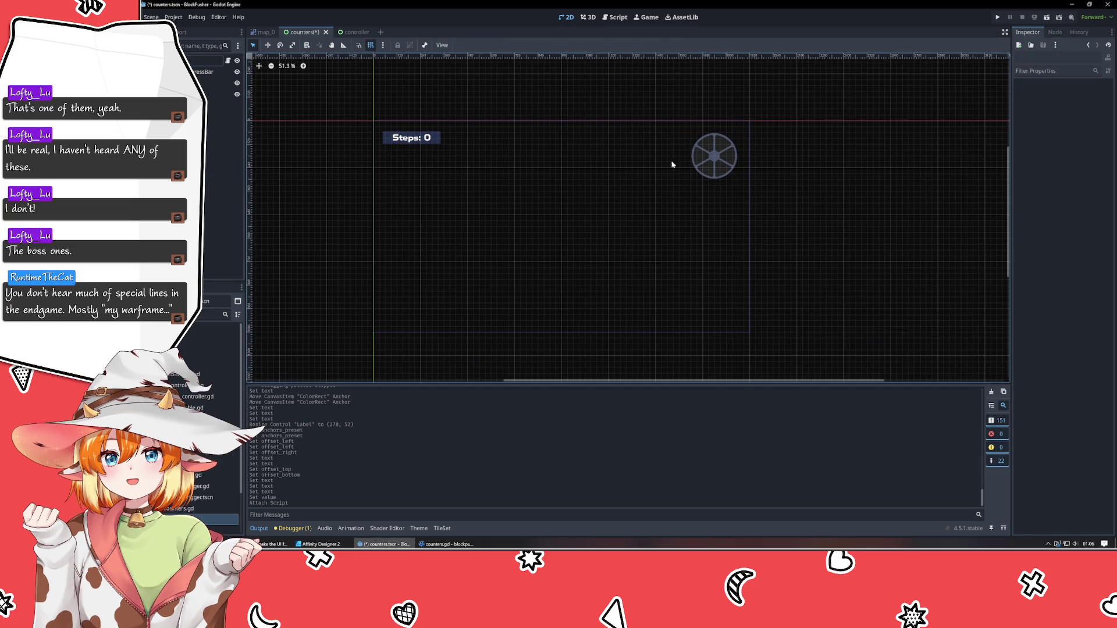
click(623, 205)
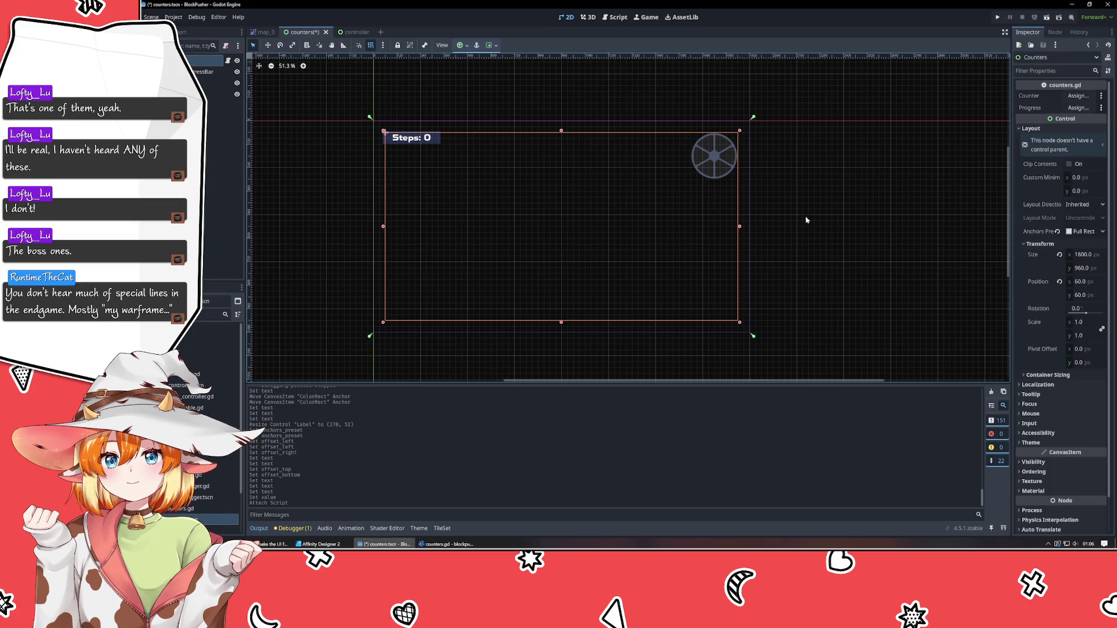
click(410, 138)
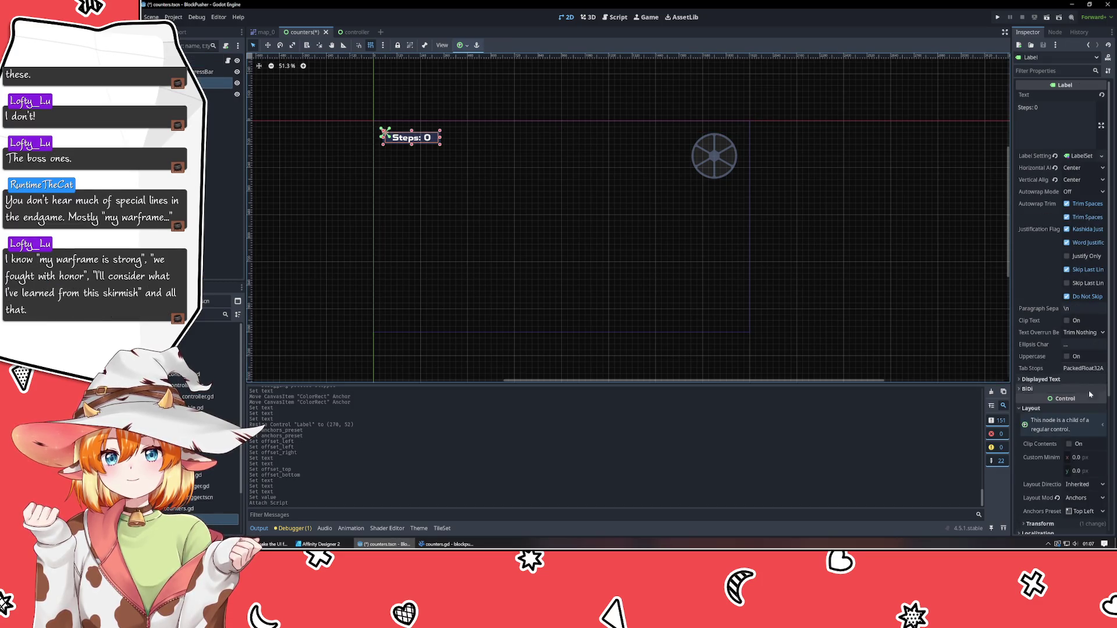
scroll(440, 170, up, 5)
drag(441, 169, 487, 241)
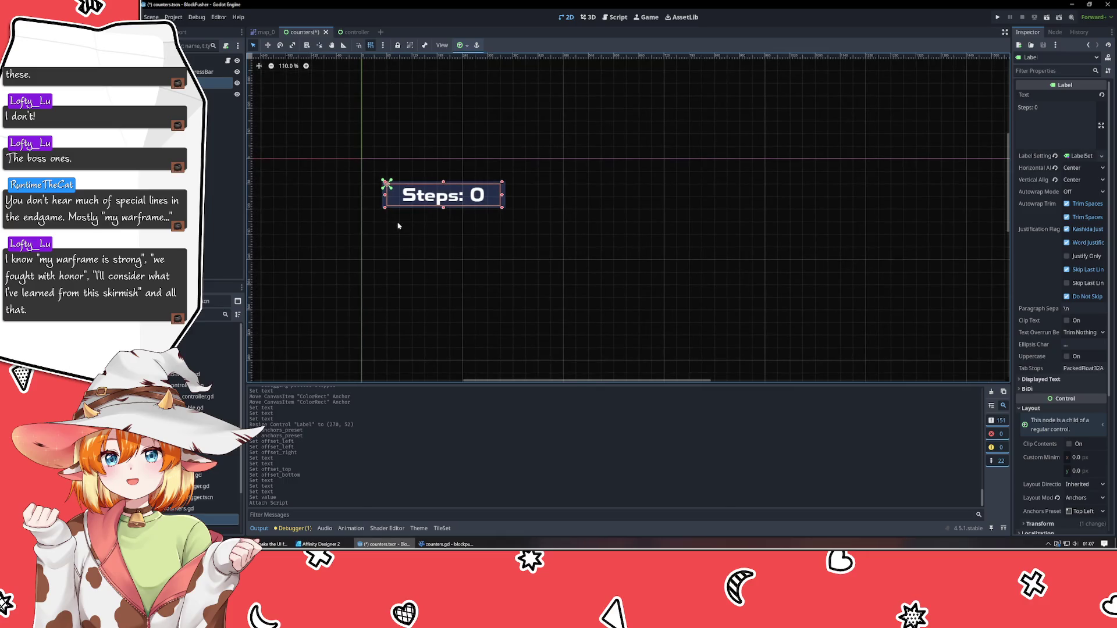
click(203, 60)
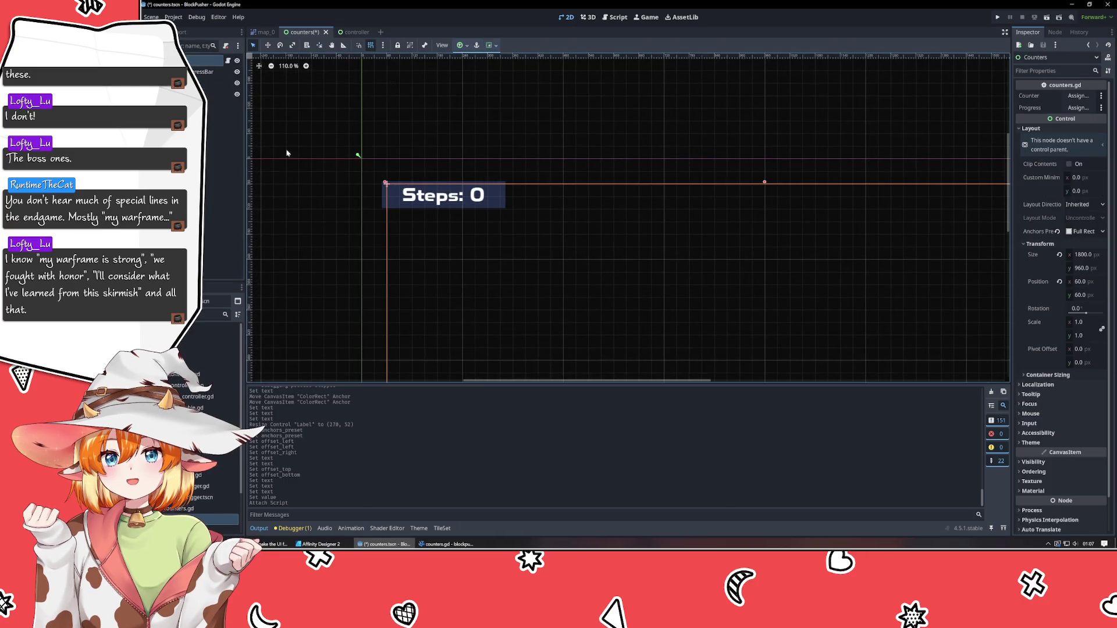
click(291, 187)
scroll(327, 190, down, 5)
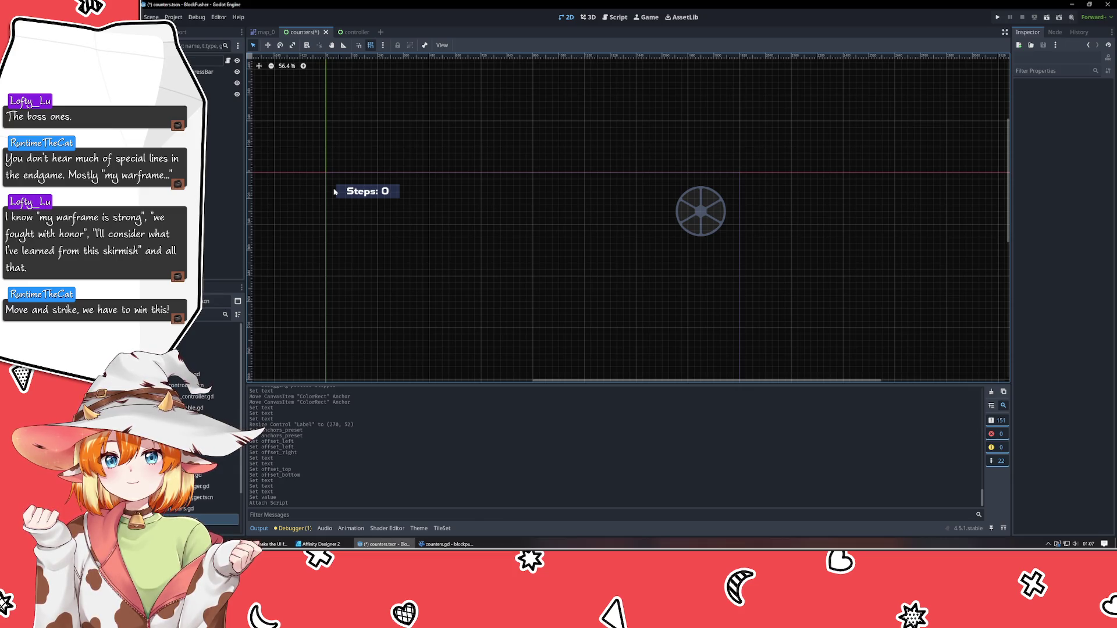
Step: Recentre the canvas, save the counters scene with Ctrl+S, and select the Counters root node
click(557, 212)
click(836, 270)
scroll(837, 270, down, 1)
mouse_move(817, 231)
mouse_down()
mouse_move(838, 160)
mouse_move(803, 295)
mouse_move(798, 247)
mouse_move(839, 247)
mouse_up()
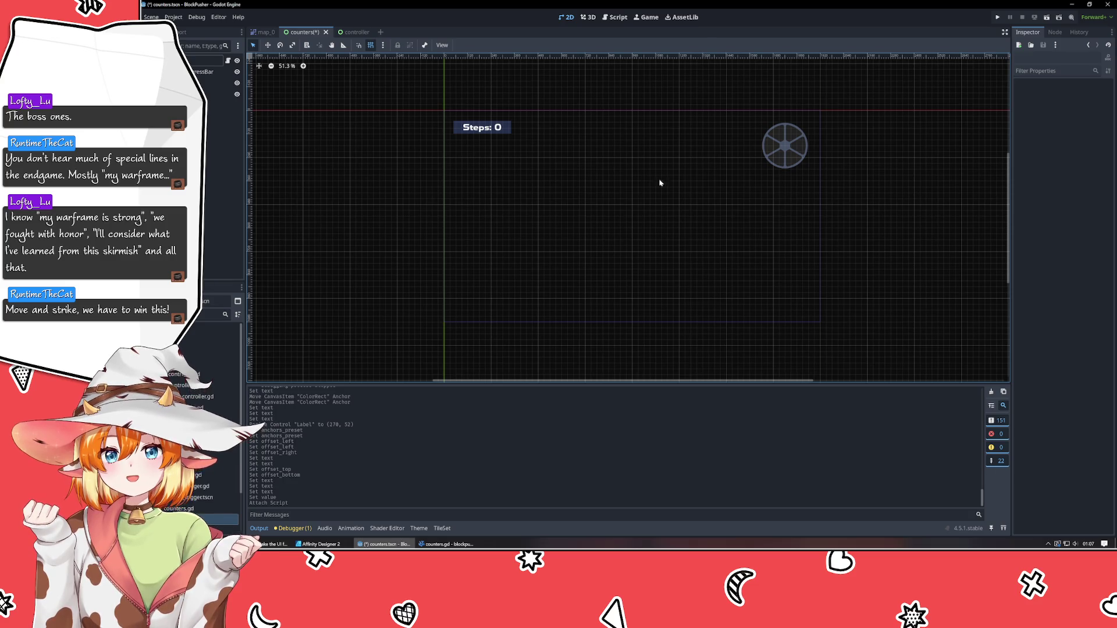
key(ctrl+s)
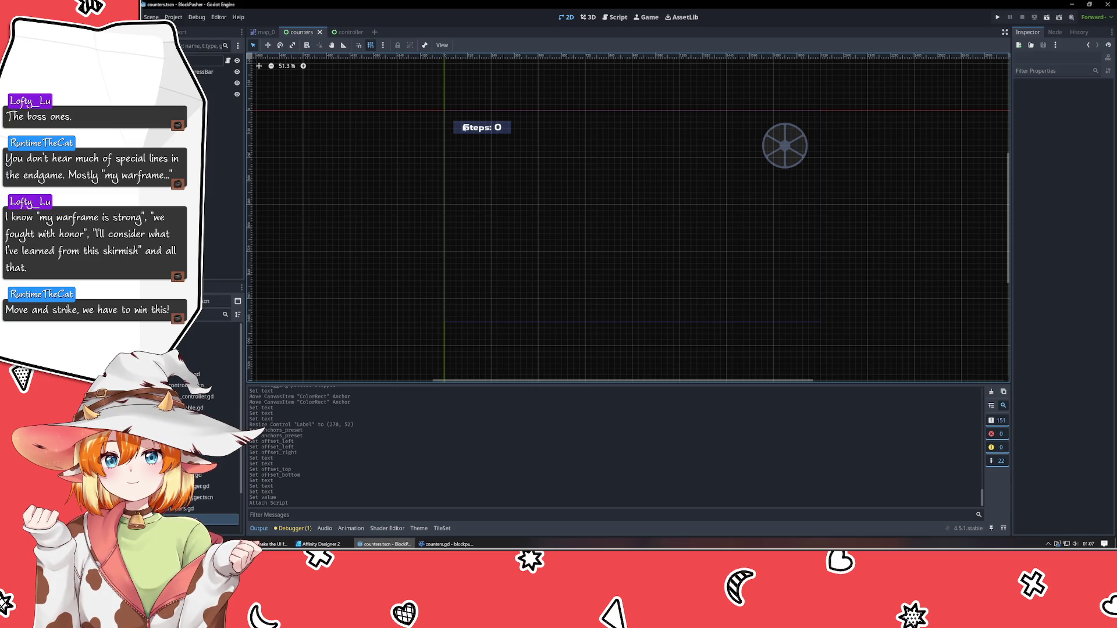
drag(472, 169, 441, 204)
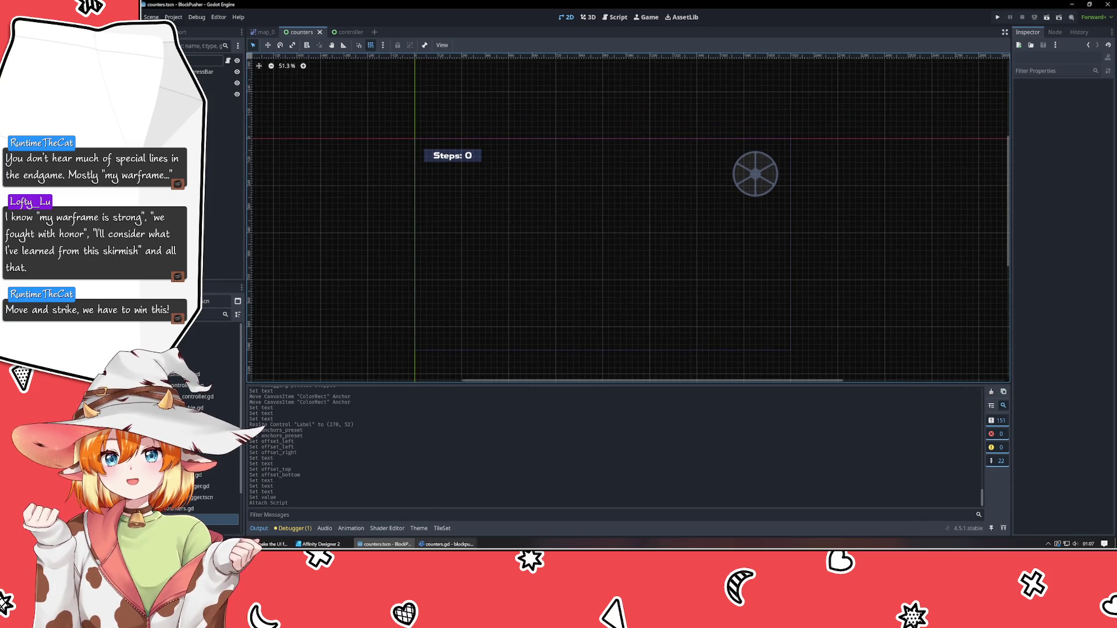
key(alt+Tab)
click(198, 60)
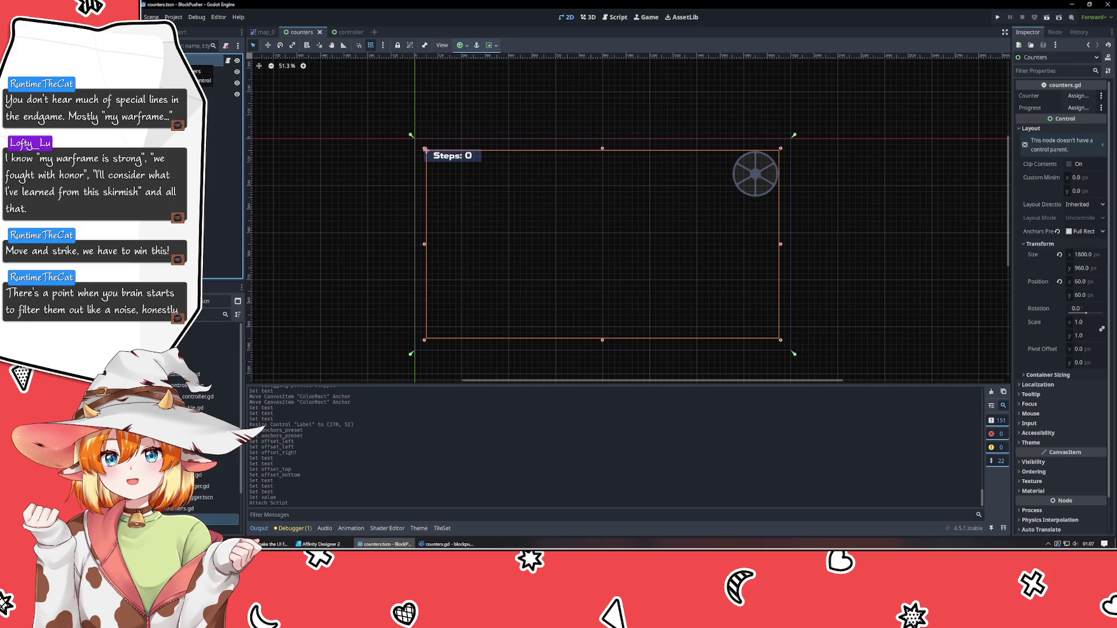
Step: Assign the Label to Counter and the TextureProgressBar to Progress on the Counters root
click(1078, 96)
double_click(594, 191)
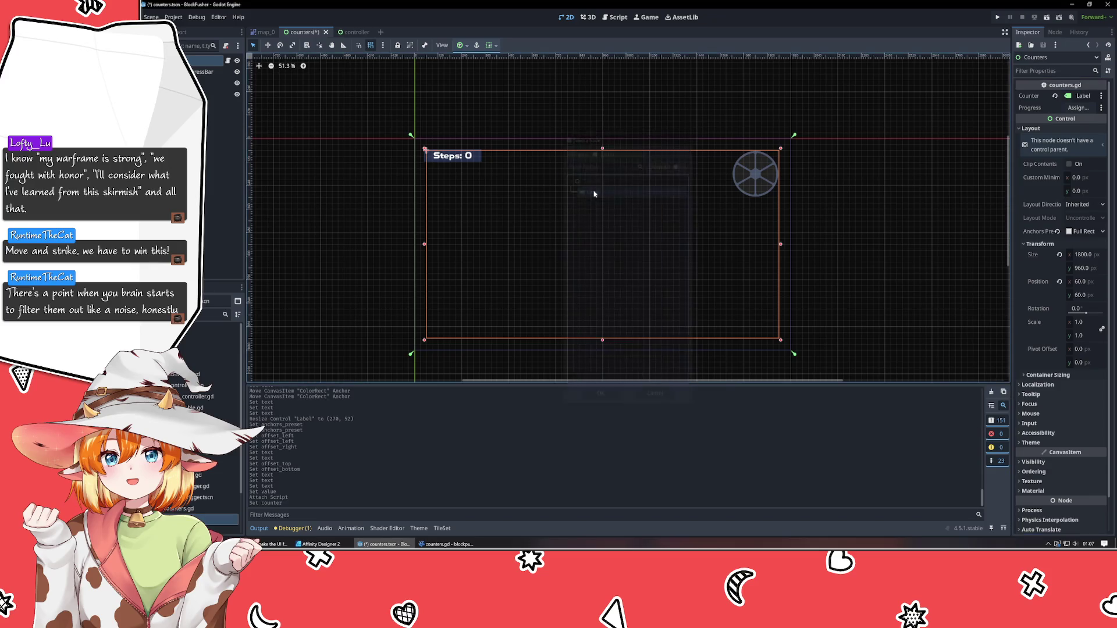
click(1078, 108)
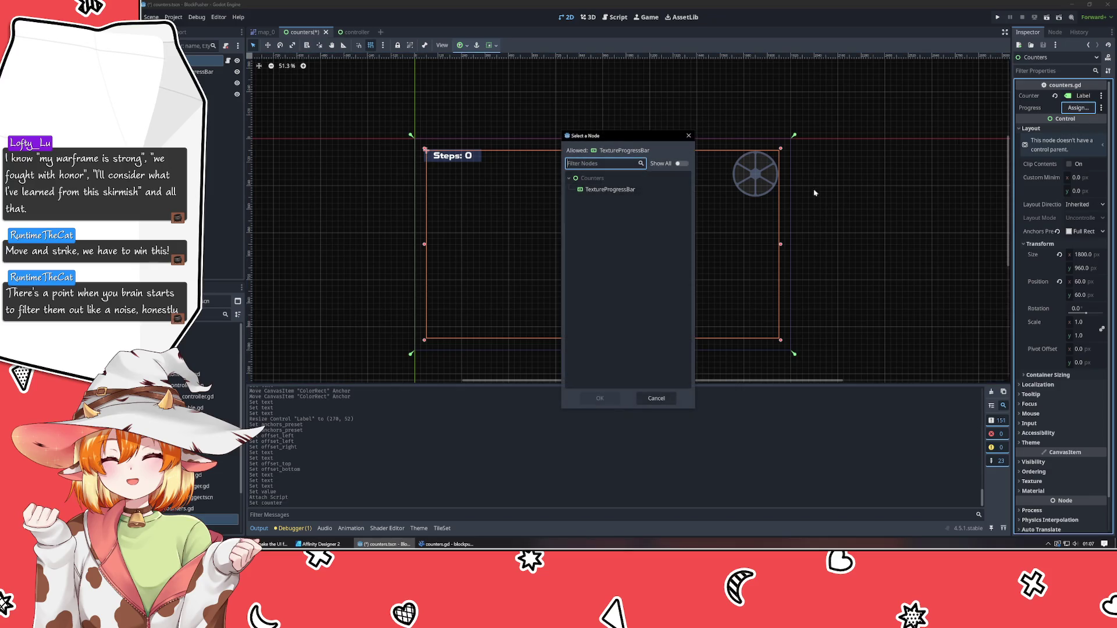
double_click(611, 189)
Step: Rename the label node to Steps and the progress bar to Charge, then save the scene
click(212, 83)
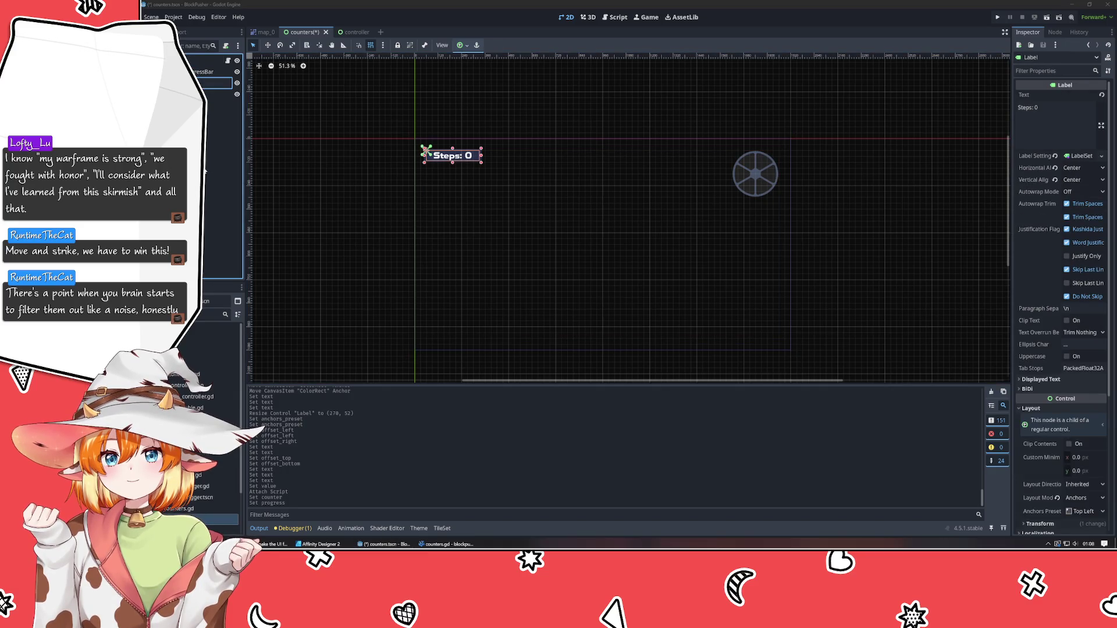
key(Return)
double_click(209, 72)
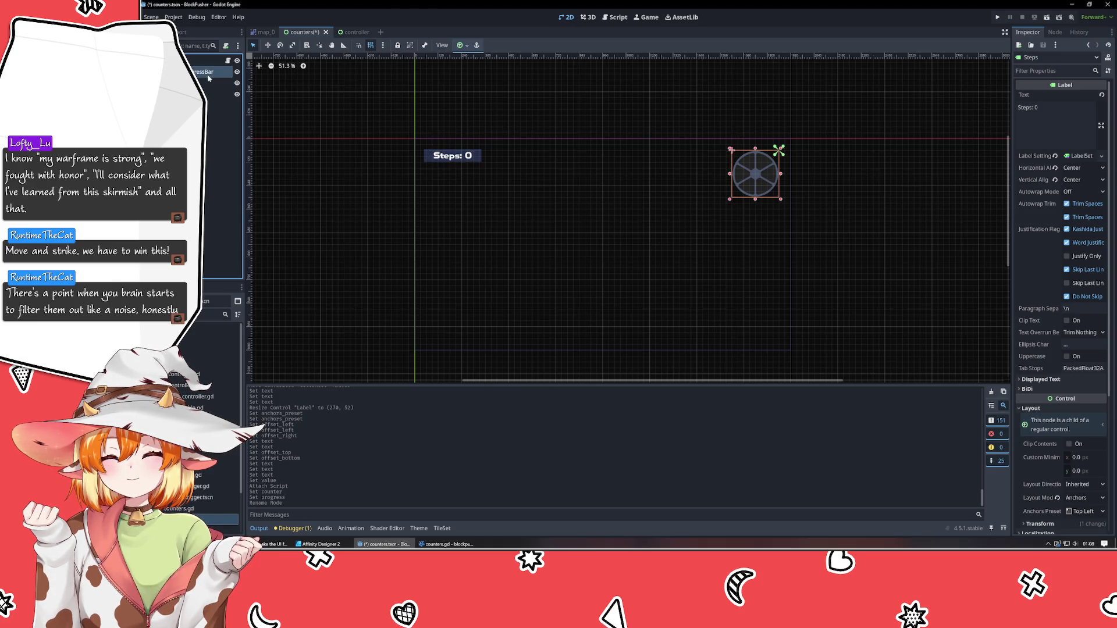
text(Charge)
key(Return)
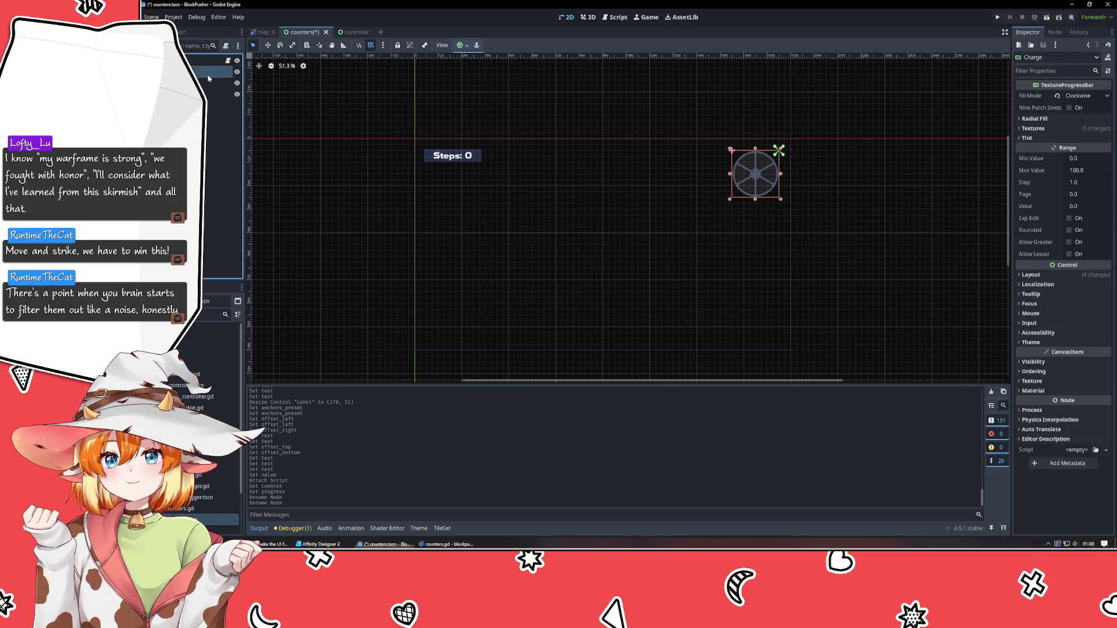
click(206, 61)
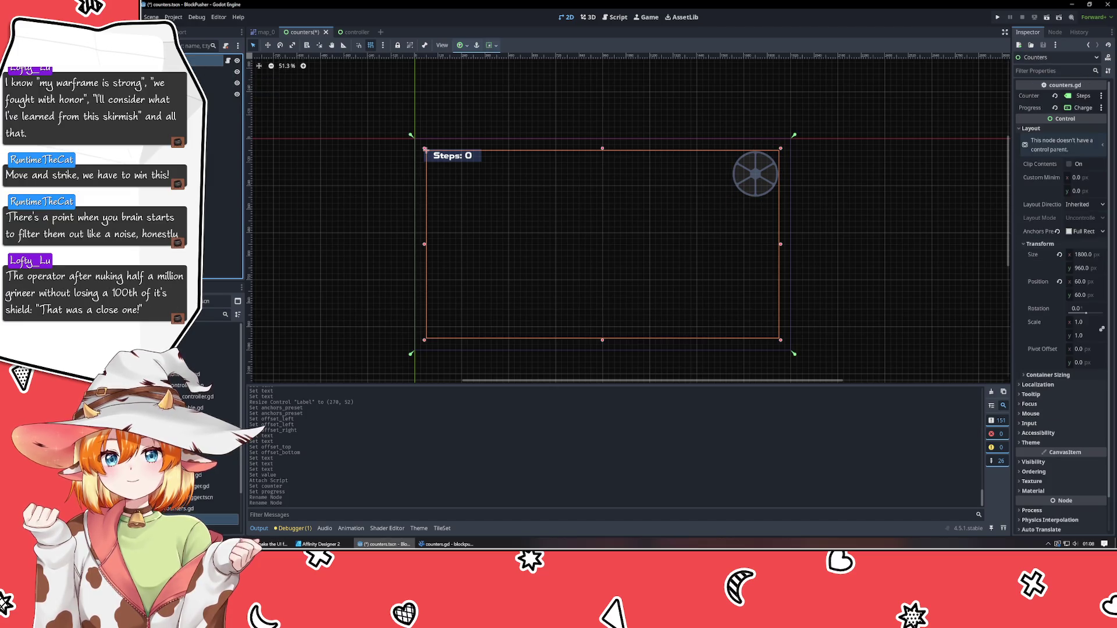
click(320, 180)
key(ctrl+s)
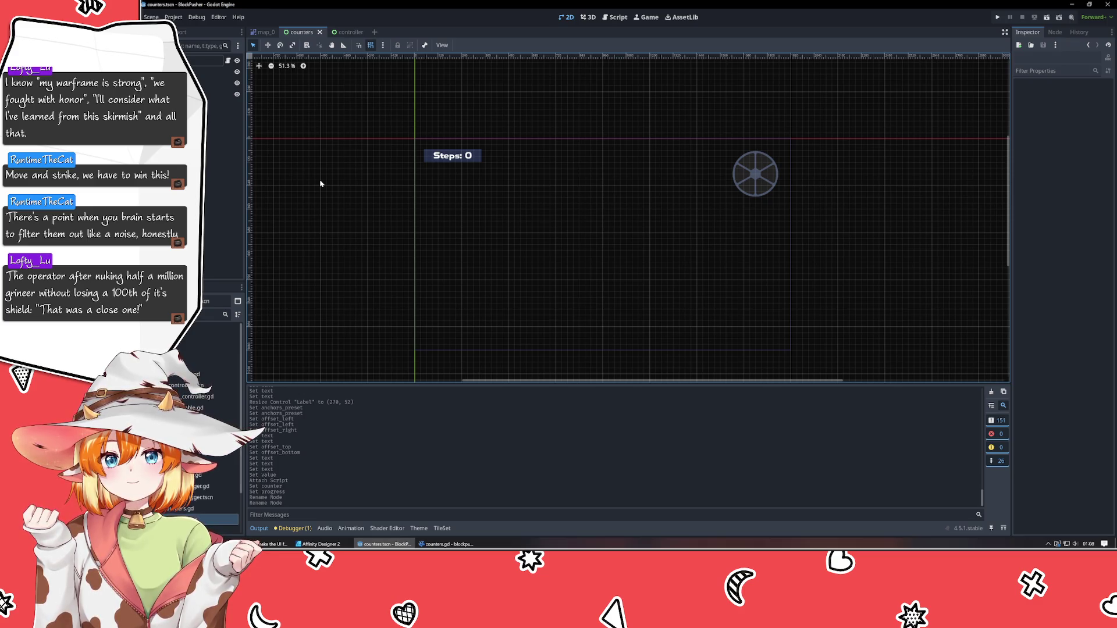
Step: Leave the saved counters scene and return to counters.gd in VSCodium
drag(216, 94, 217, 83)
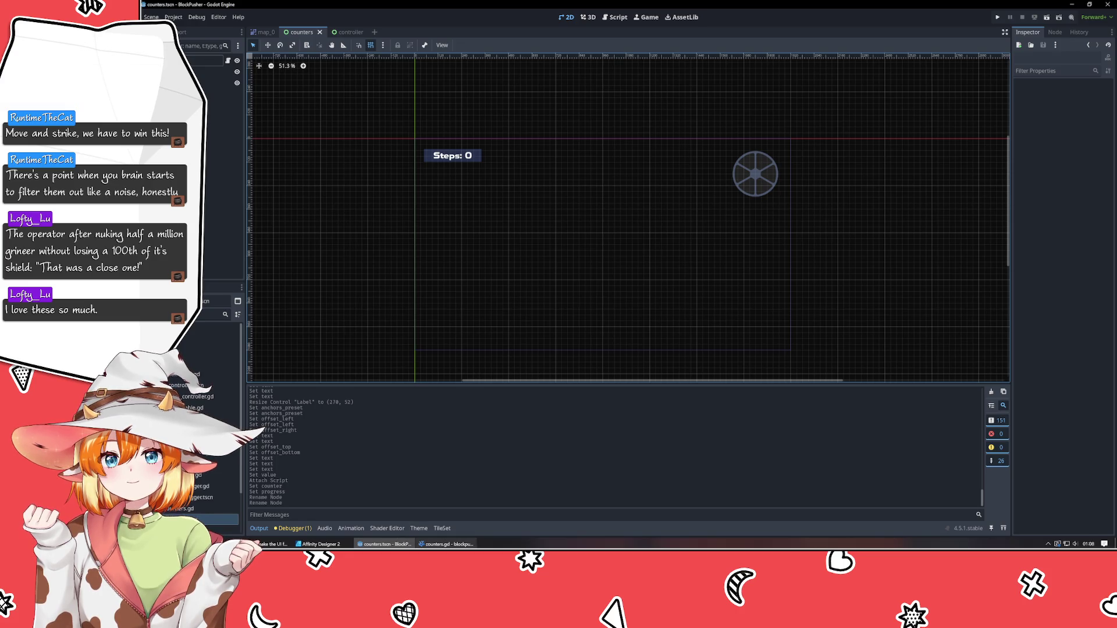
click(446, 544)
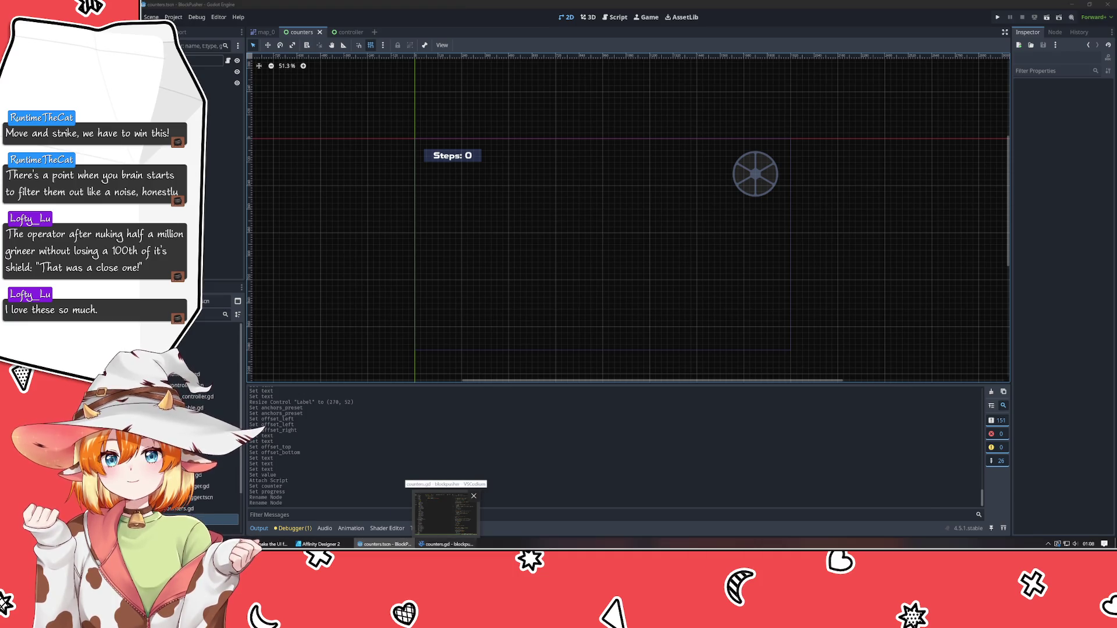
Step: Add a _ready function containing pass to counters.gd and save the script
key(Up)
key(Up)
key(Up)
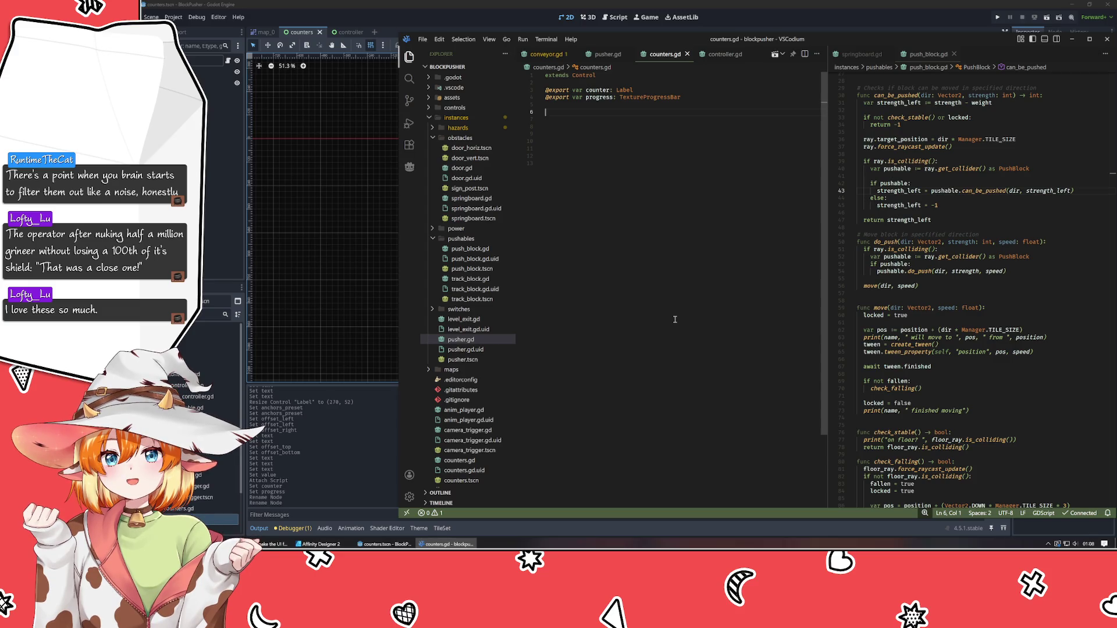
text(func _rea)
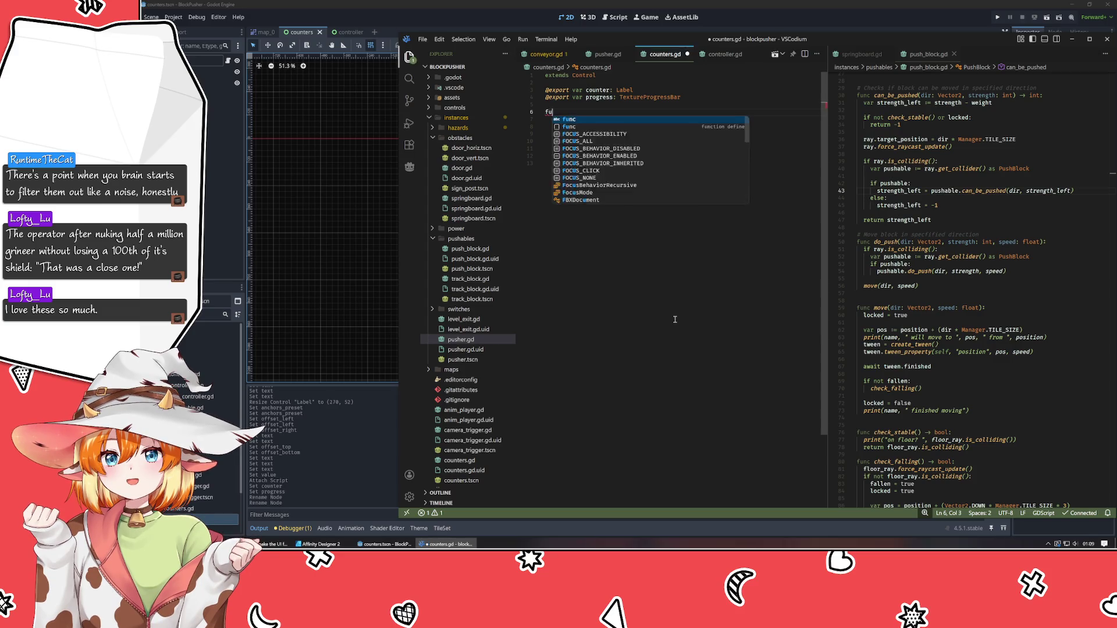
key(Return)
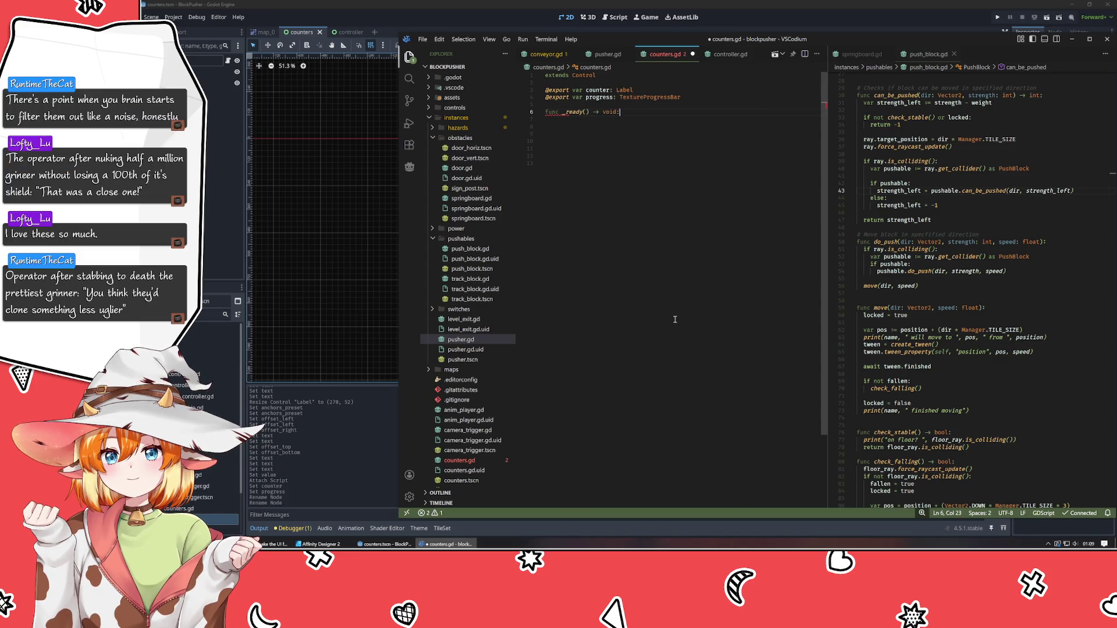
text(pass)
key(Return)
key(Return)
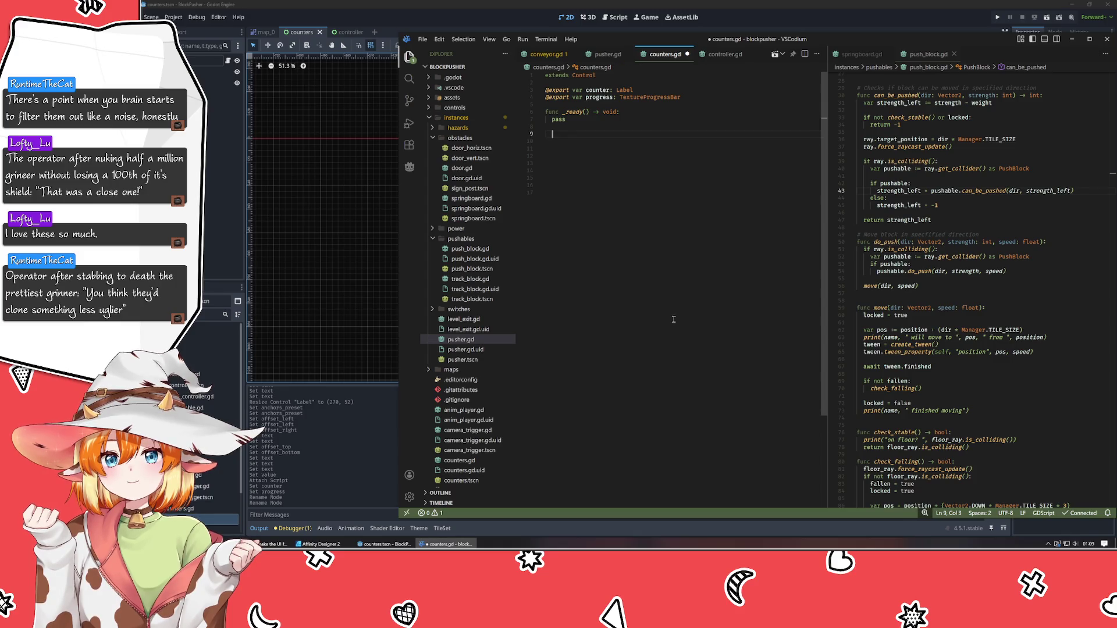
key(ctrl+s)
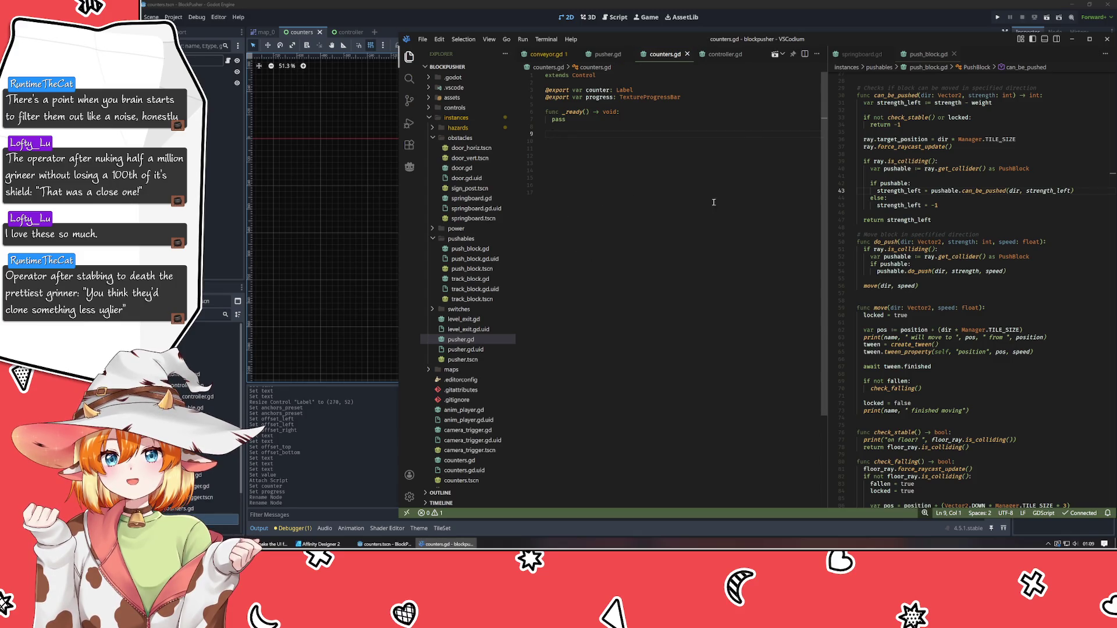
Step: Review how springboard.gd and conveyor.gd connect to advance_time_forward, then switch to Godot's map_0 scene
scroll(813, 215, up, 10)
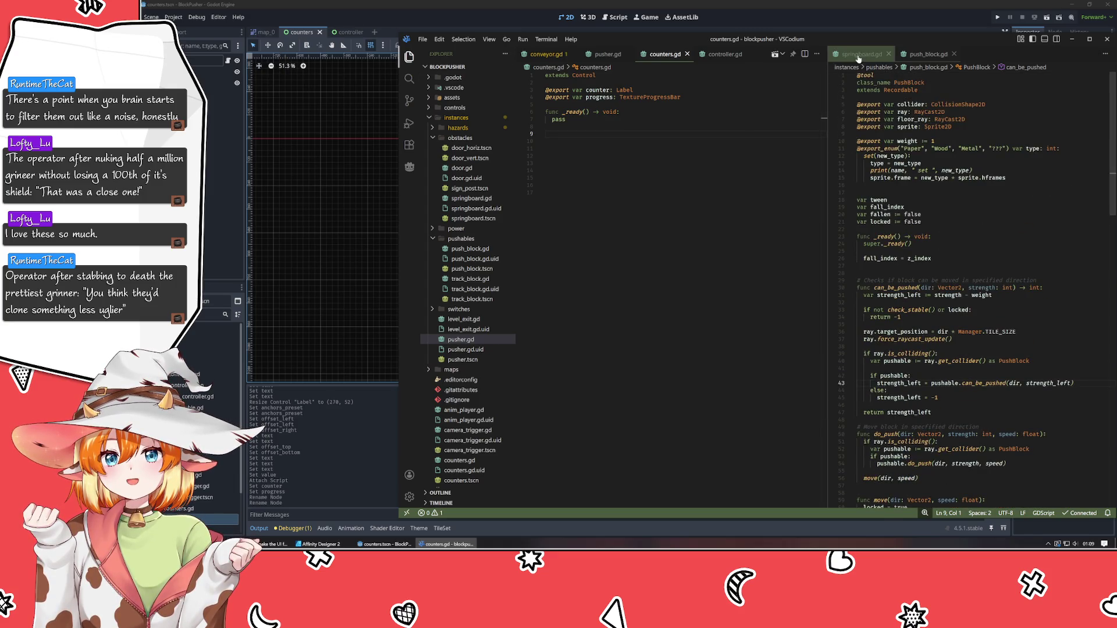
key(ctrl+Page_Up)
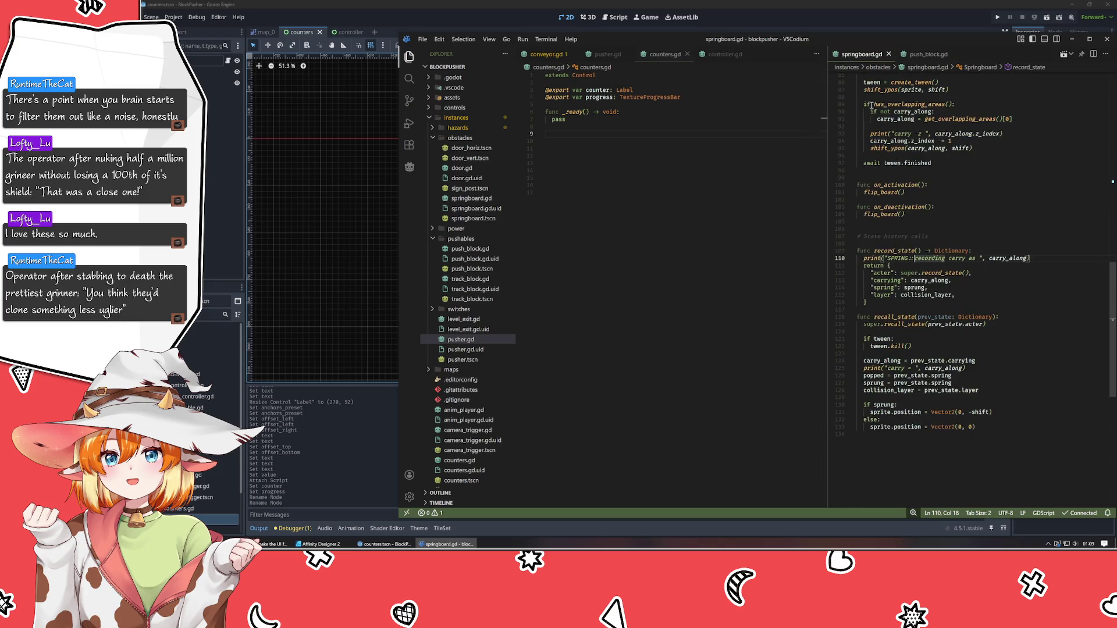
scroll(911, 261, down, 10)
scroll(911, 261, up, 4)
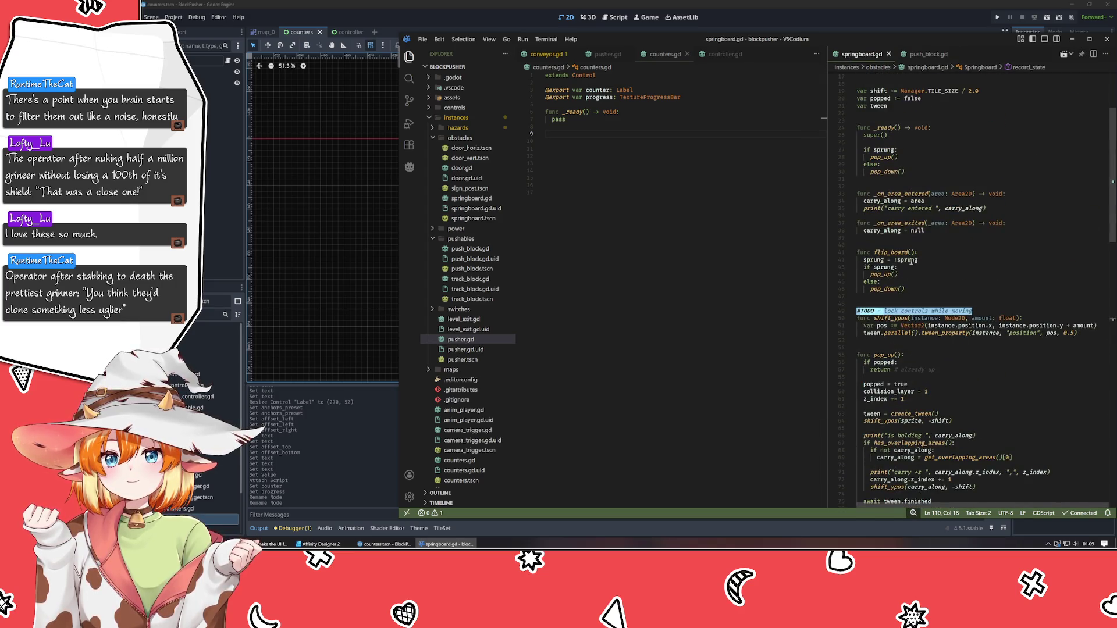
scroll(912, 261, up, 5)
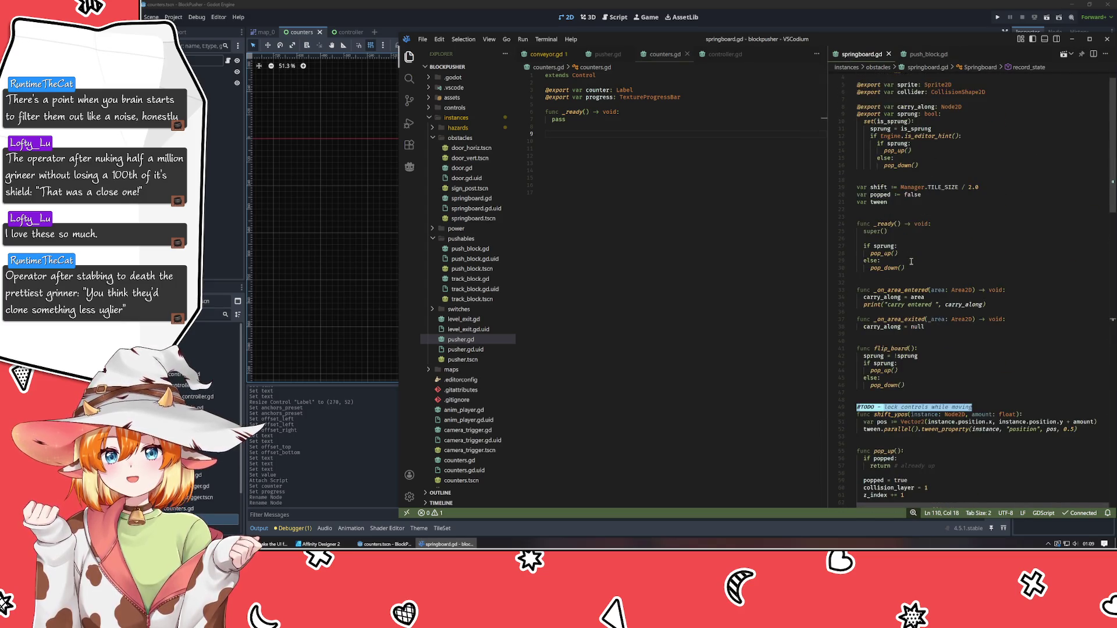
click(533, 55)
scroll(655, 256, up, 10)
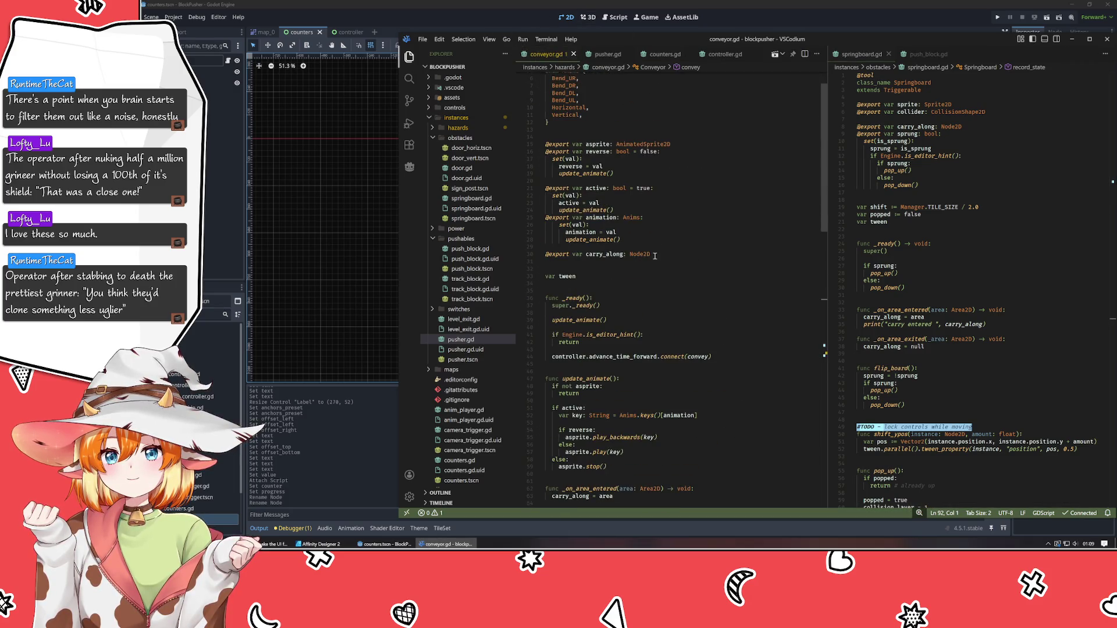
click(562, 364)
scroll(646, 257, up, 2)
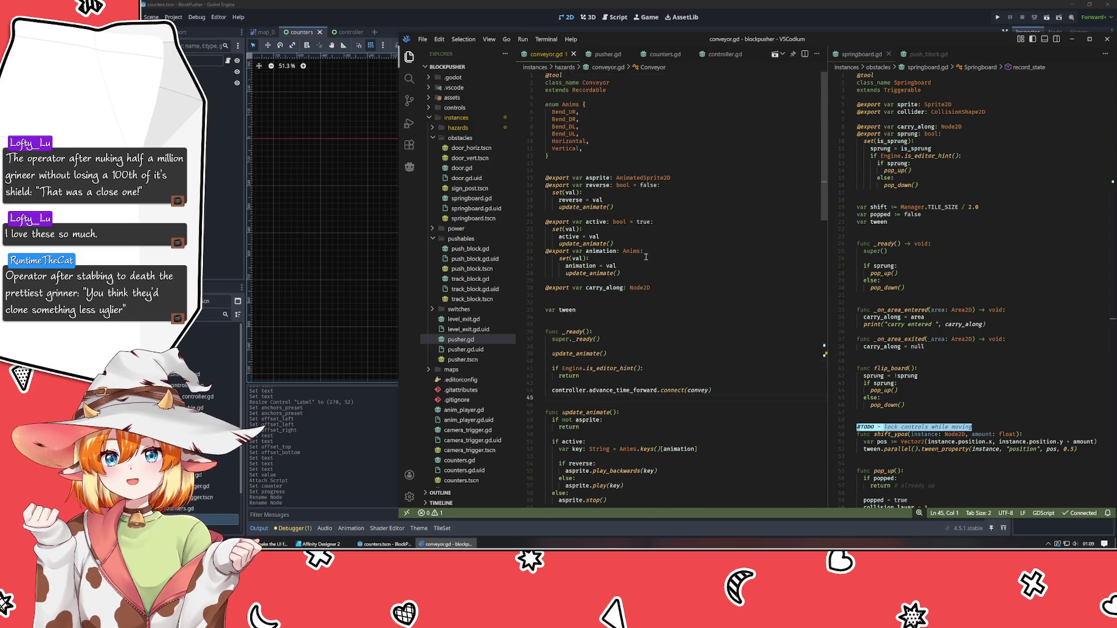
click(570, 390)
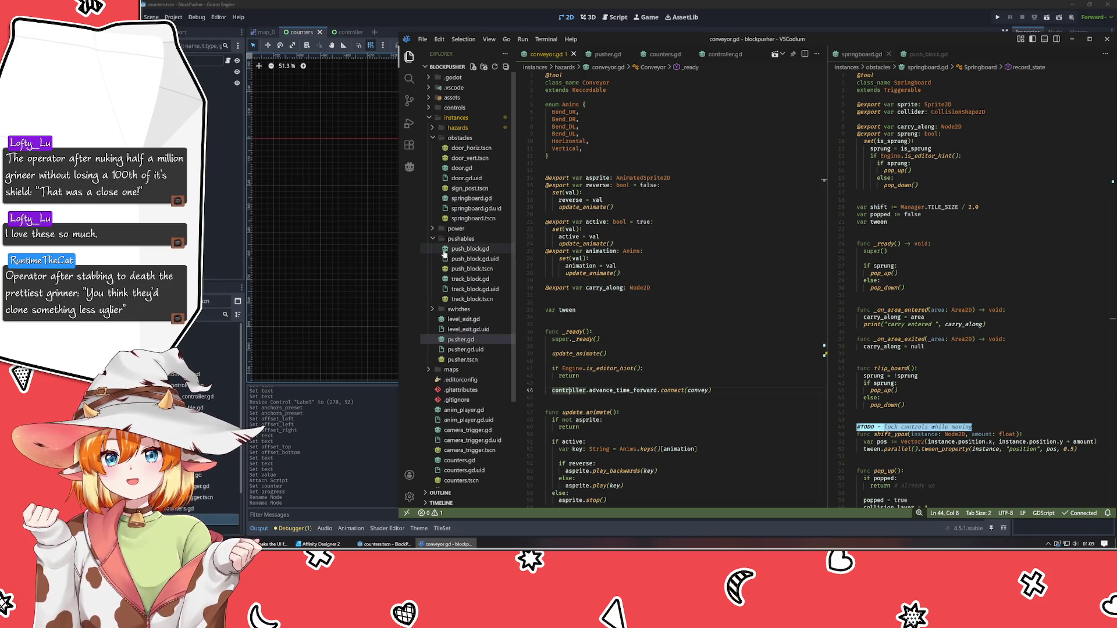
mouse_move(254, 33)
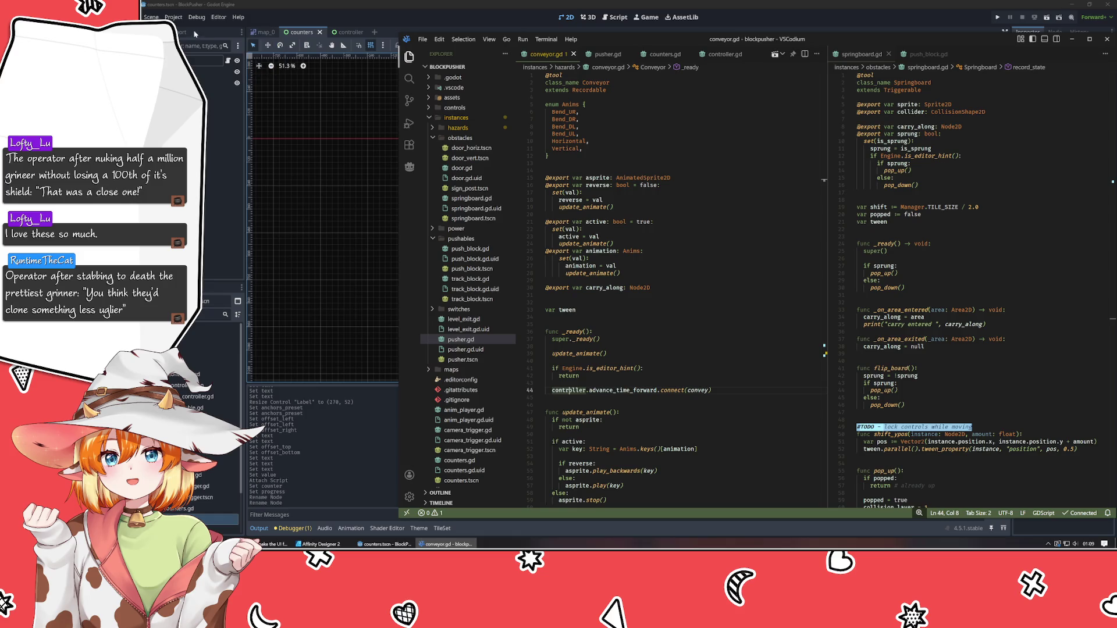
click(264, 32)
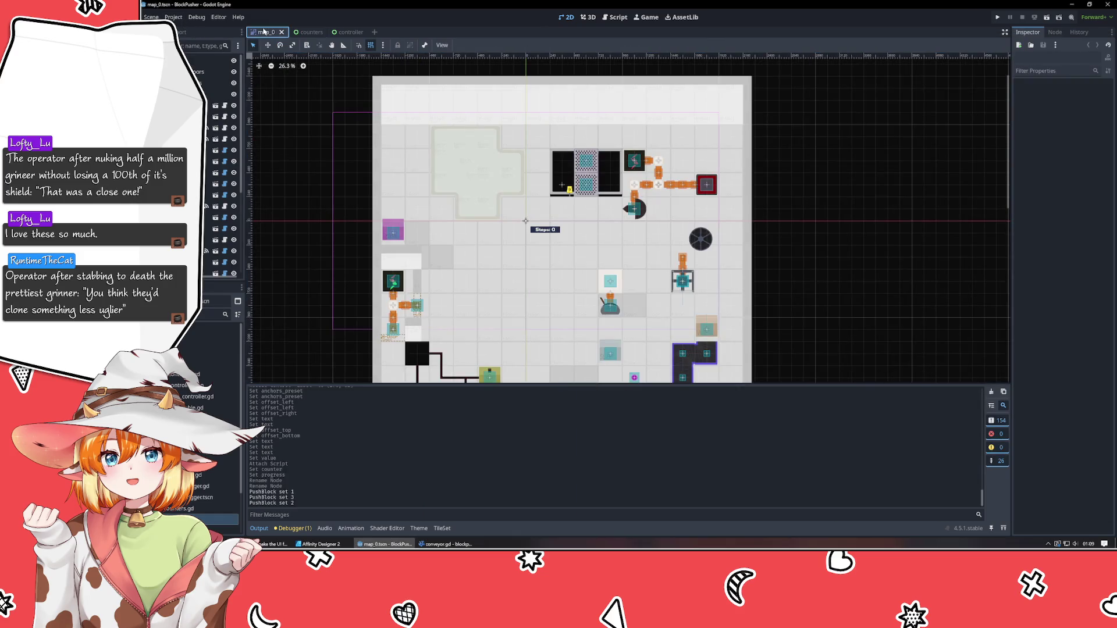
Step: Select the Controller node, then open the controller scene and select its root to reach controller.gd
click(215, 113)
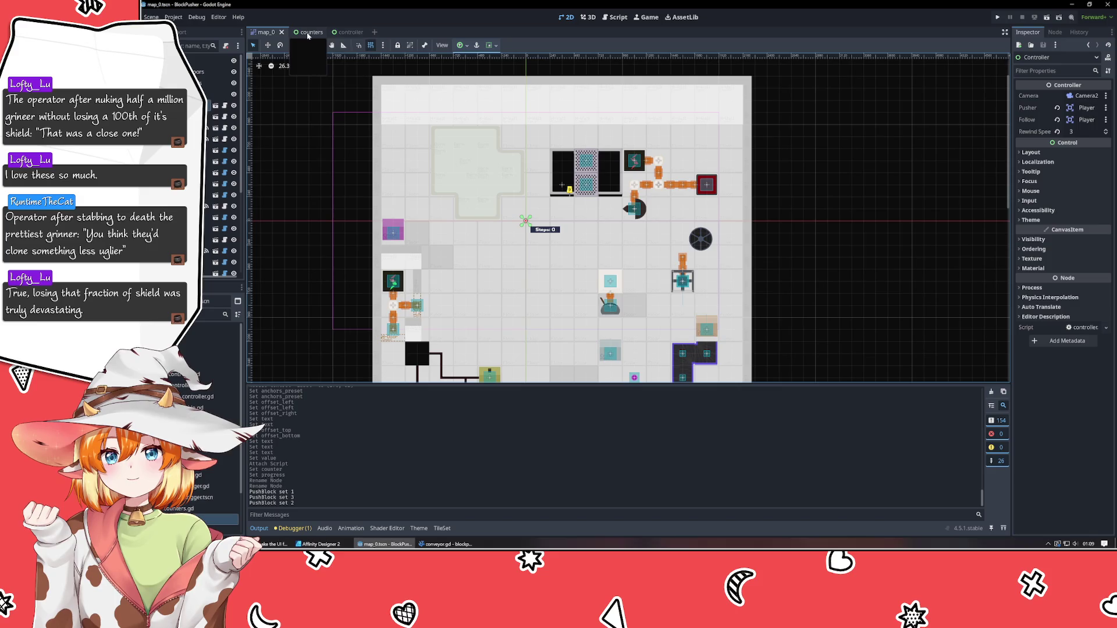
click(308, 34)
click(330, 34)
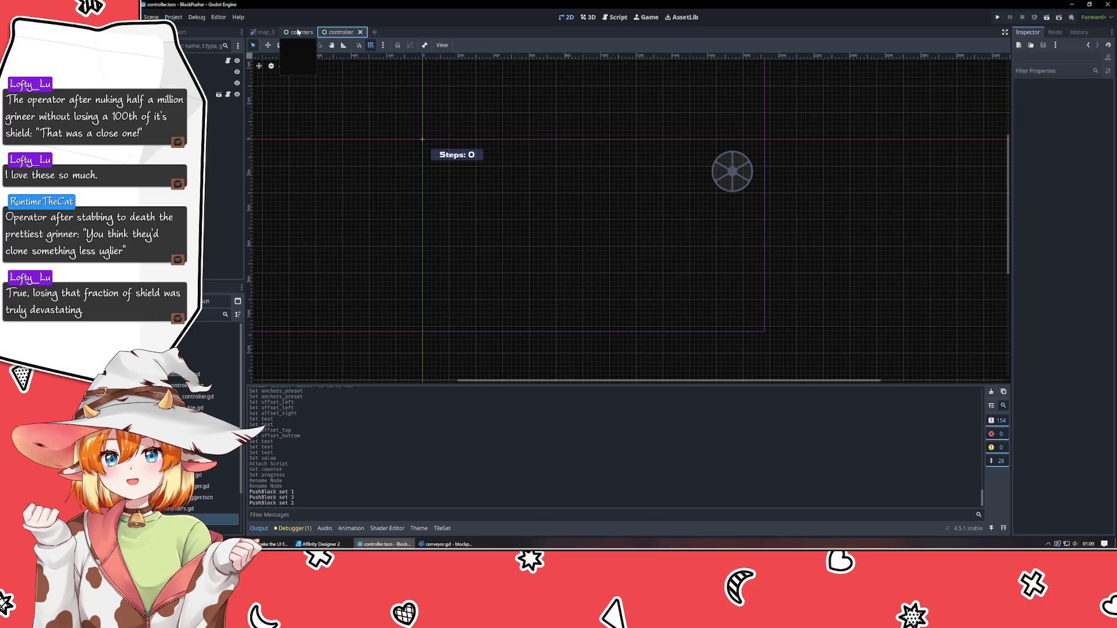
click(230, 60)
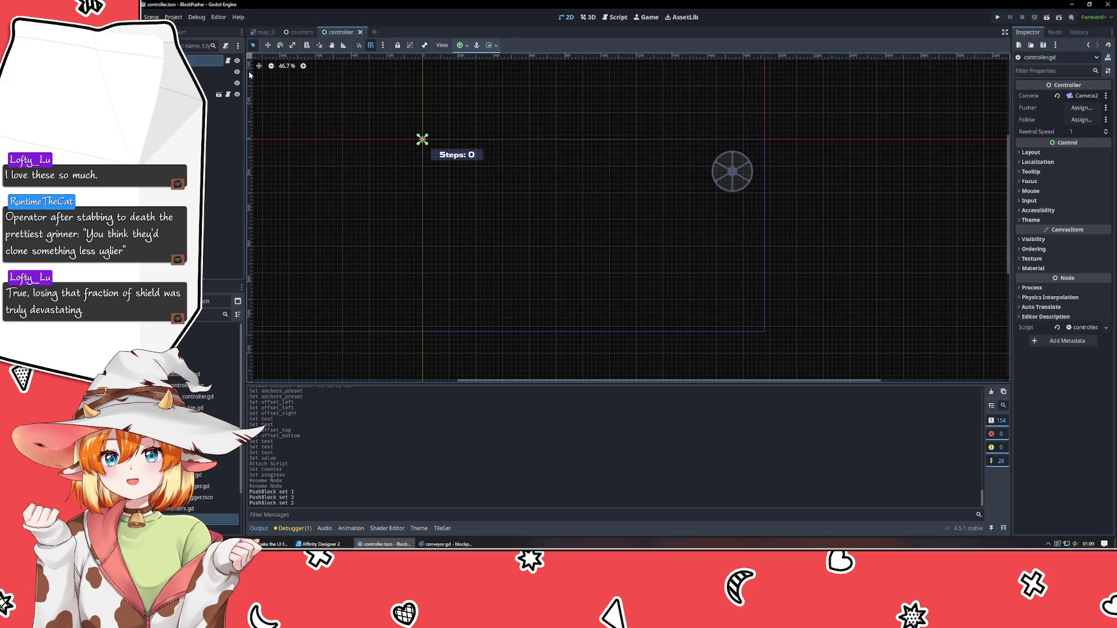
scroll(767, 256, down, 5)
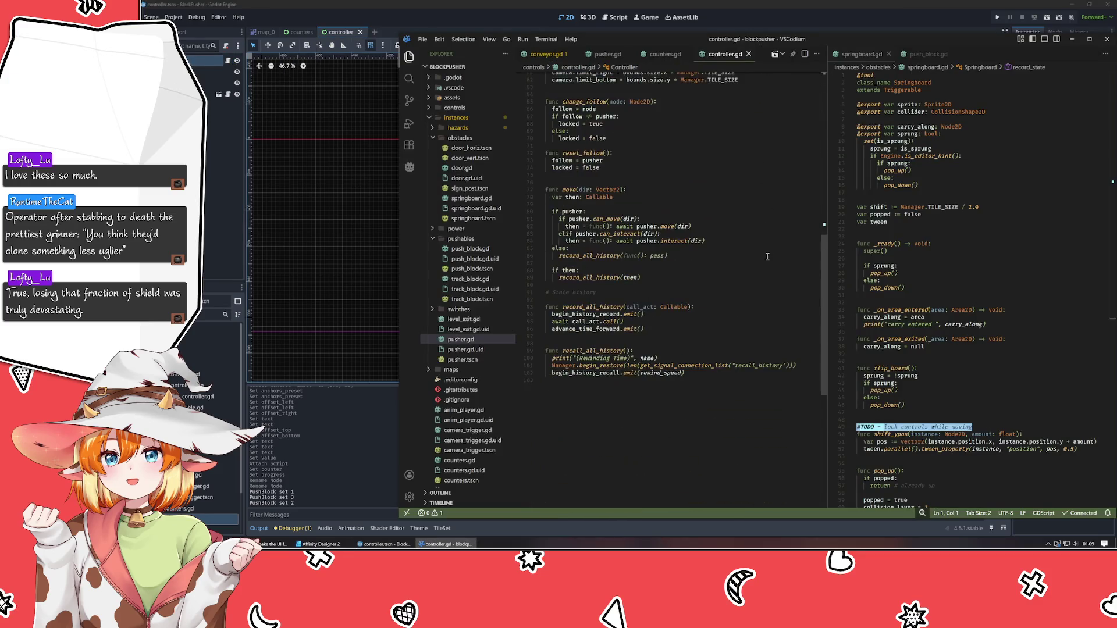
Step: Scroll through controller.gd to find the advance_time_forward signal, then return to counters.gd
scroll(767, 256, up, 8)
scroll(767, 256, up, 9)
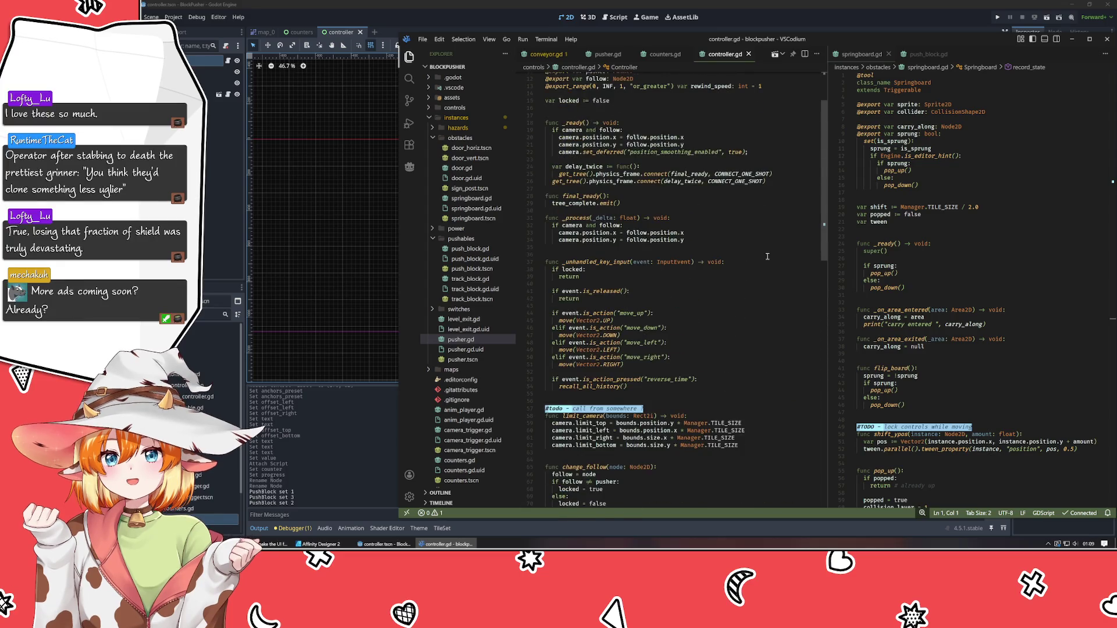
scroll(767, 256, down, 8)
scroll(767, 256, down, 7)
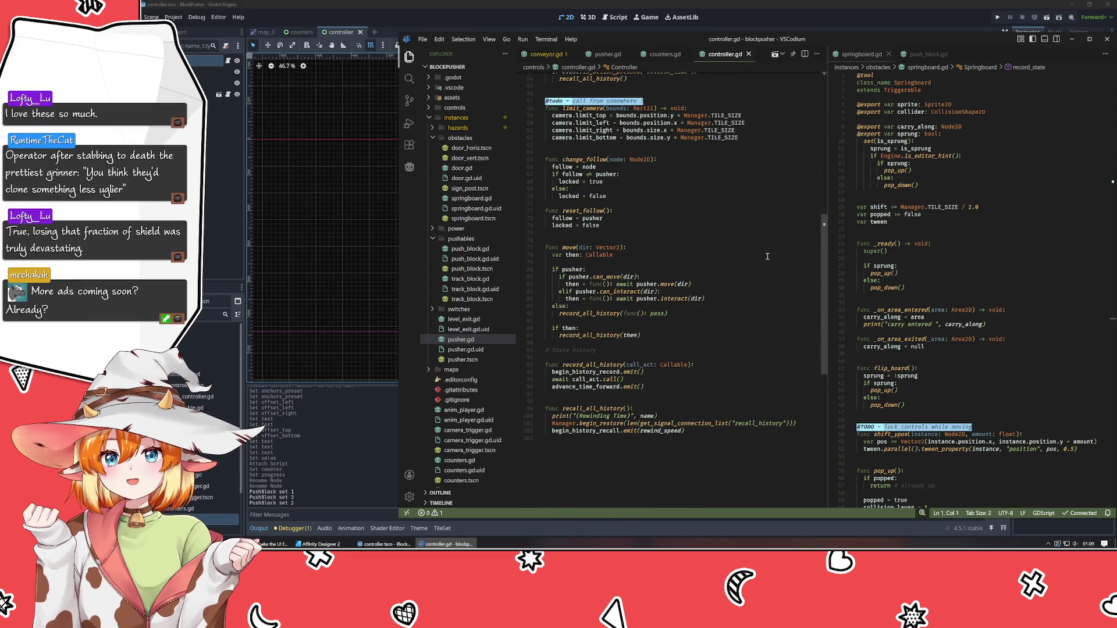
scroll(768, 256, up, 16)
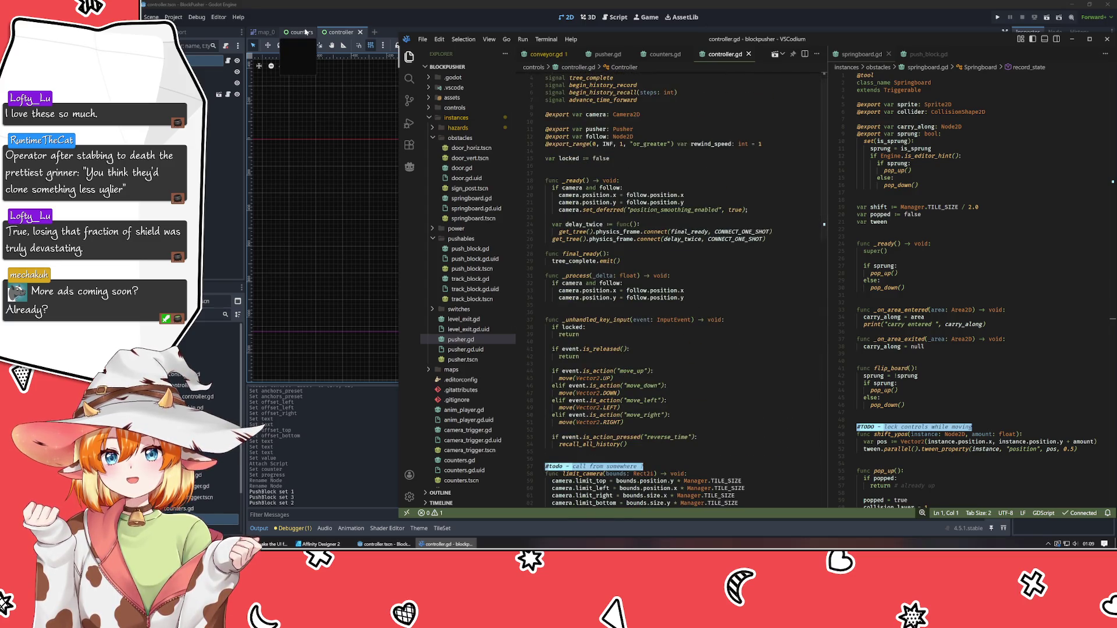
key(alt+Tab)
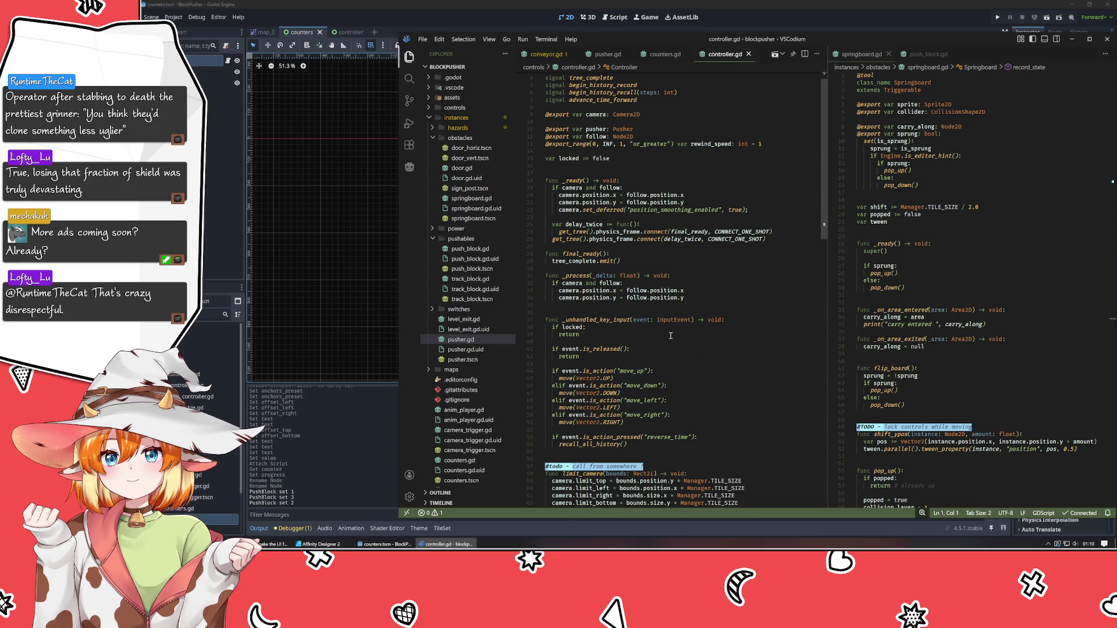
scroll(670, 336, up, 1)
click(666, 56)
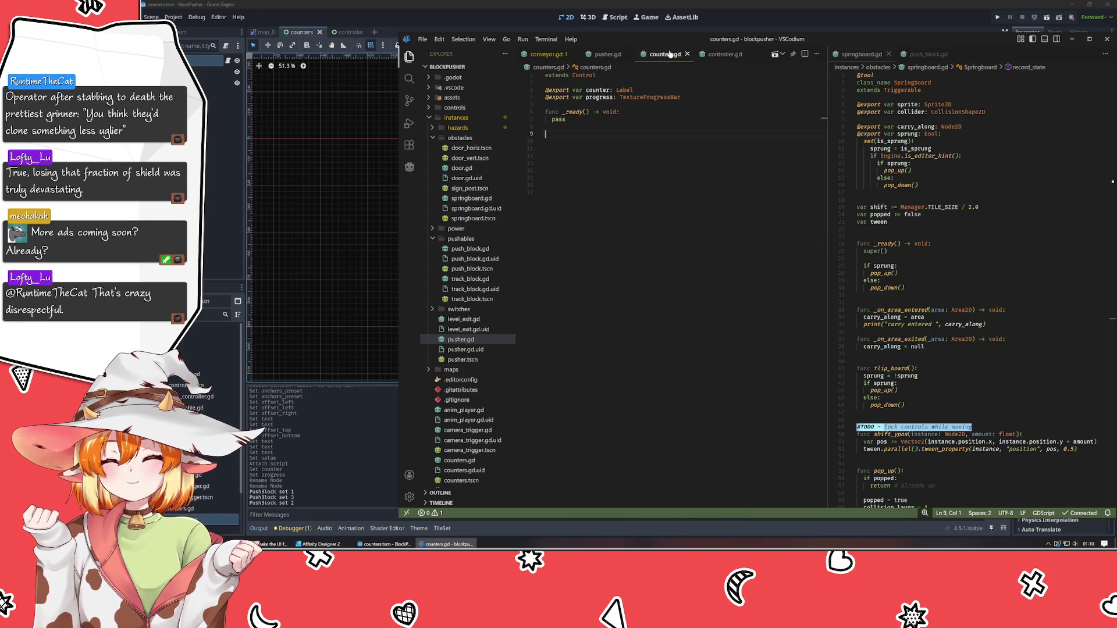
click(712, 100)
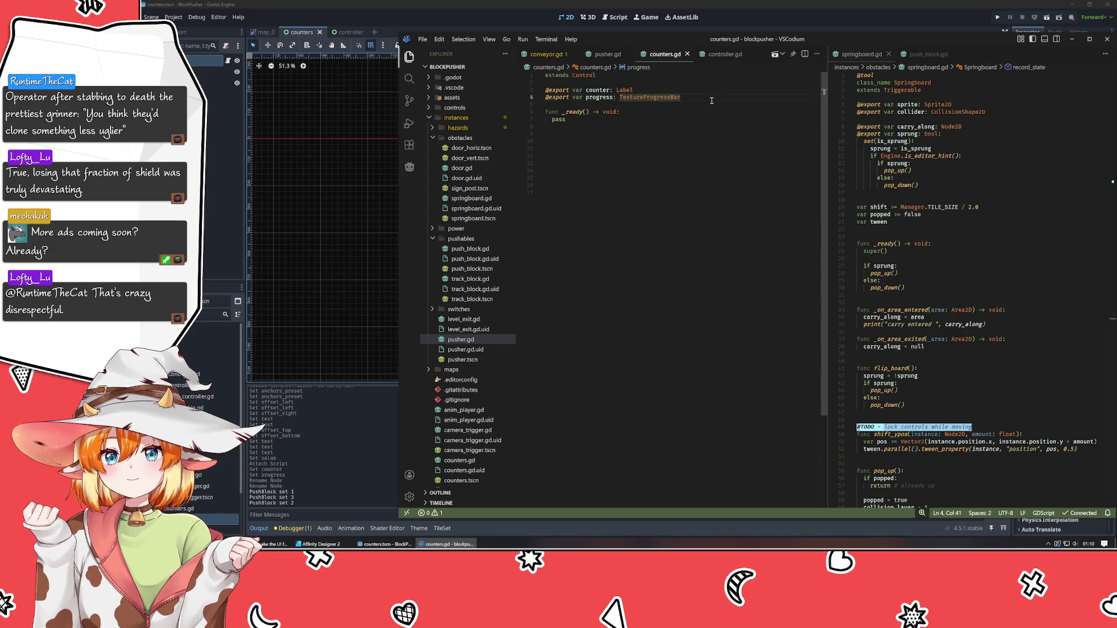
key(Return)
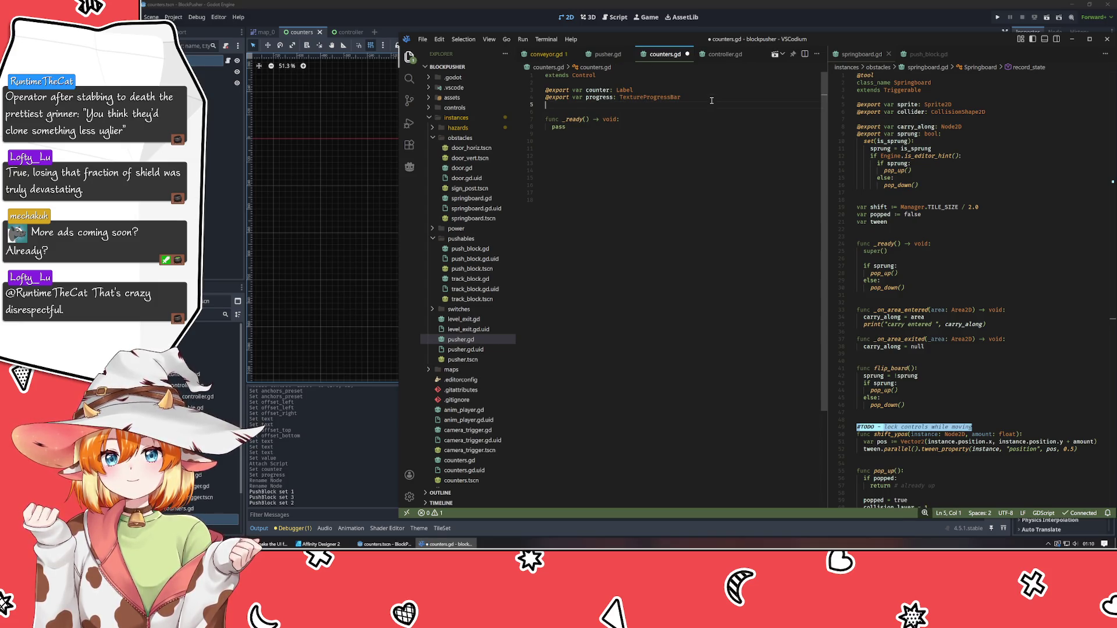
text(@export va)
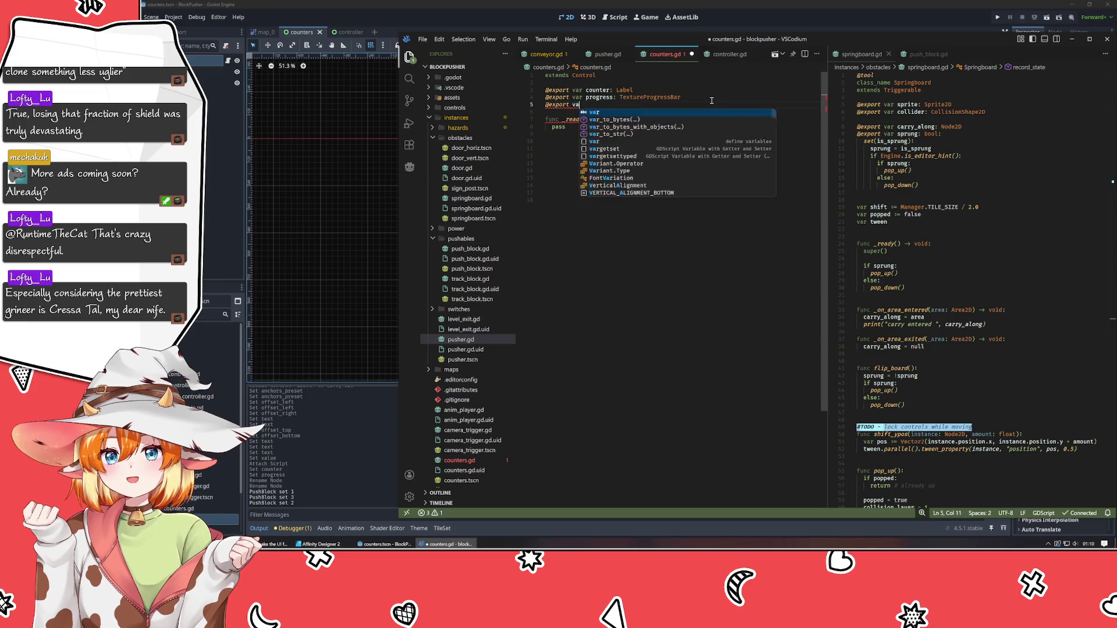
text(r controller: Controller)
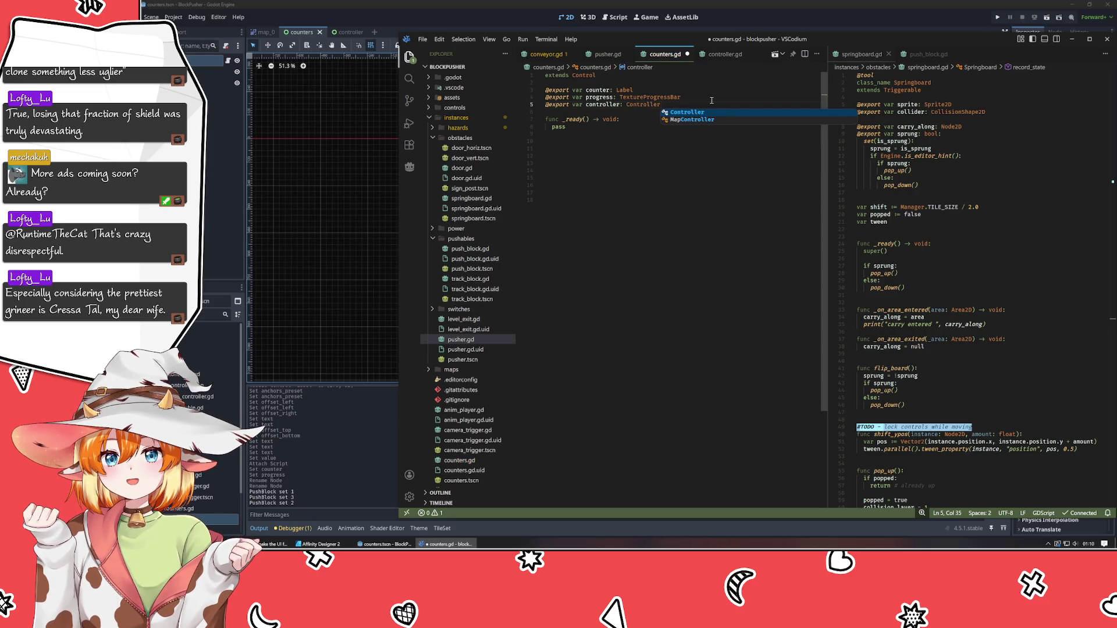
key(Escape)
key(Return)
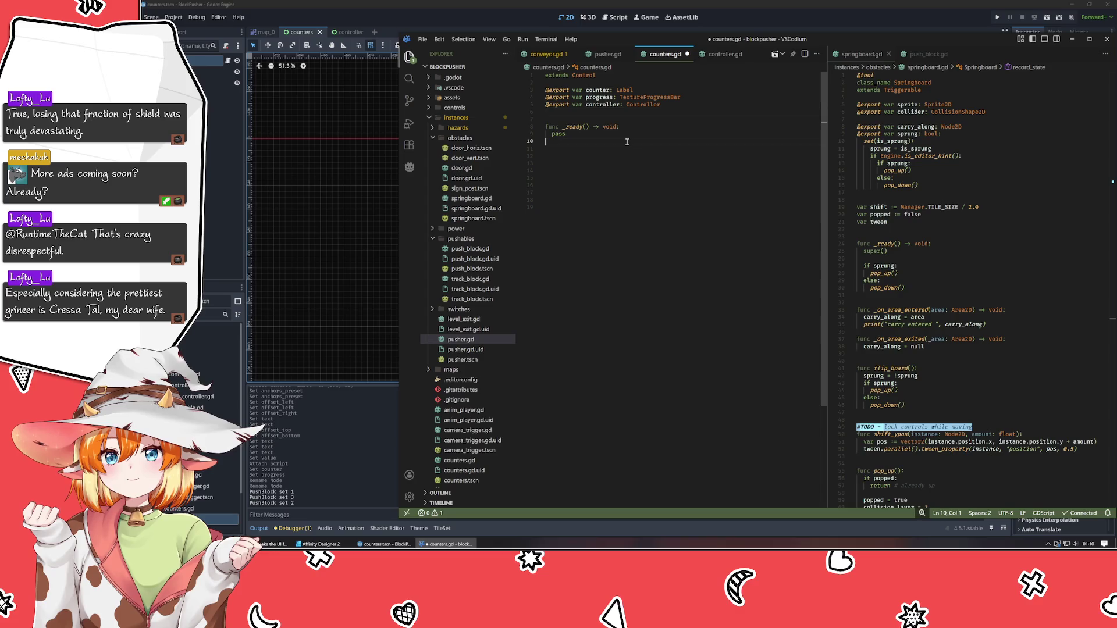
Step: Replace pass in _ready with controller.connect() and jump to the Controller definition
click(627, 134)
key(BackSpace)
key(BackSpace)
key(BackSpace)
text(cibtri)
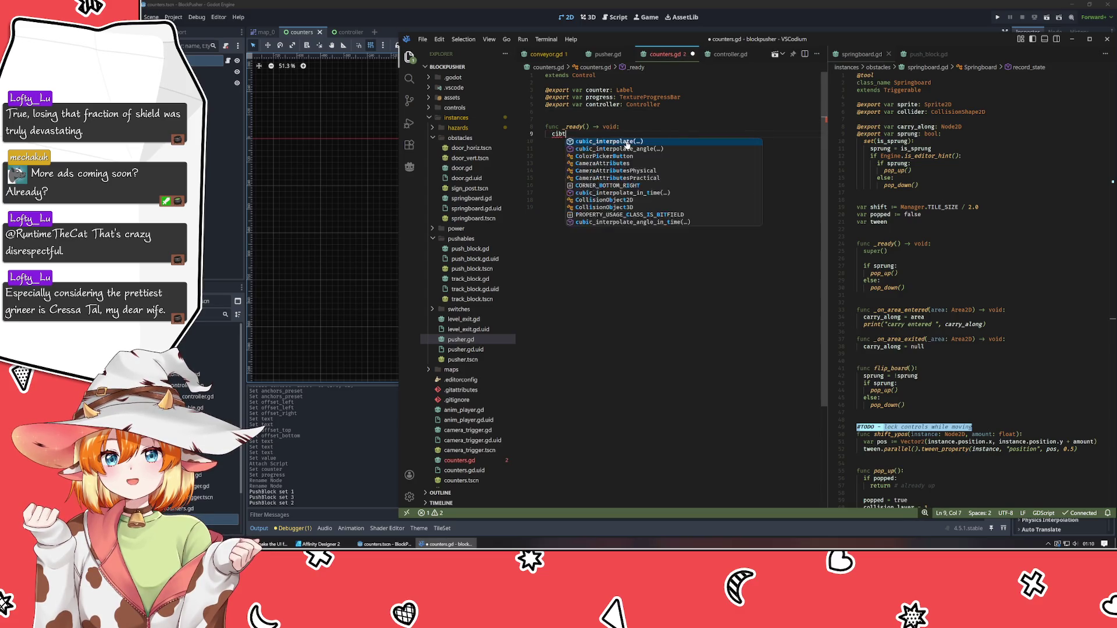
key(BackSpace)
key(BackSpace)
key(BackSpace)
text(controller.con)
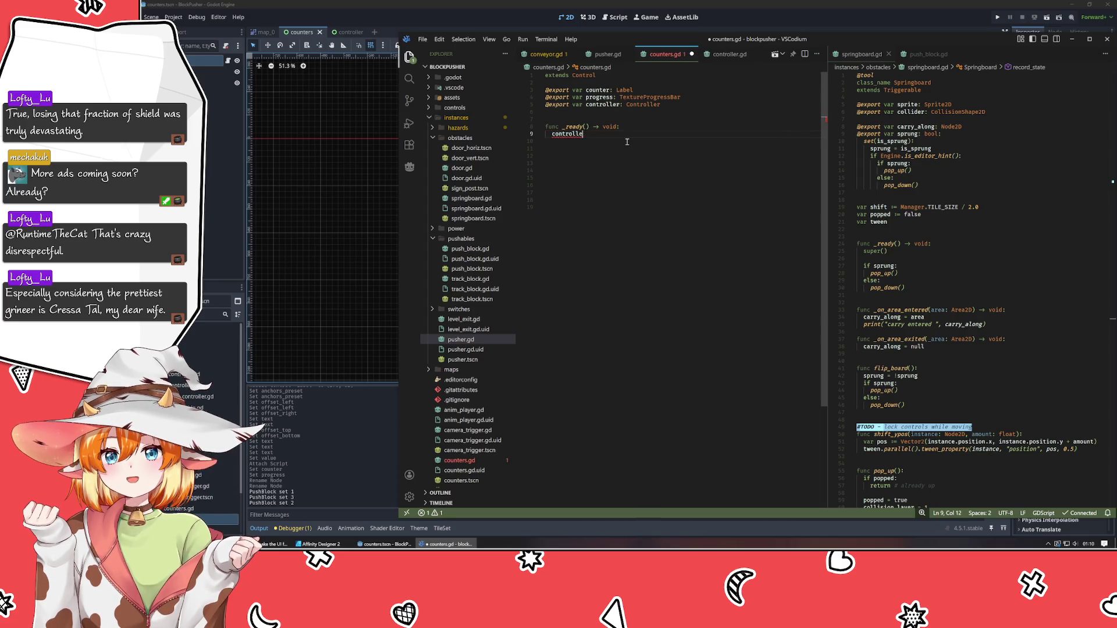
text(nect())
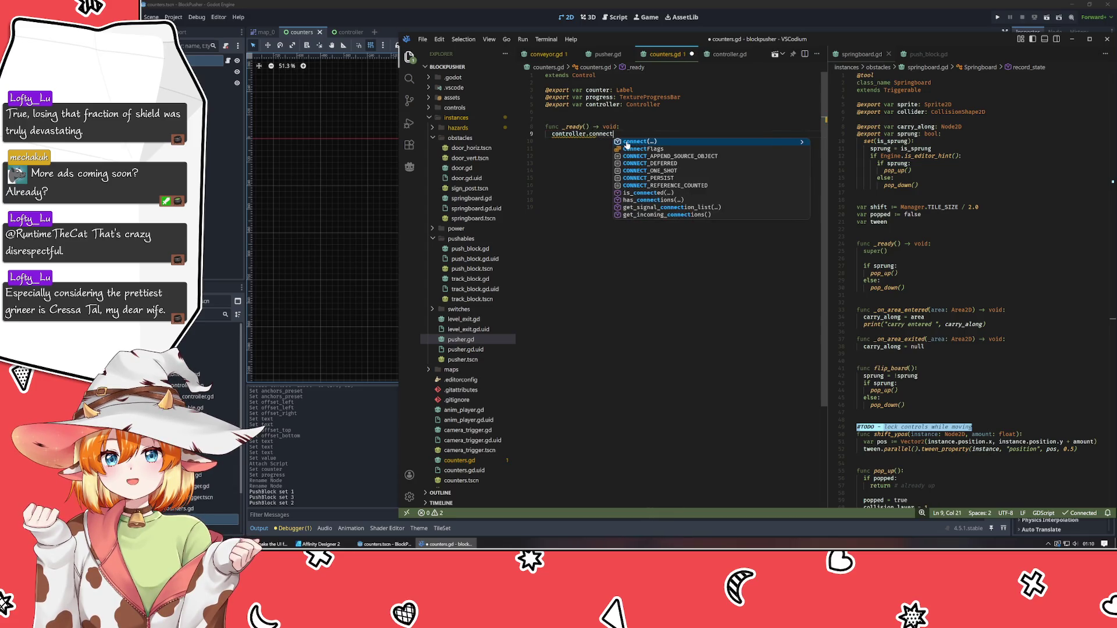
ctrl+click(584, 134)
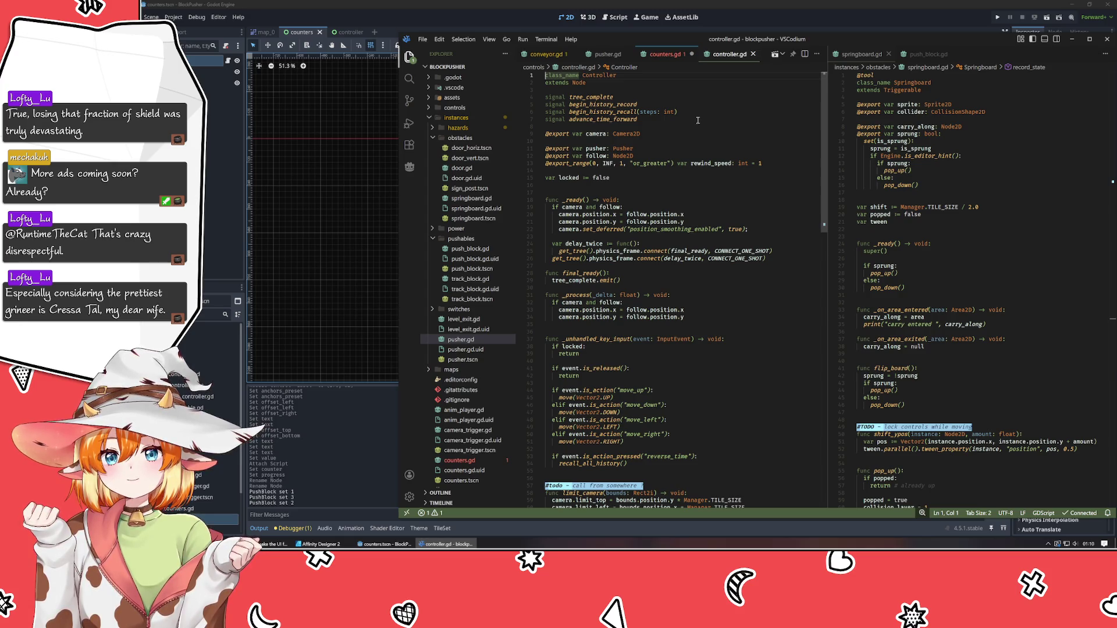
Step: Back in counters.gd, complete controller.advance_time_forward.connect(incr_step) in _ready
key(alt+Left)
text(.advance)
text(_time_forward)
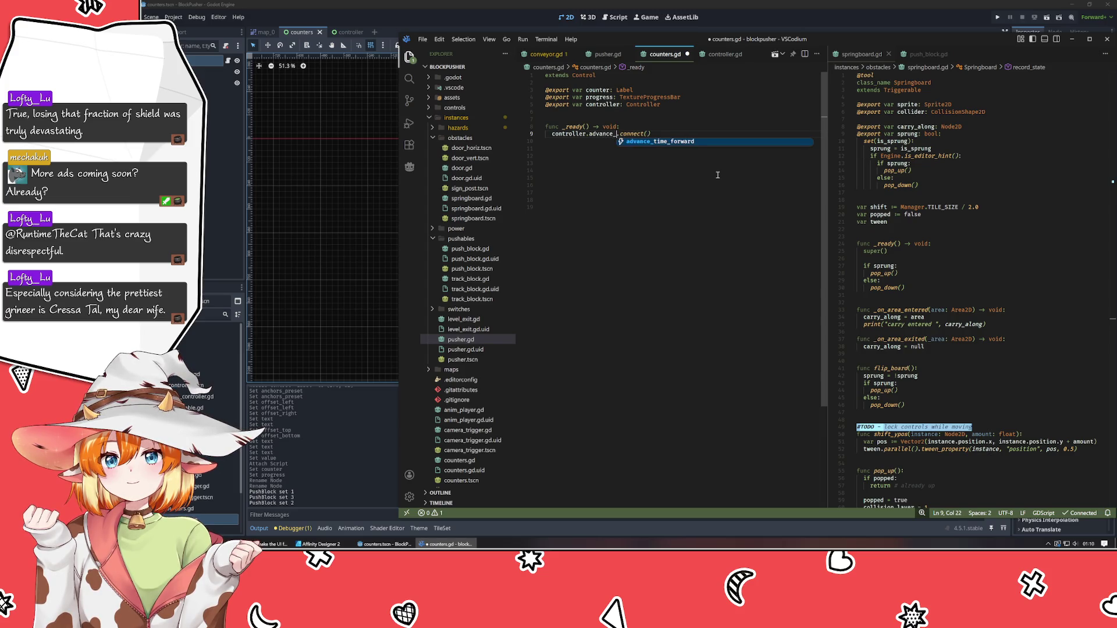
key(End)
key(Left)
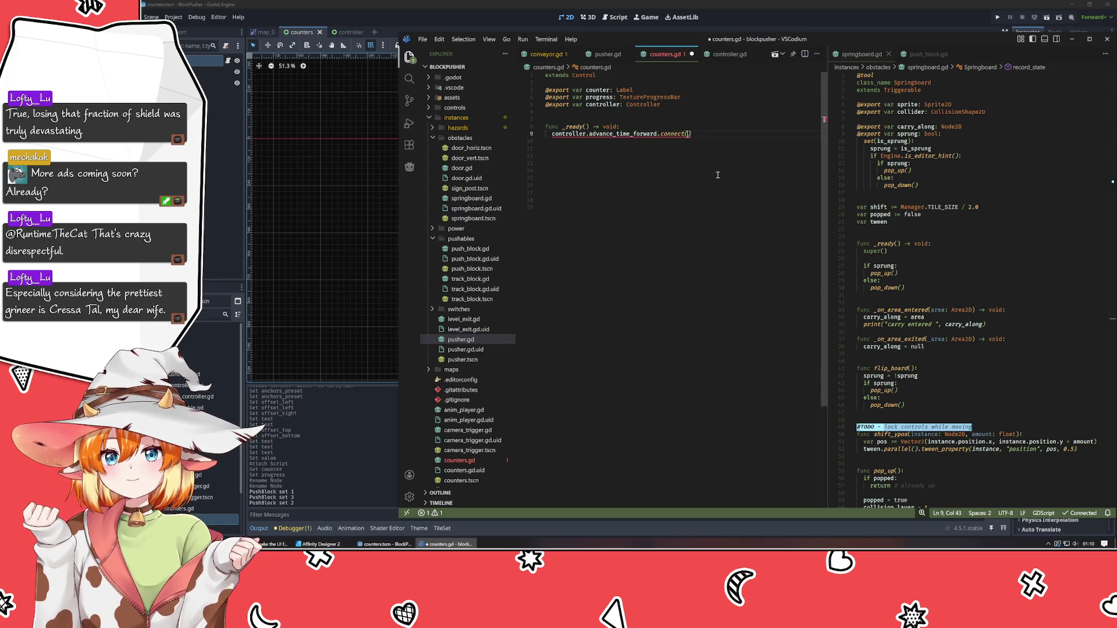
text(incr_step)
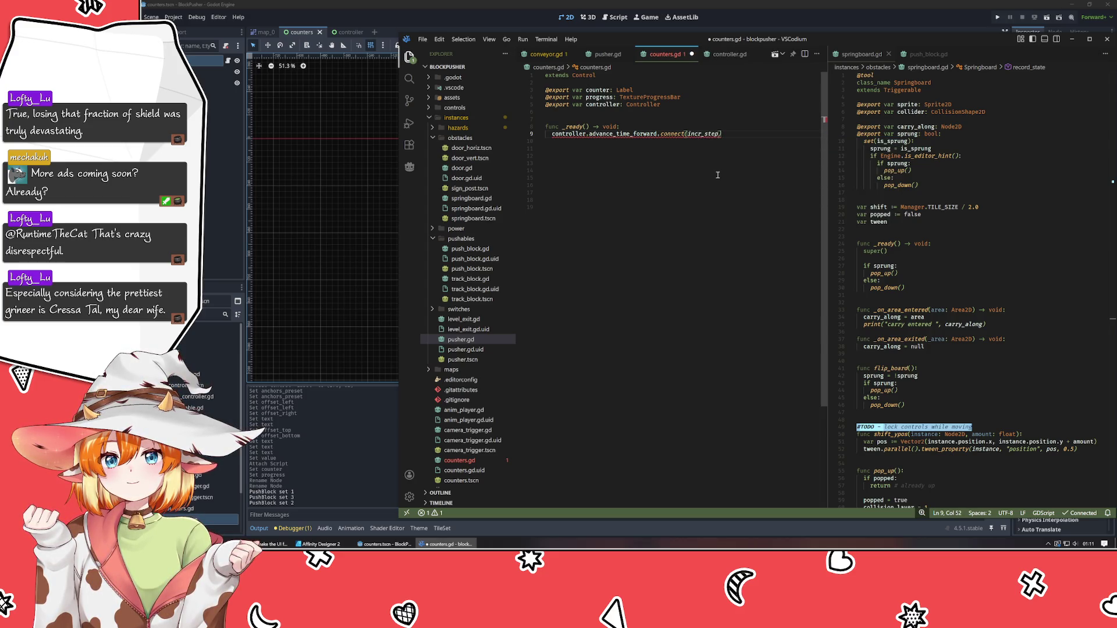
Step: Declare a func incr_step(): header below _ready
key(Down)
key(Down)
text(func invr_ct)
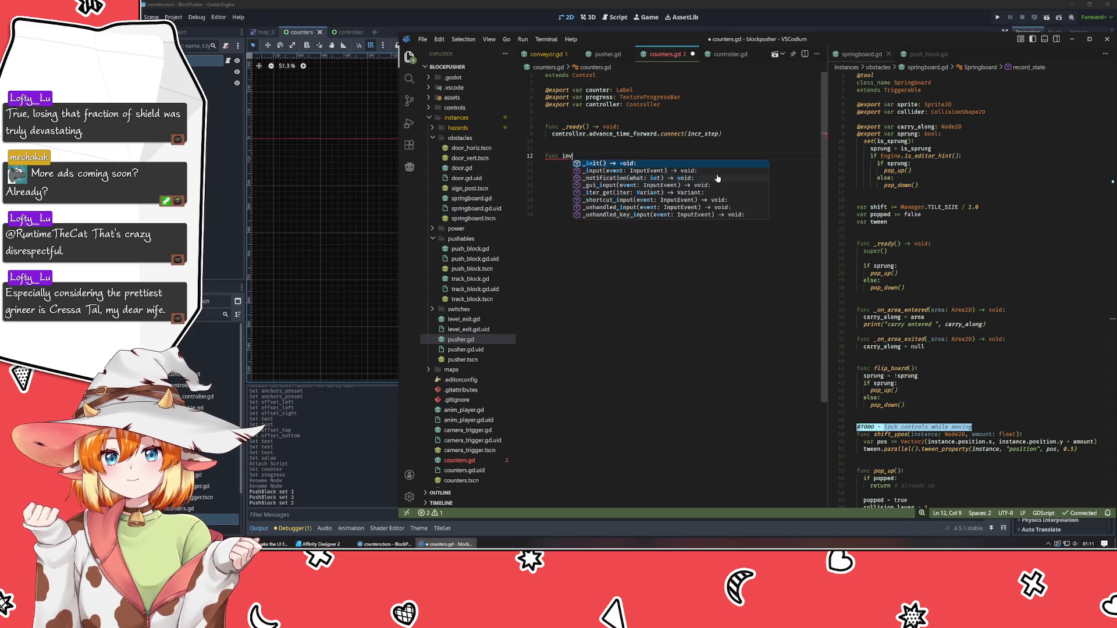
key(BackSpace)
key(BackSpace)
text(step())
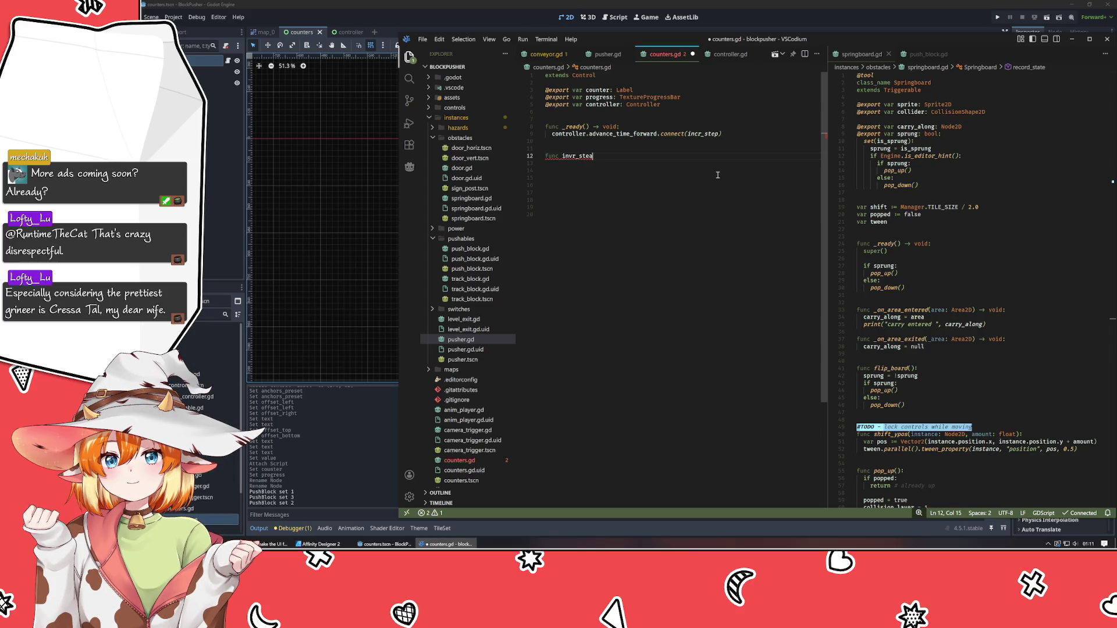
text(:)
key(Return)
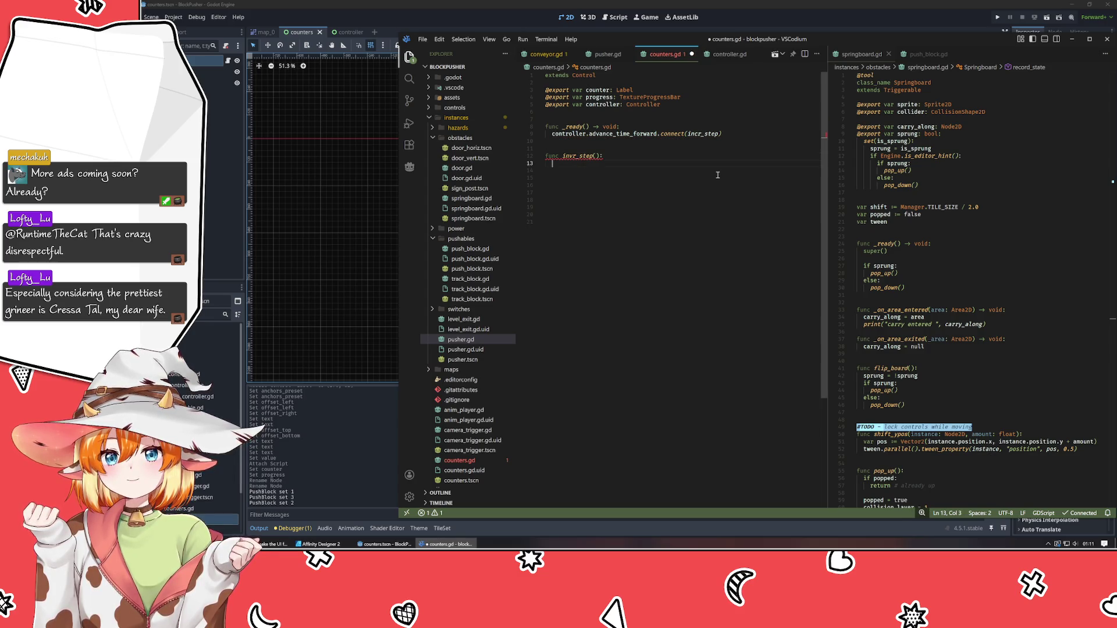
Step: Add a var steps = 0 line below the exported variables
key(Up)
key(Up)
key(Up)
key(Return)
text(var steps )
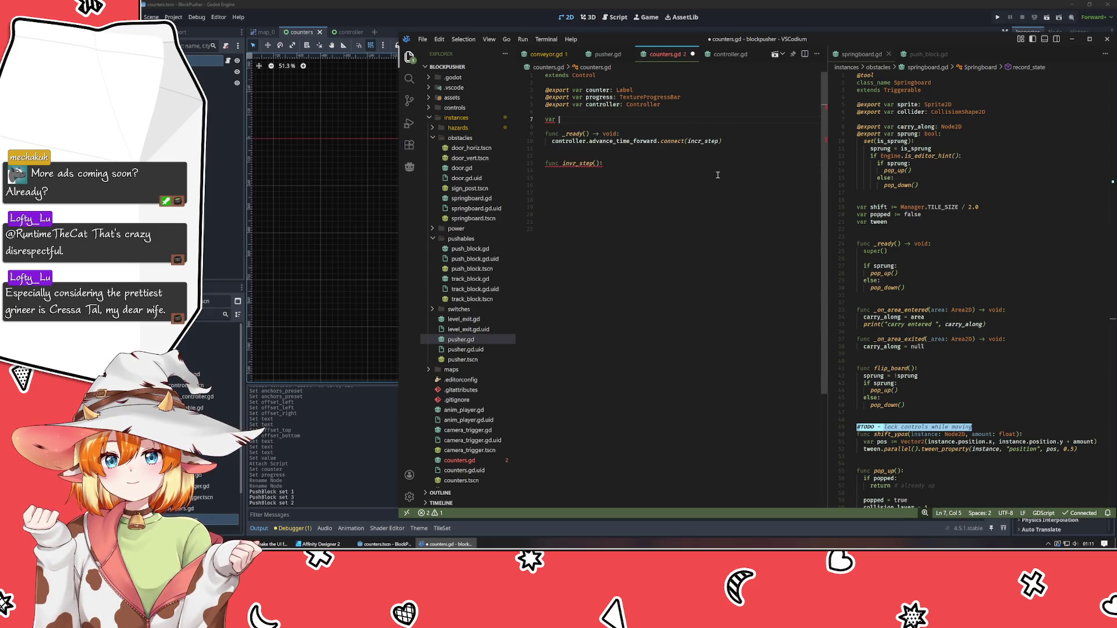
text(= 0)
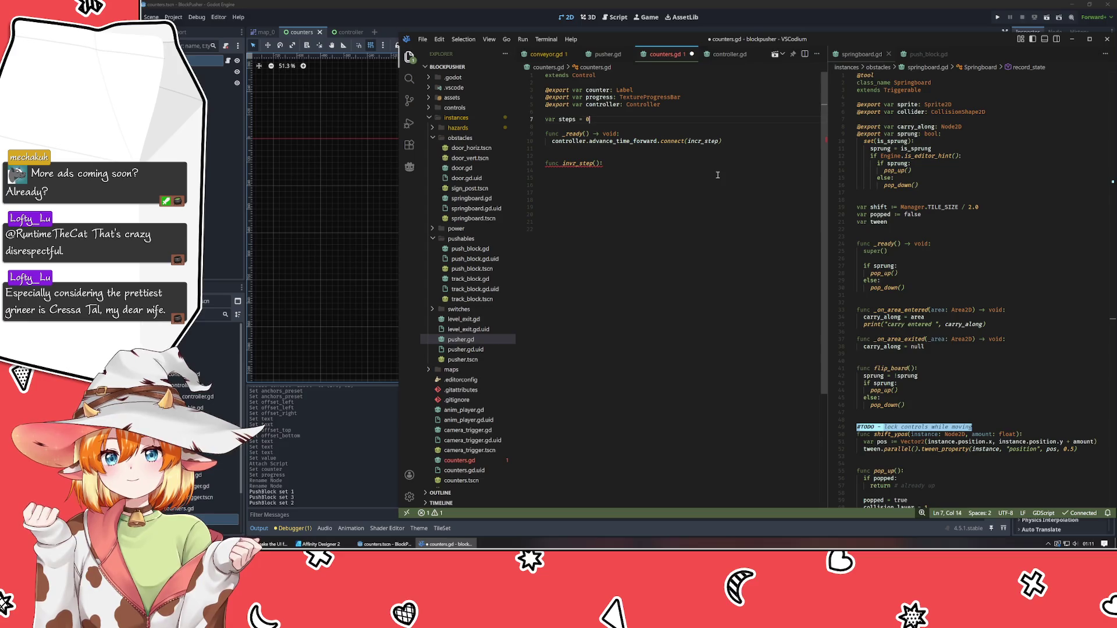
Step: Correct the function name to incr_step and make its body steps += 1
key(Return)
key(Return)
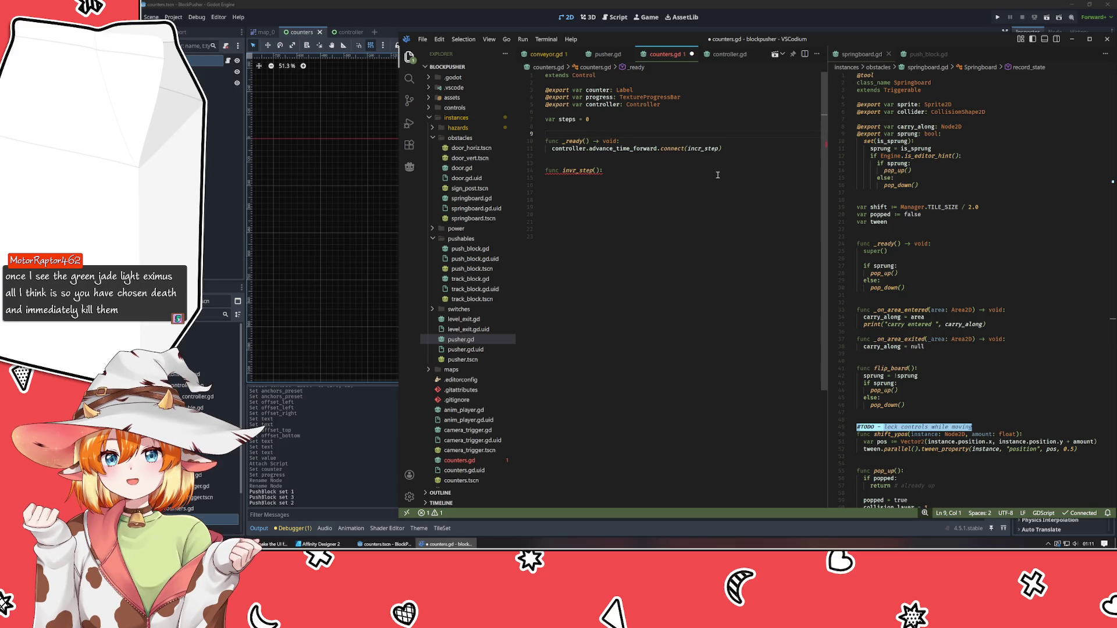
click(569, 171)
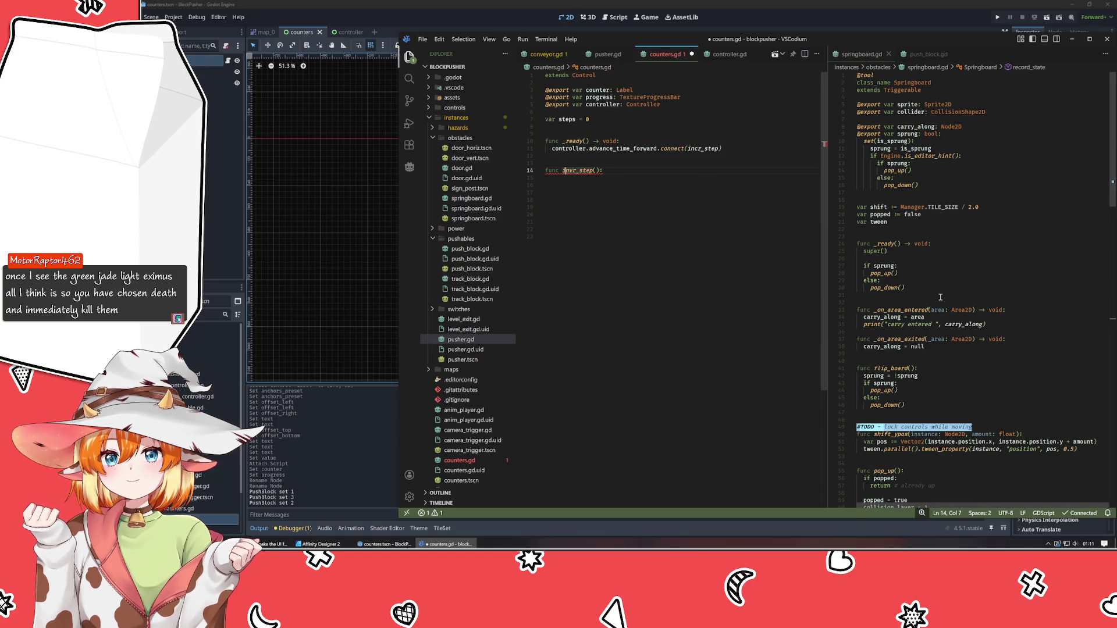
key(Delete)
text(c)
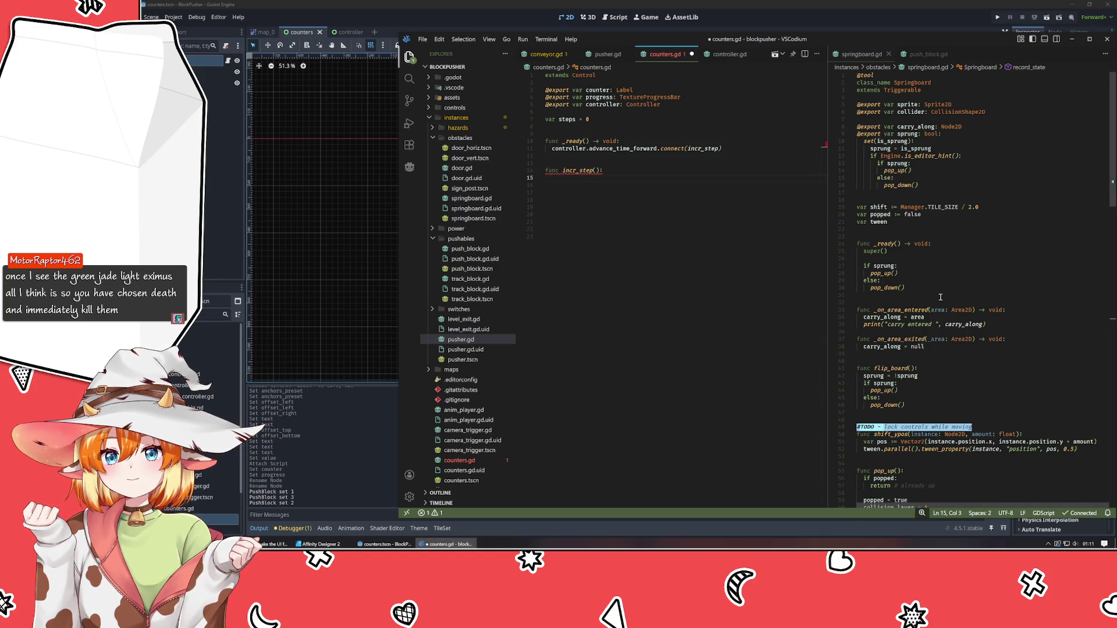
text(steps += 1)
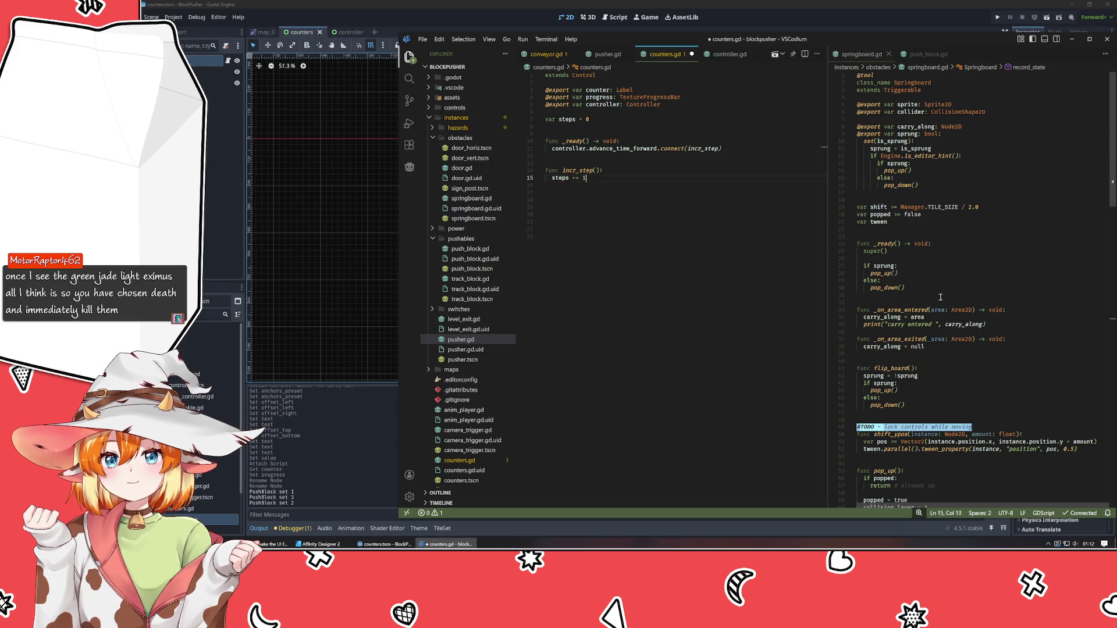
key(Return)
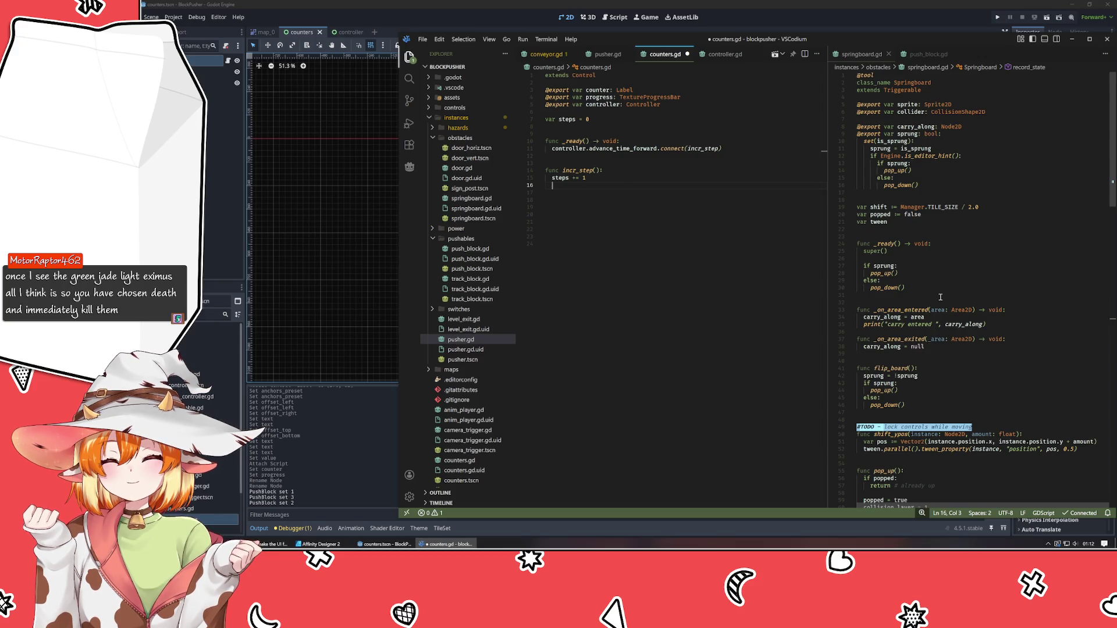
text(show_steps())
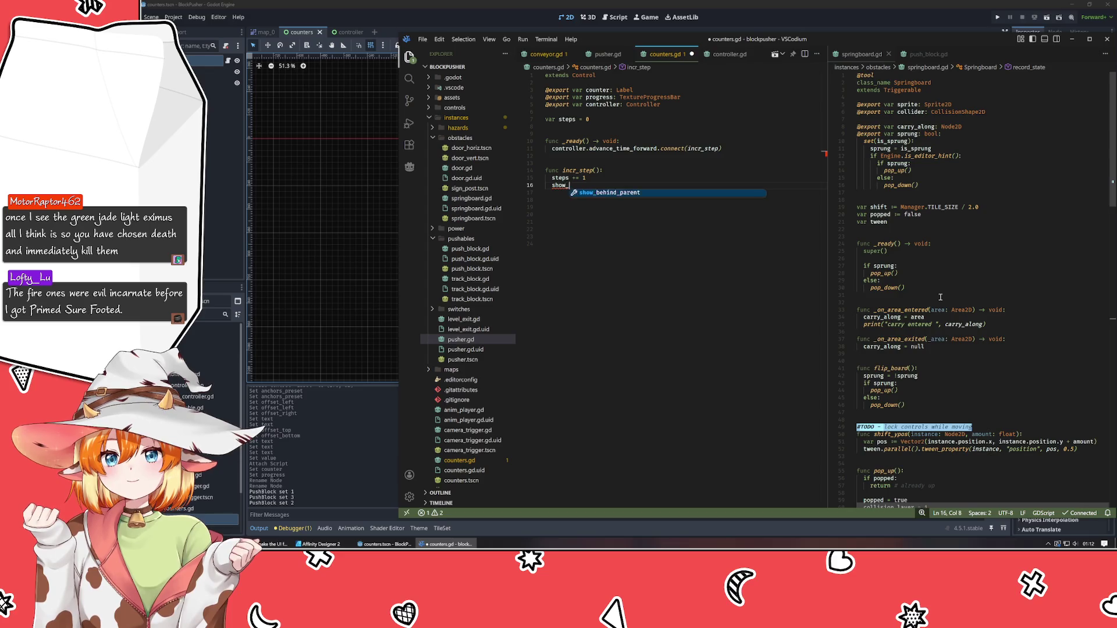
key(shift+Home)
key(shift+Home)
key(BackSpace)
key(BackSpace)
key(Up)
key(Up)
key(Up)
key(Up)
key(Up)
key(Up)
Step: Append ':' to the steps declaration and begin a setter line beneath it
key(End)
text(:)
key(Return)
text(func set()
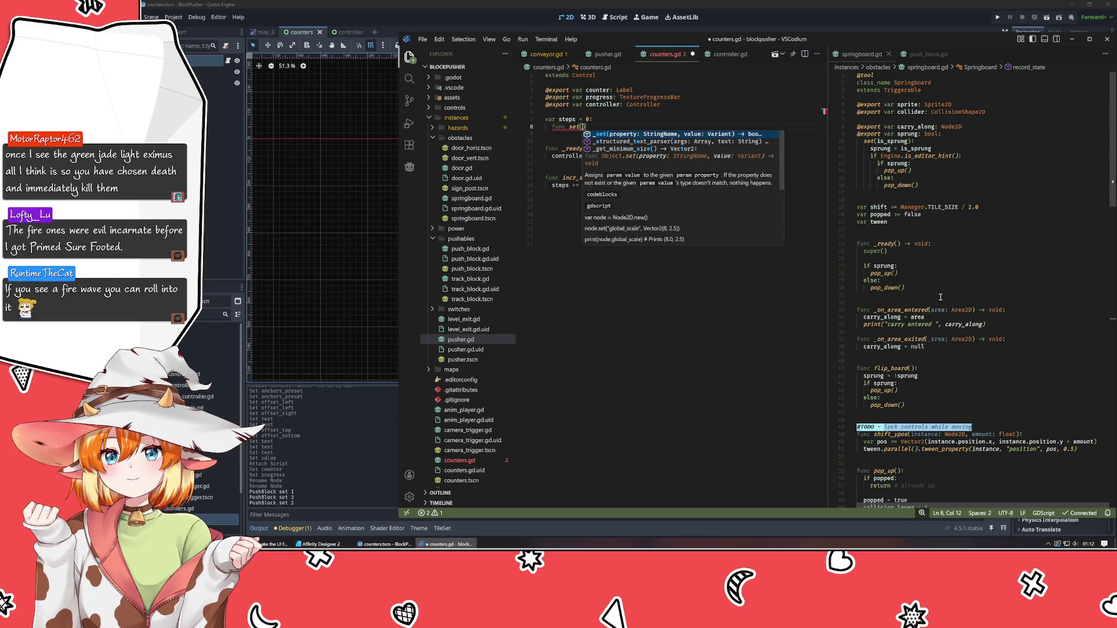
Step: Write steps = val as the setter body, undoing the unwanted _set autocompletion
key(Return)
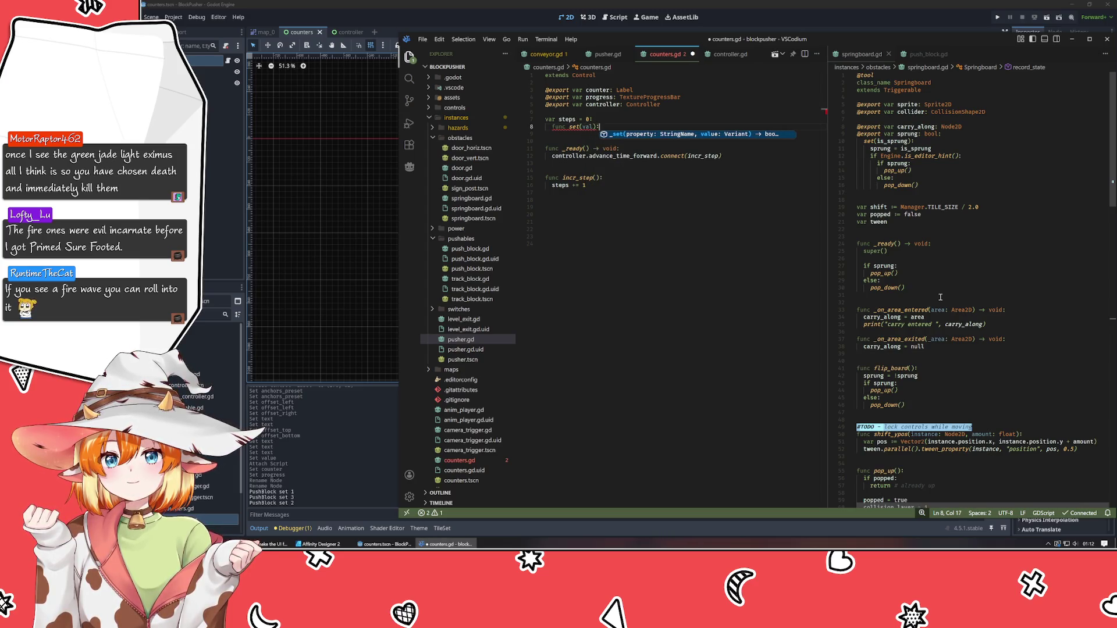
key(ctrl+z)
key(Return)
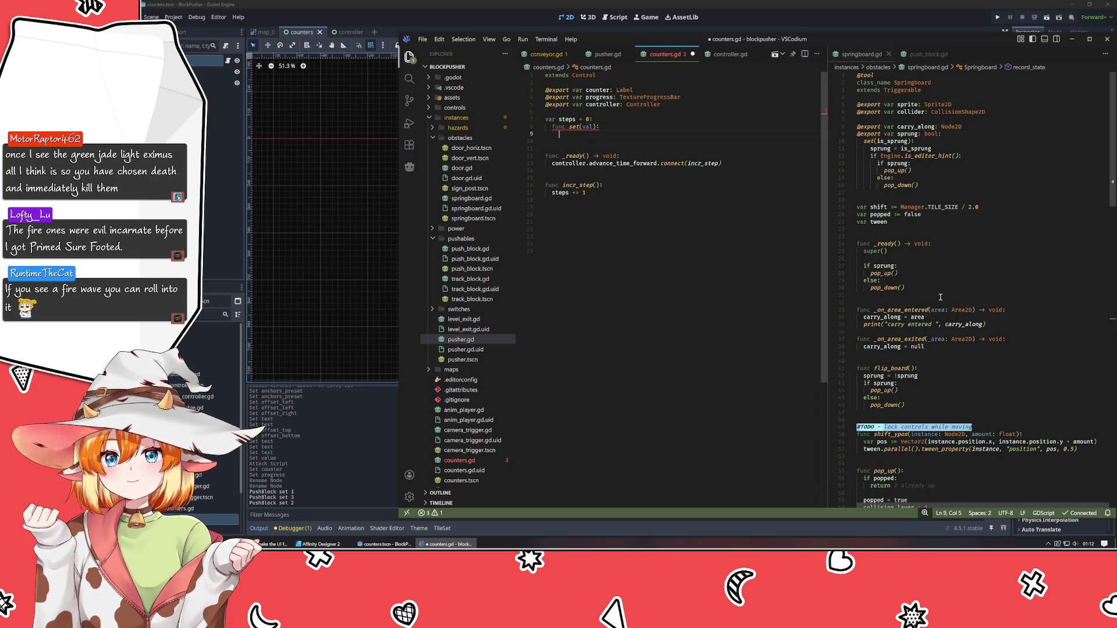
text(steps)
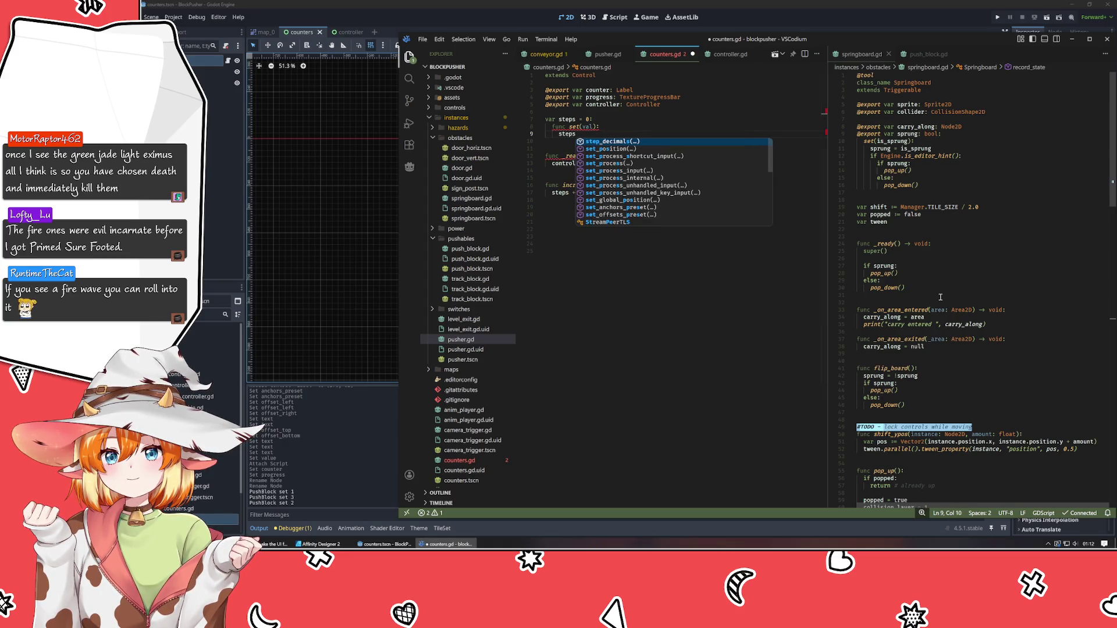
text( = val)
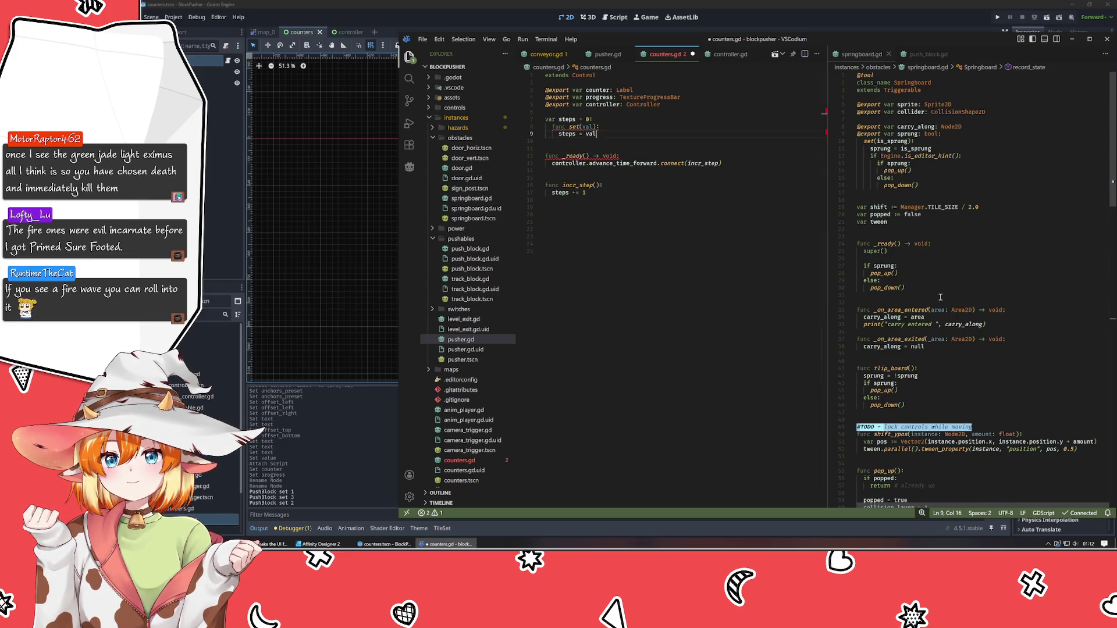
Step: Give the steps variable an int type (var steps: int = 0)
click(581, 119)
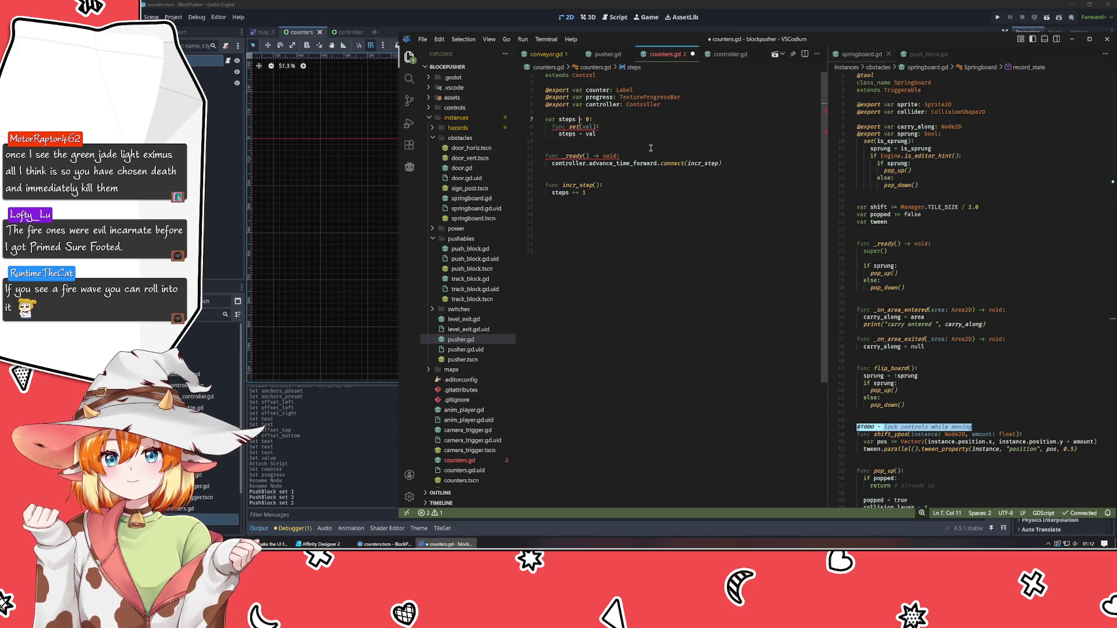
key(BackSpace)
text(: int)
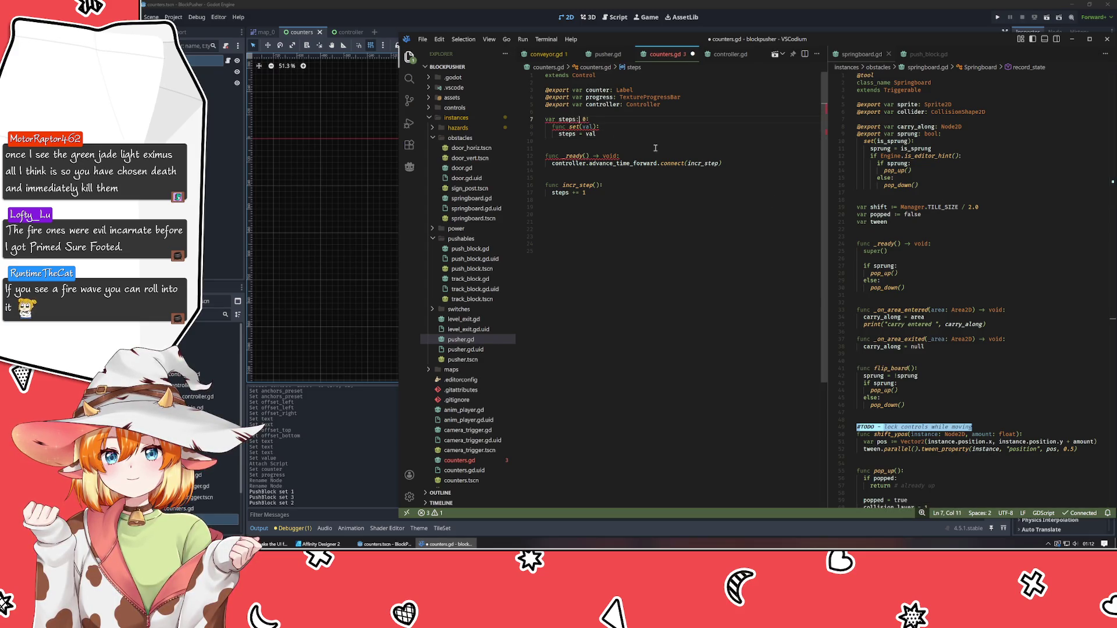
text( =)
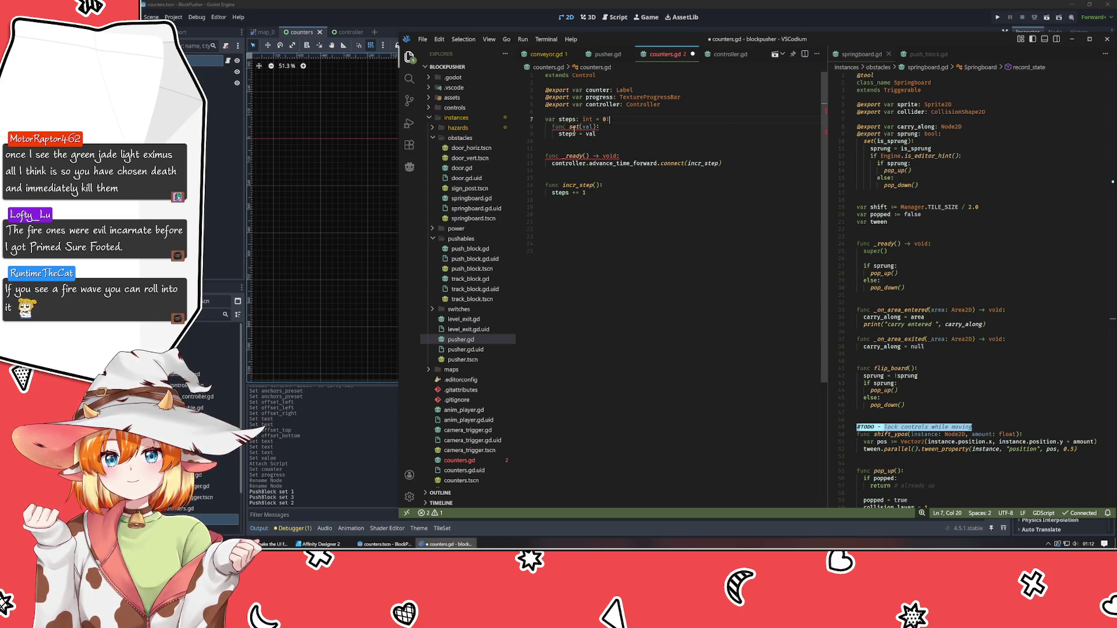
Step: Replace the old func set lines with an indented set(val): block assigning steps = val
mouse_move(574, 130)
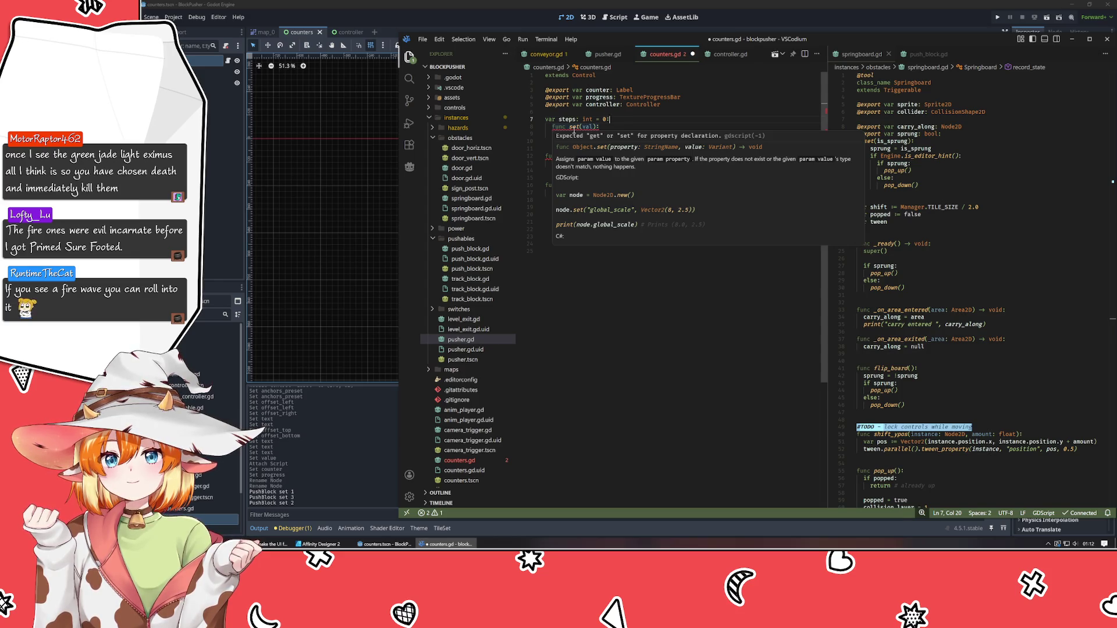
click(574, 127)
drag(618, 134, 621, 122)
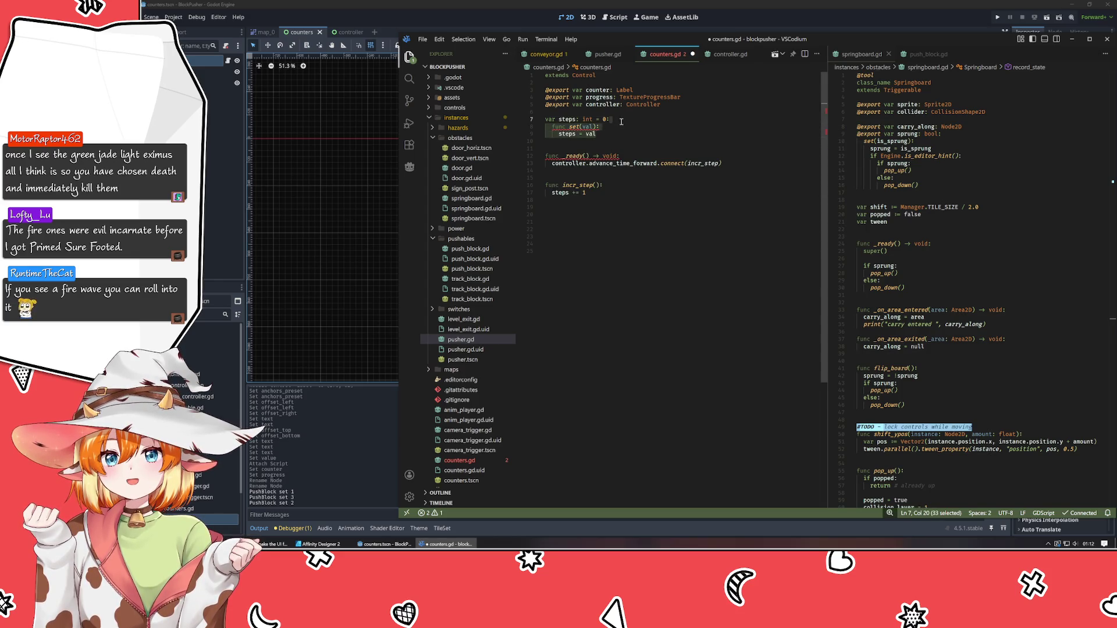
key(Return)
text(set(val))
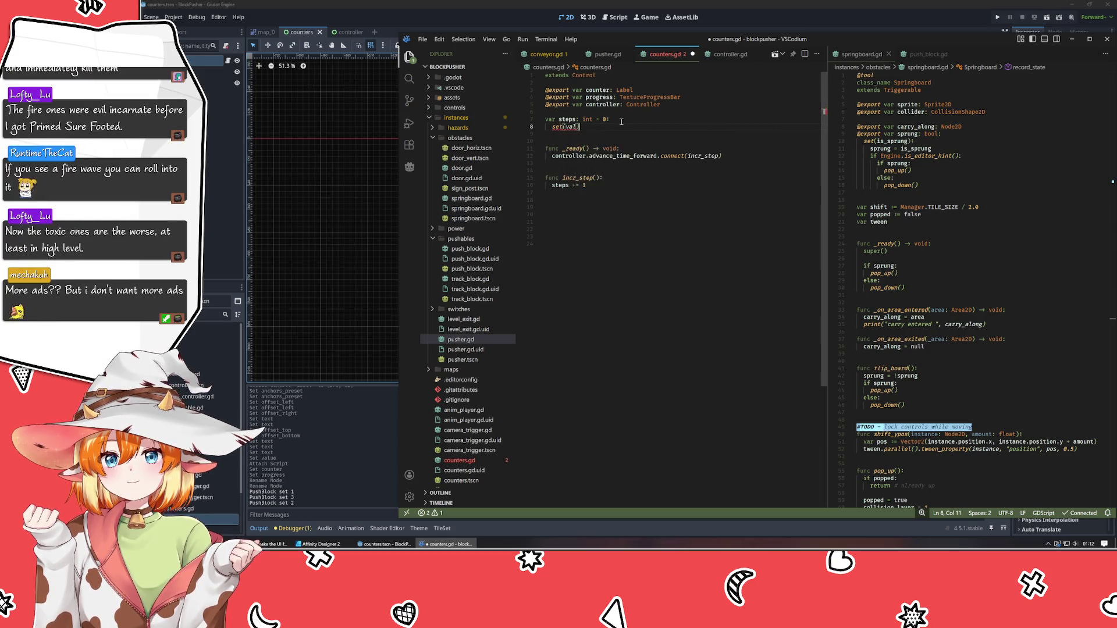
text(:)
key(Return)
text(steps = val)
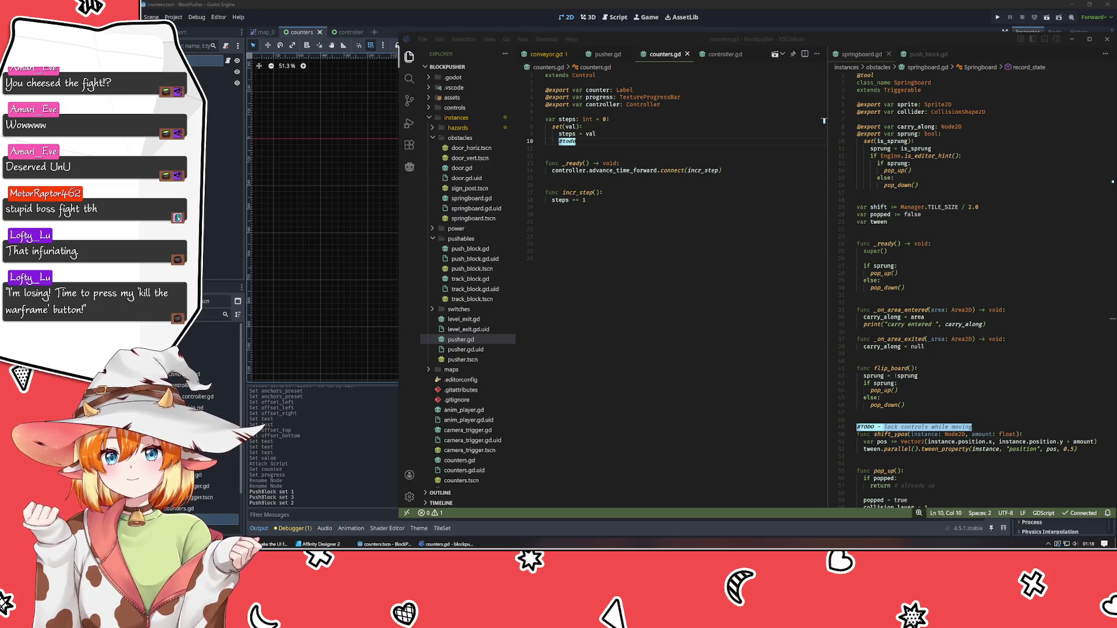
scroll(565, 274, up, 3)
scroll(564, 274, down, 5)
scroll(564, 274, up, 5)
click(550, 63)
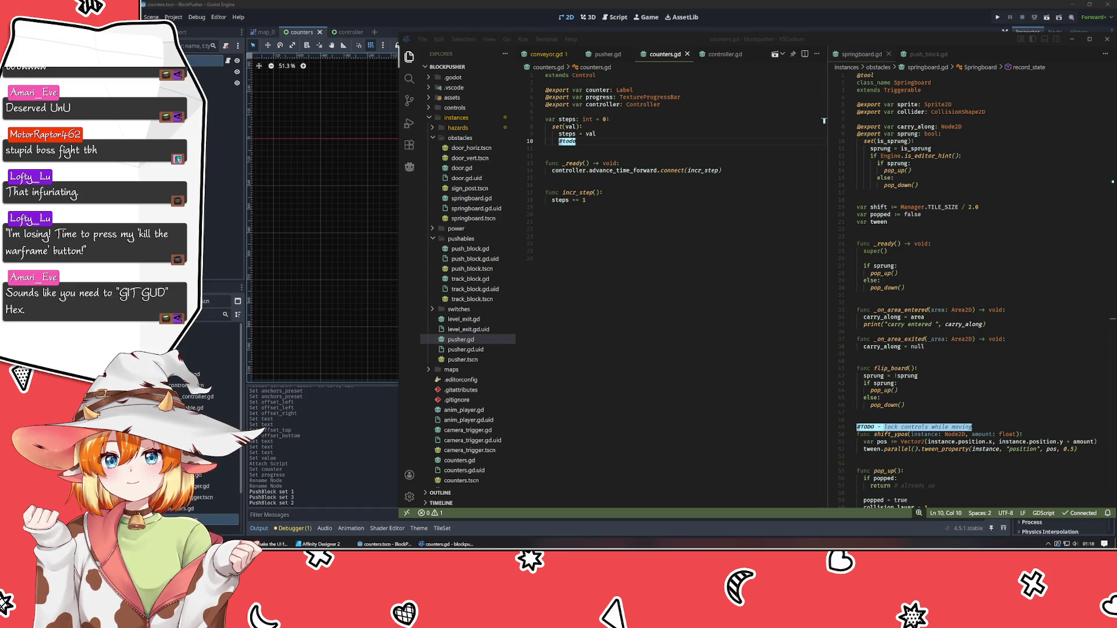
click(708, 347)
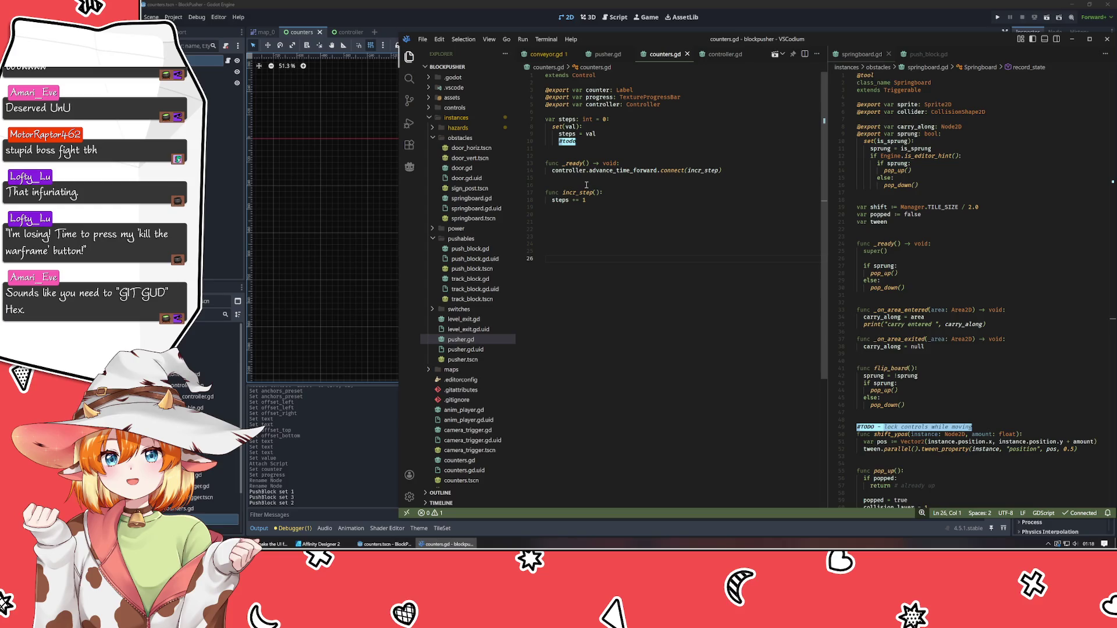
click(581, 228)
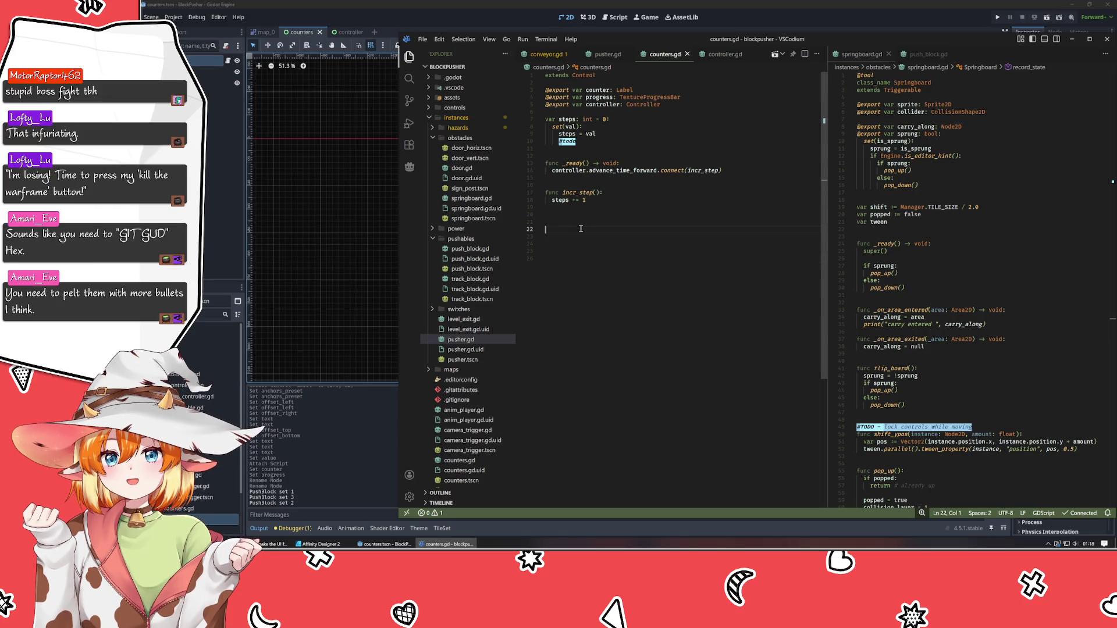
click(604, 141)
Step: Replace the #todo with counter.text = "Steps: " + val, trying string() then String() around val
key(BackSpace)
key(BackSpace)
key(BackSpace)
text(counter.text = "Steps: " + )
text(val)
key(BackSpace)
key(BackSpace)
key(BackSpace)
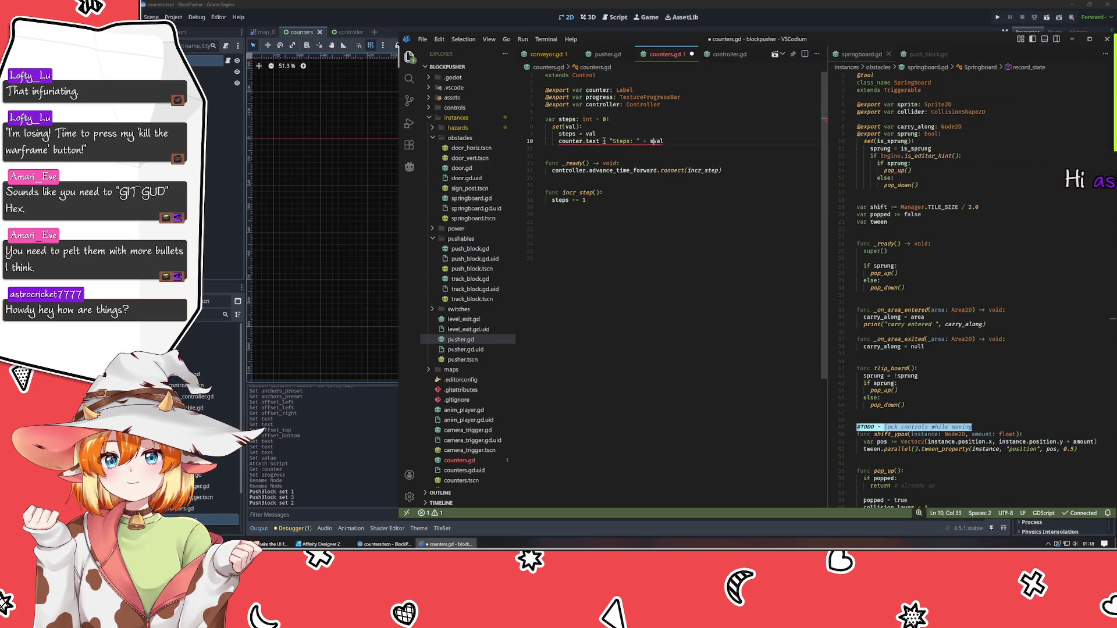
text(string(val))
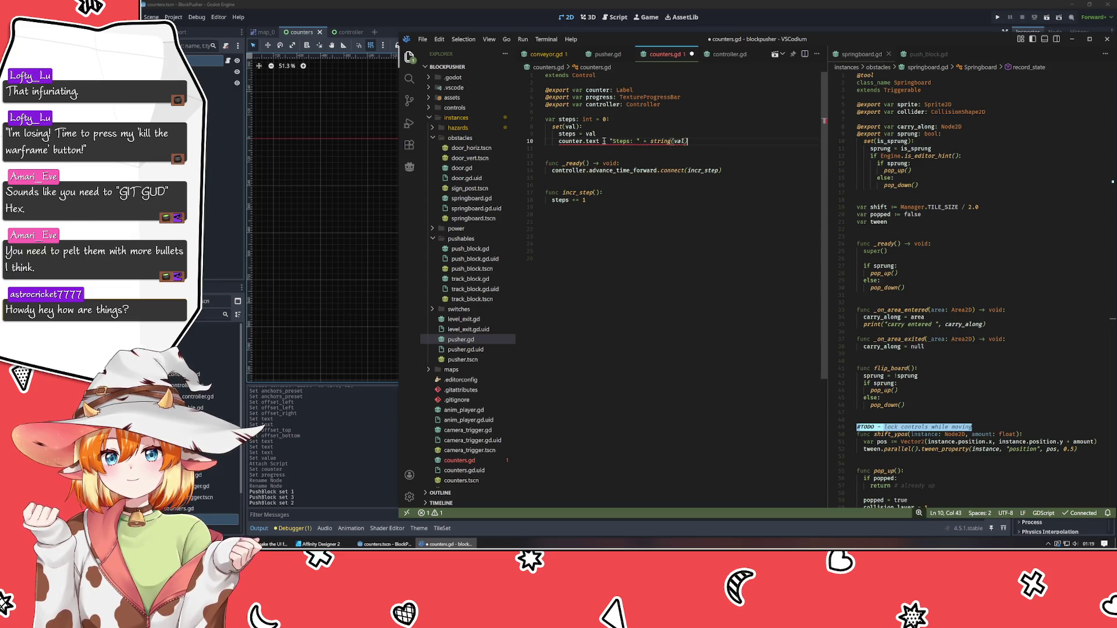
mouse_move(609, 141)
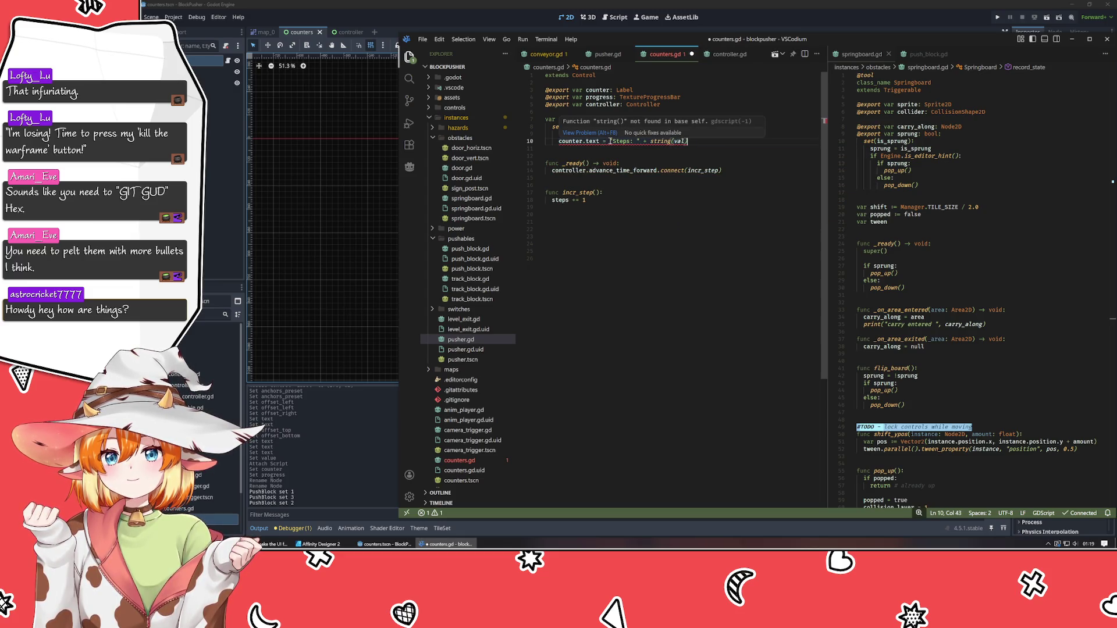
key(BackSpace)
key(Left)
key(Left)
key(Left)
key(BackSpace)
key(BackSpace)
key(BackSpace)
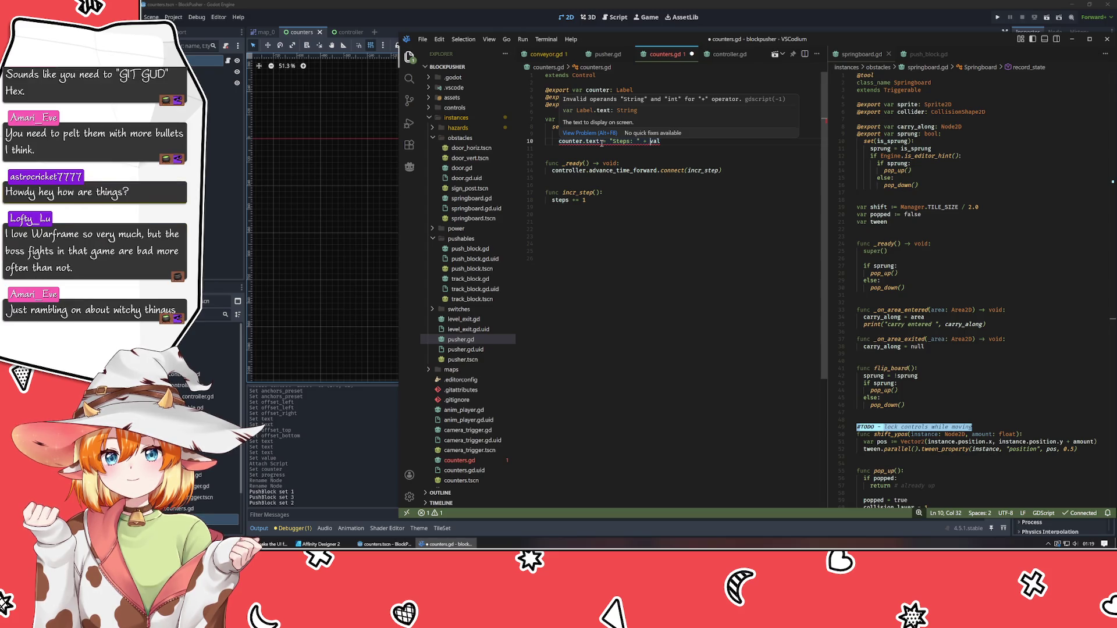
text(String)
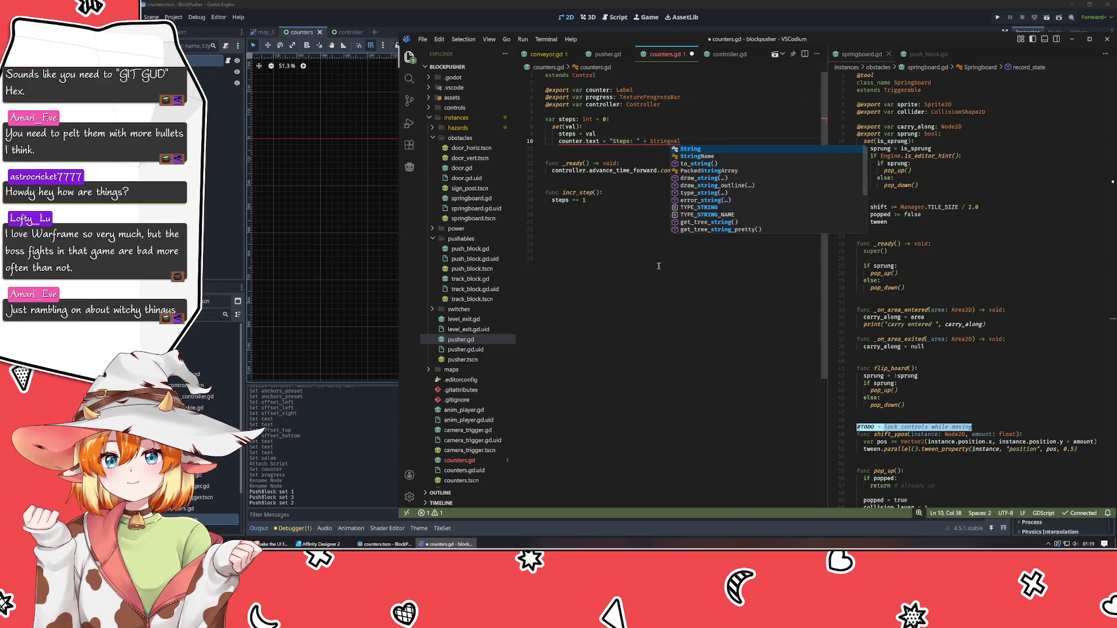
text(()
key(End)
text())
Step: Try rewriting the conversion as a (string) cast on line 10, then delete the cast
click(658, 266)
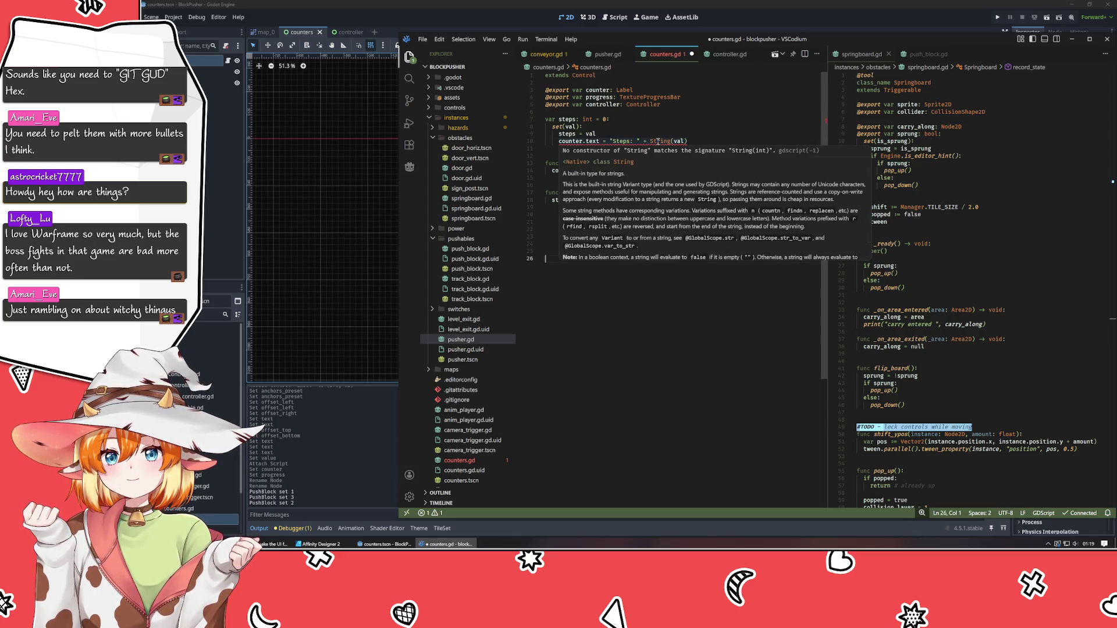
click(658, 141)
key(ctrl+Right)
key(Delete)
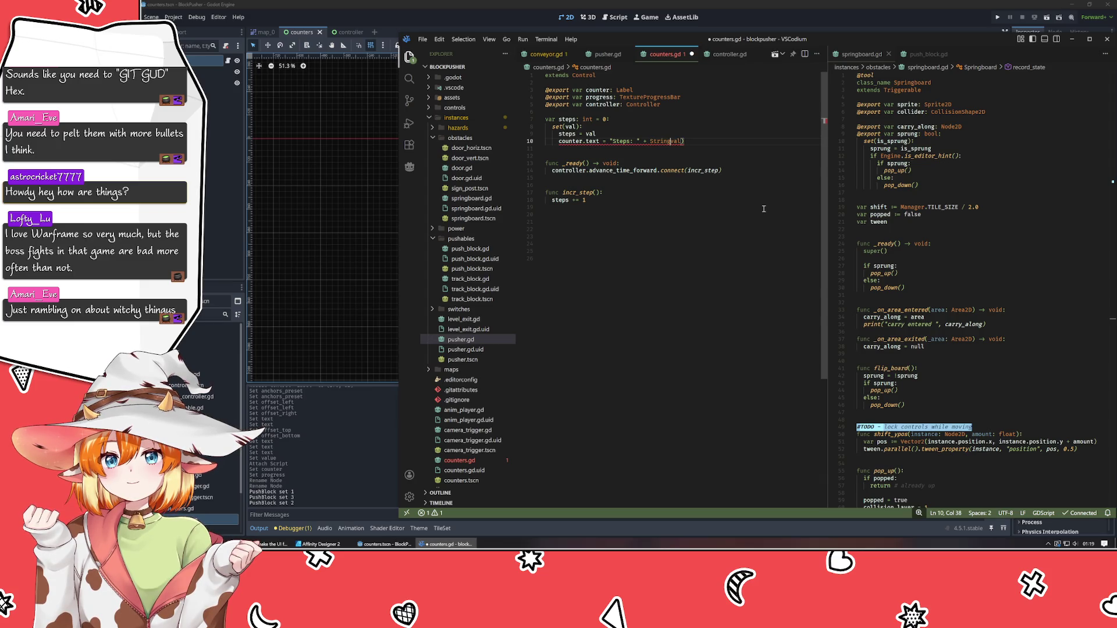
key(BackSpace)
key(Left)
key(Left)
key(Left)
text())
key(ctrl+Left)
key(ctrl+Left)
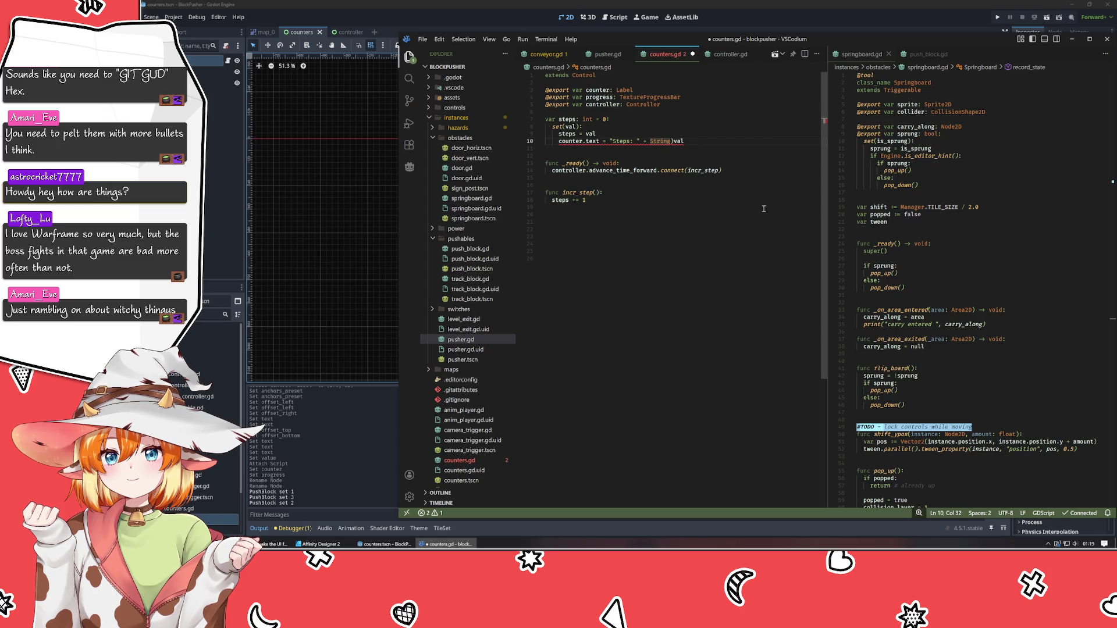
text(()
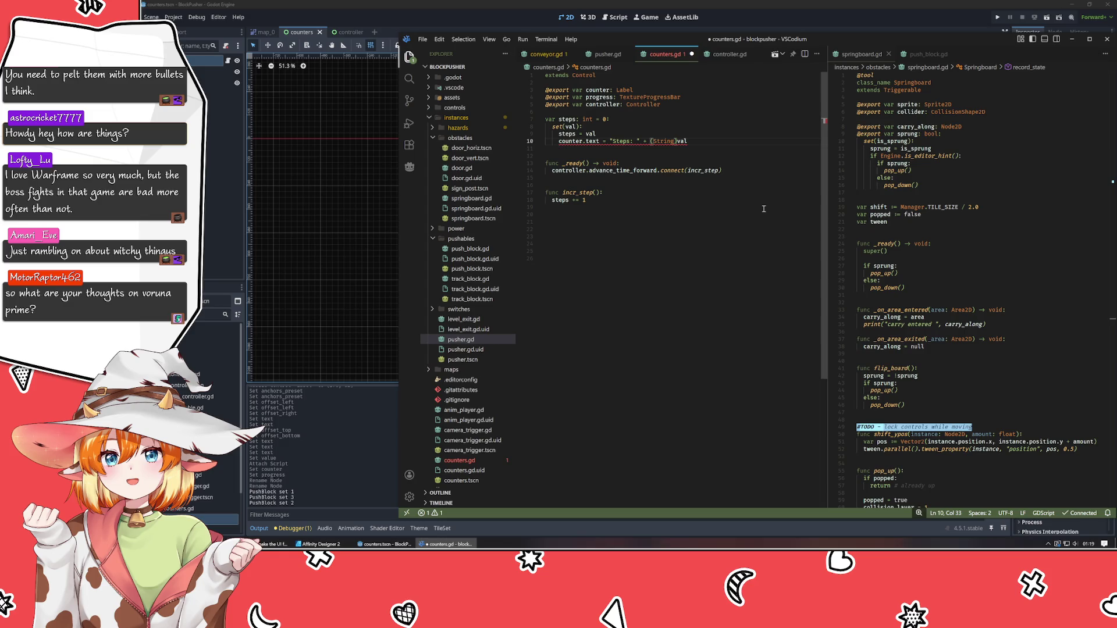
key(Delete)
text(s)
key(Escape)
key(shift+alt+Right)
key(shift+alt+Right)
key(BackSpace)
Step: Settle on str(val), giving counter.text = "Steps: " + str(val)
text(.toS)
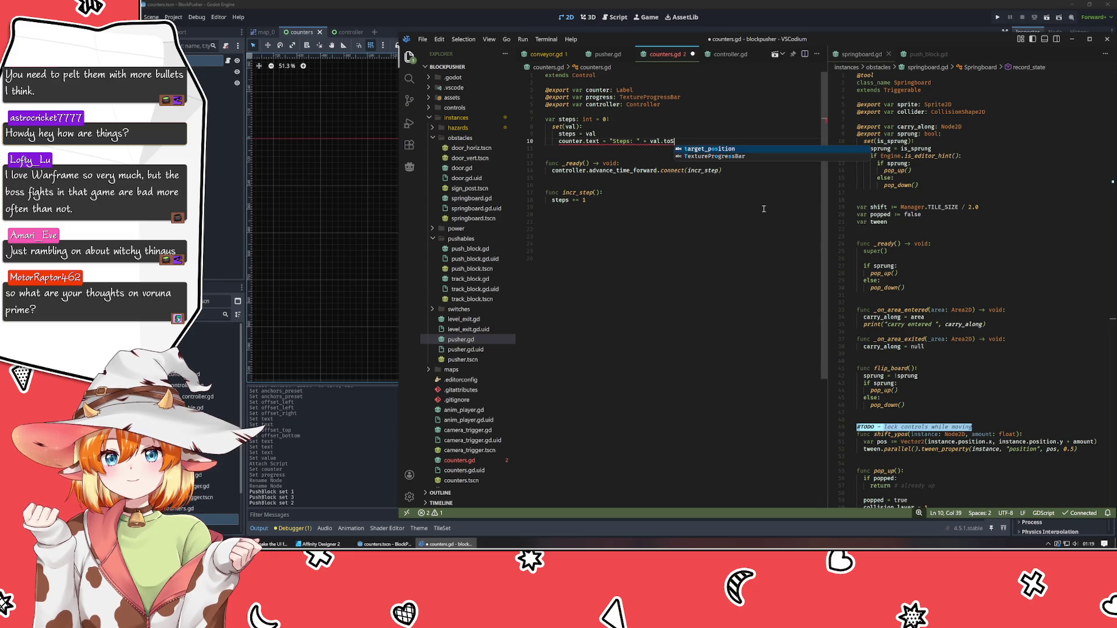
key(BackSpace)
key(BackSpace)
key(BackSpace)
text(str)
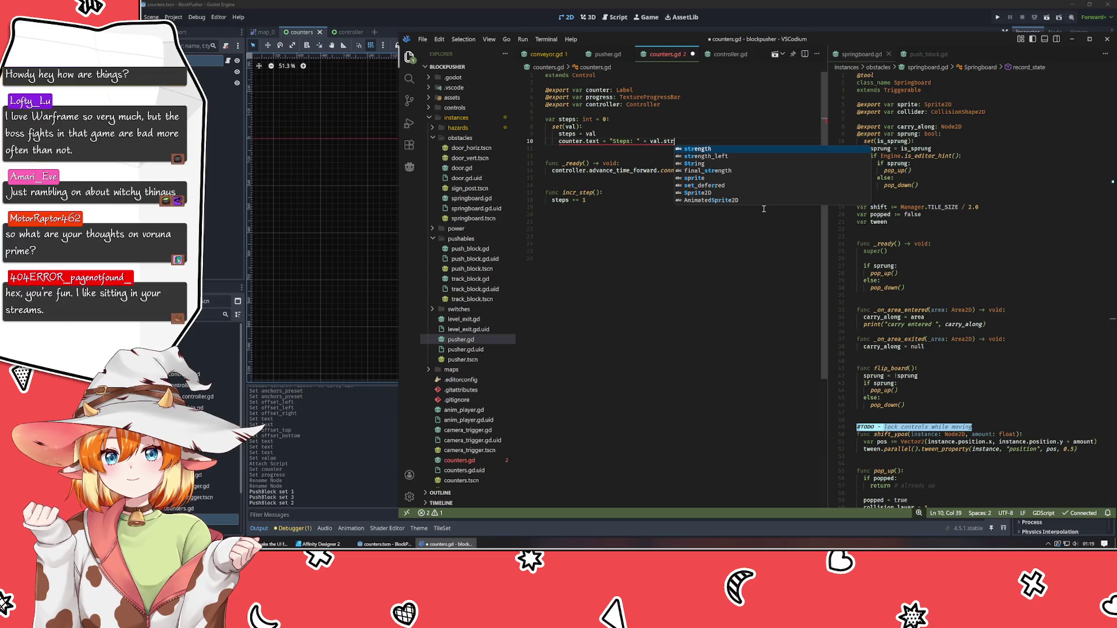
key(BackSpace)
key(BackSpace)
key(BackSpace)
key(ctrl+Left)
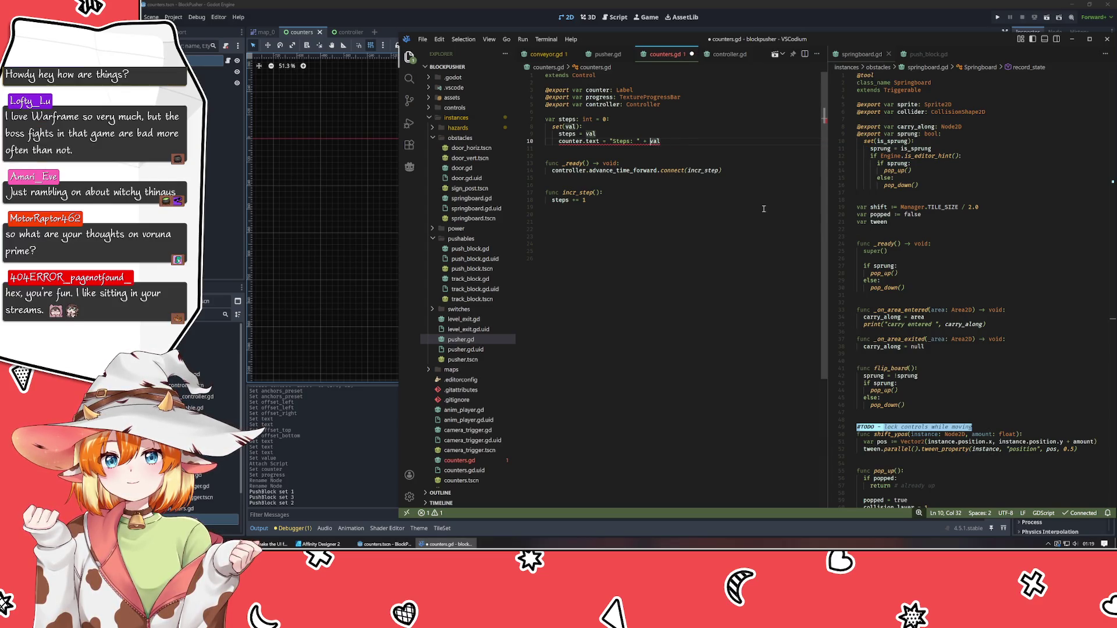
text(str()
key(End)
text())
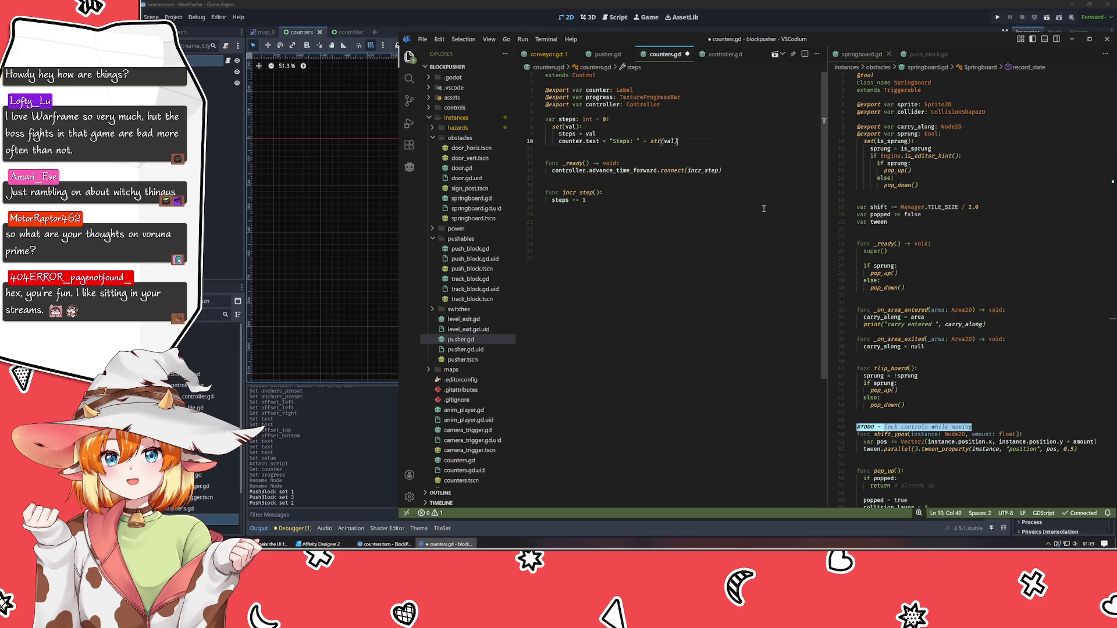
Step: Save counters.gd
click(690, 243)
click(665, 240)
key(ctrl+s)
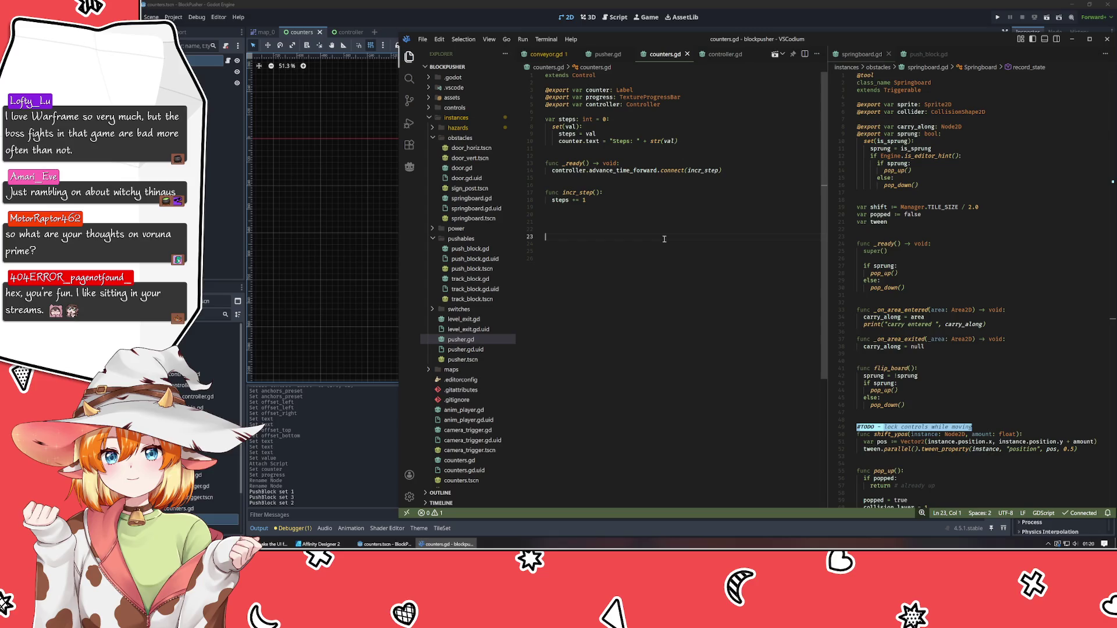
click(649, 215)
click(638, 192)
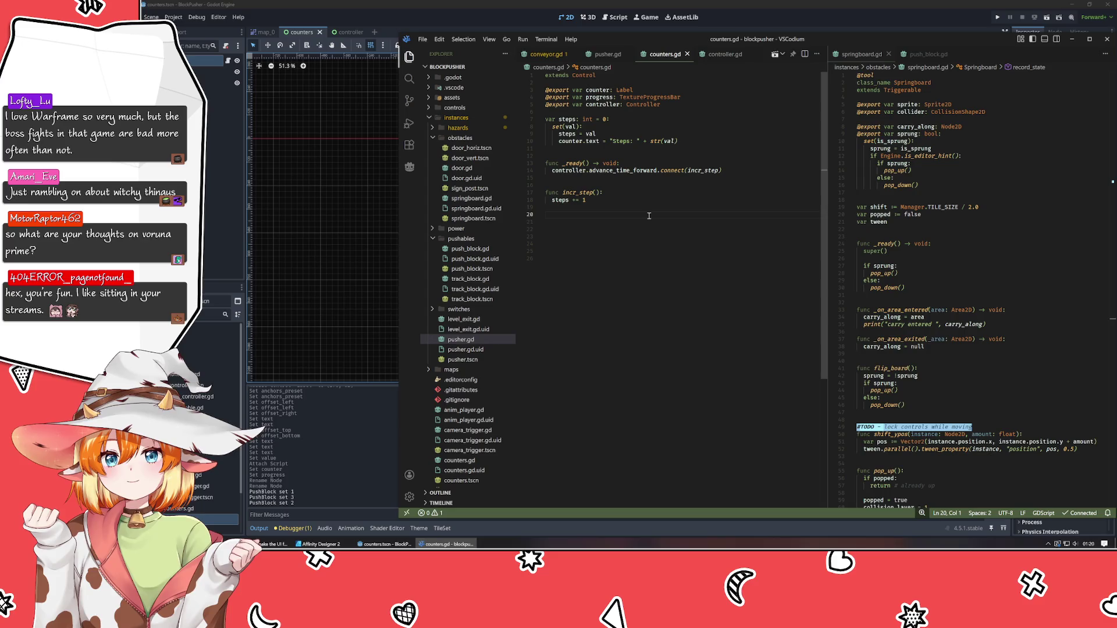
click(629, 208)
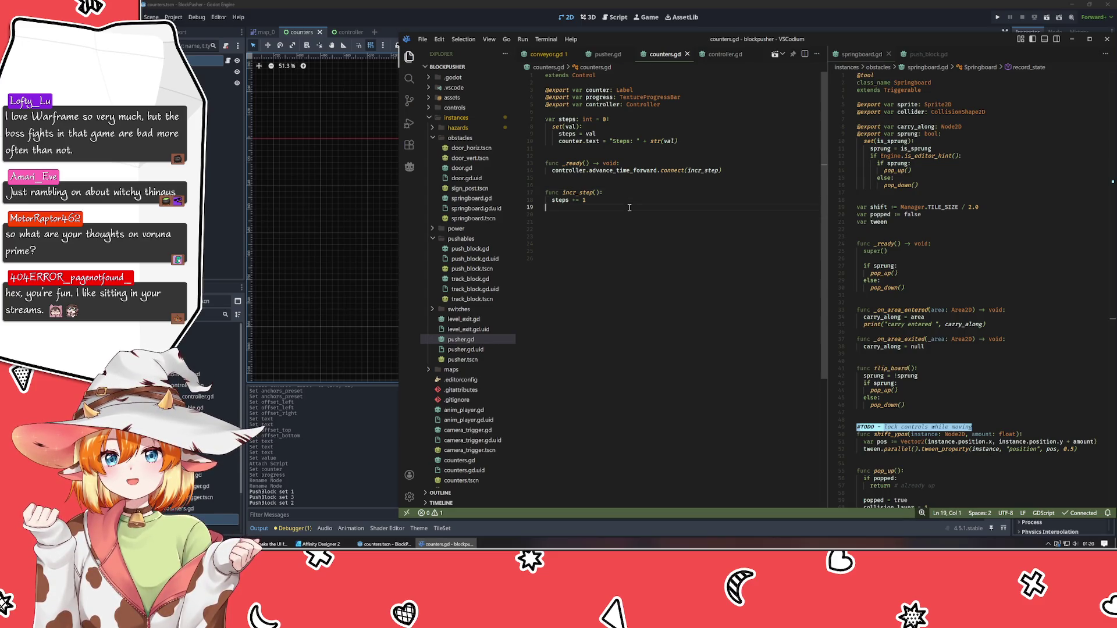